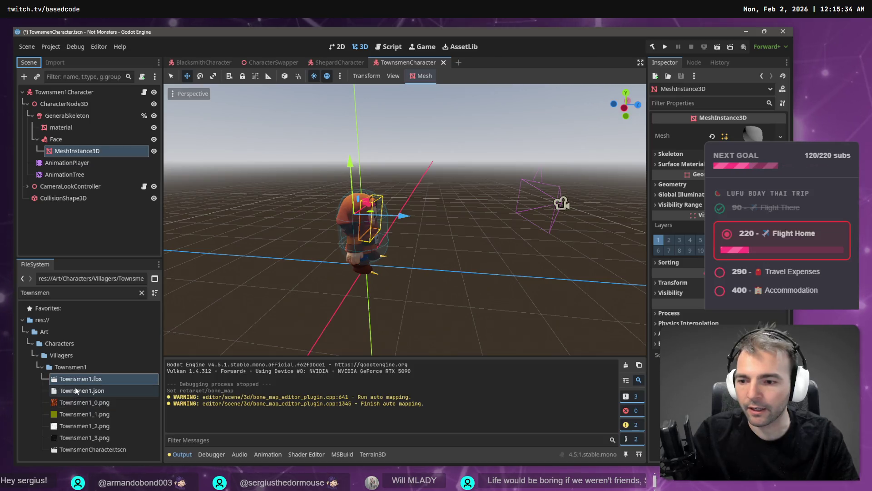
- Try placing Townsmen1.fbx in the character scene, undo it, and return to Blender
left_click_drag(87, 382, 427, 296)
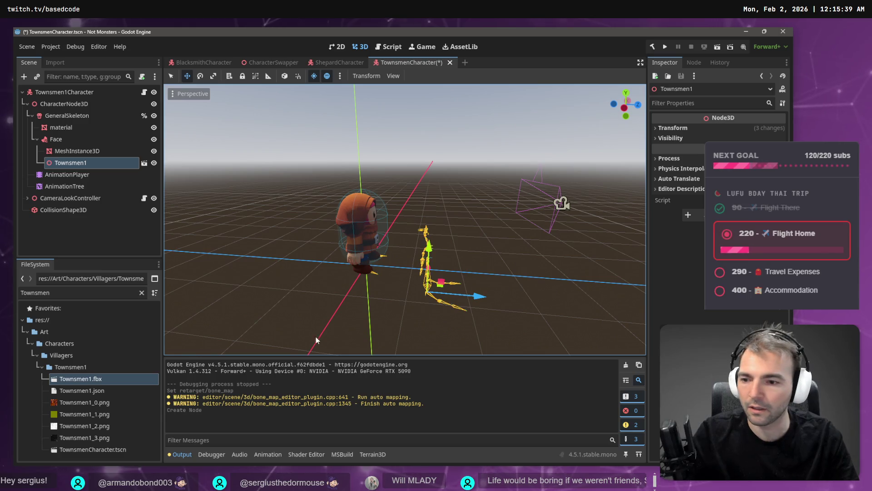
key("ctrl+z")
left_click(66, 223)
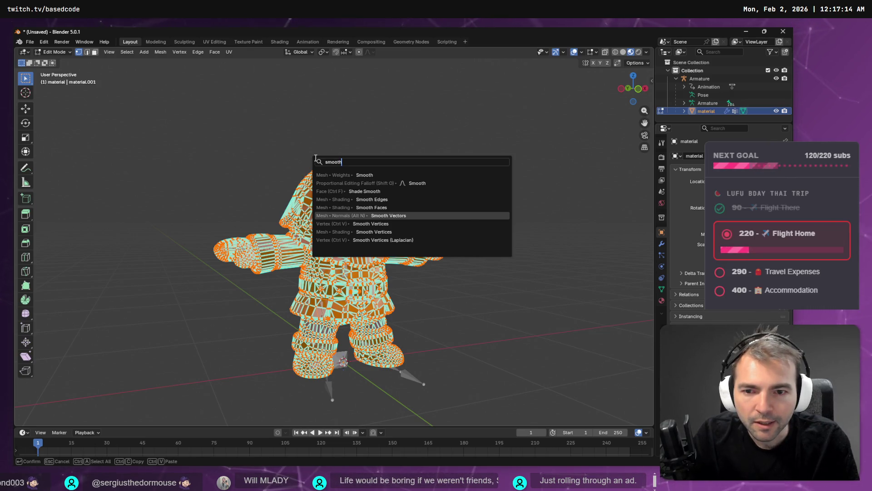
- Clear the mesh's sharp-edge markings and return the villager to Object Mode
key("Down")
key("Down")
key("Return")
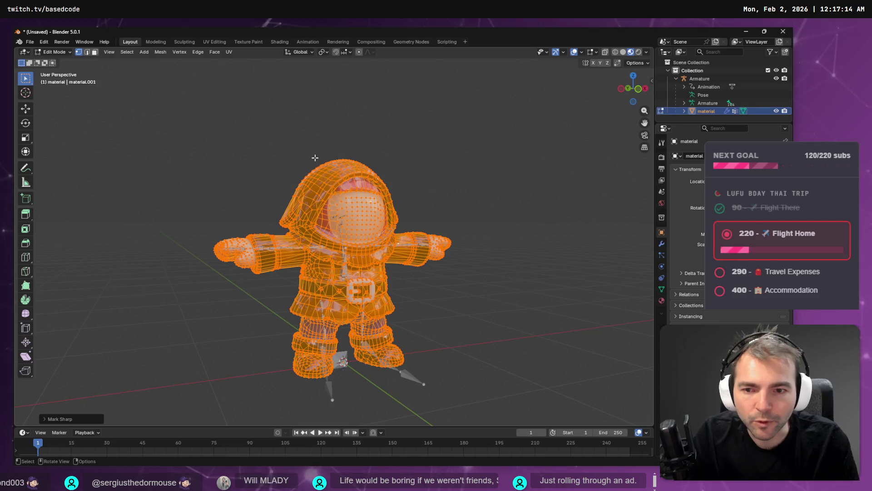
key("Tab")
mouse_move(288, 149)
left_mouse_down()
mouse_move(318, 205)
mouse_move(415, 195)
mouse_move(432, 154)
mouse_move(419, 148)
mouse_move(349, 145)
mouse_move(315, 163)
mouse_move(386, 195)
mouse_move(451, 193)
mouse_move(412, 191)
left_mouse_up()
scroll(333, 160, "up", 4)
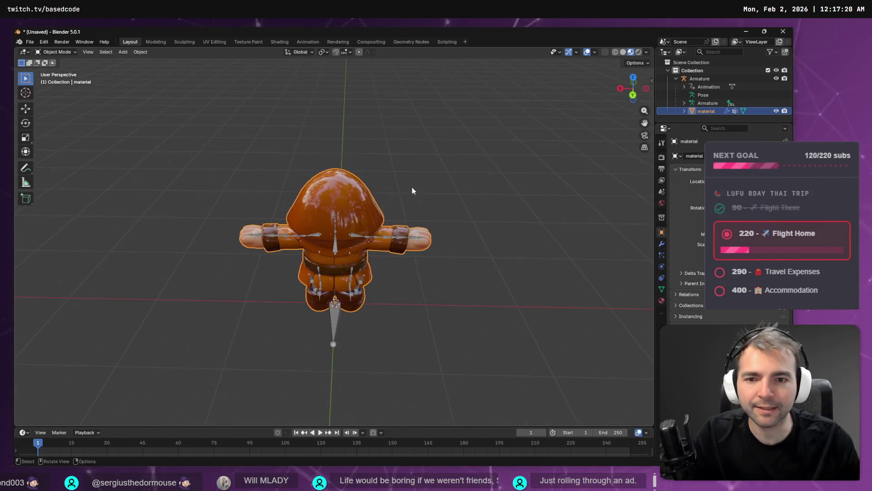
- Select the armature and the villager mesh together in the Outliner
left_click(699, 79)
left_click(708, 111, "shift")
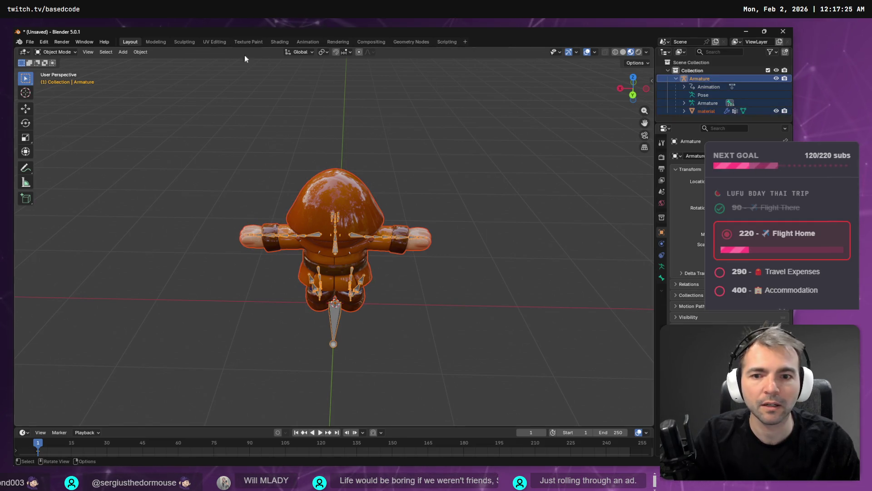
left_click(30, 42)
mouse_move(69, 165)
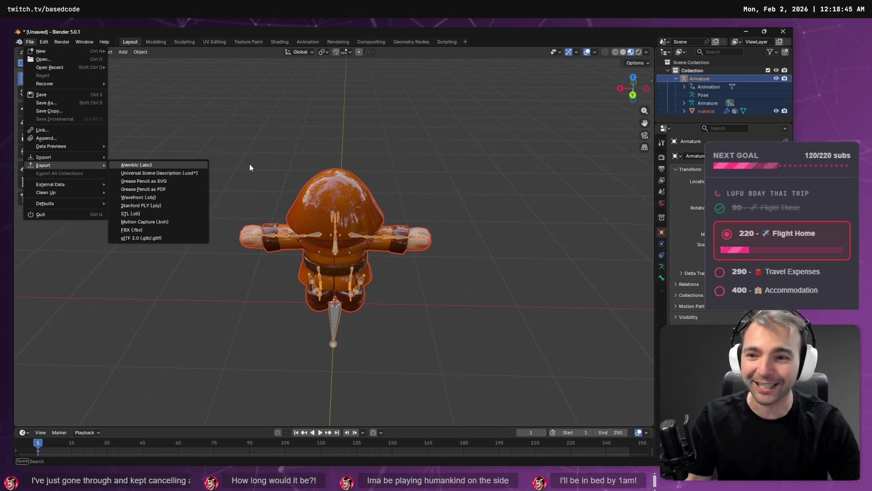
- Export the armature and mesh as FBX, overwriting Townsmen1.fbx in the Townsmen1 folder
left_click(156, 229)
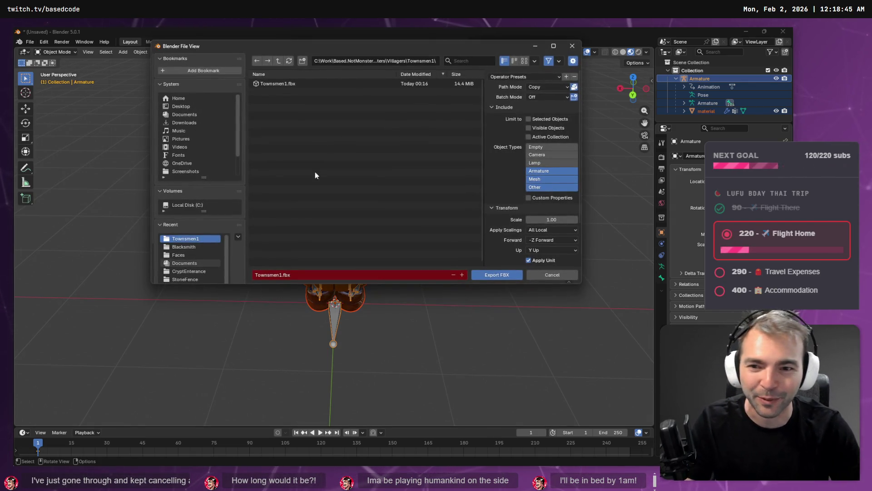
double_click(301, 88)
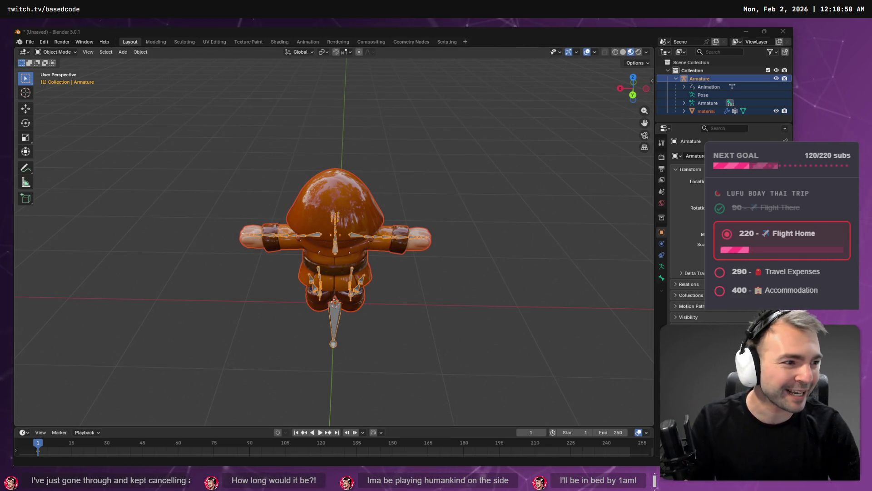
key("alt+Tab")
- Zoom the tldraw board to the Bring out your Dead screenshot, then return to Blender
scroll(365, 317, "down", 3)
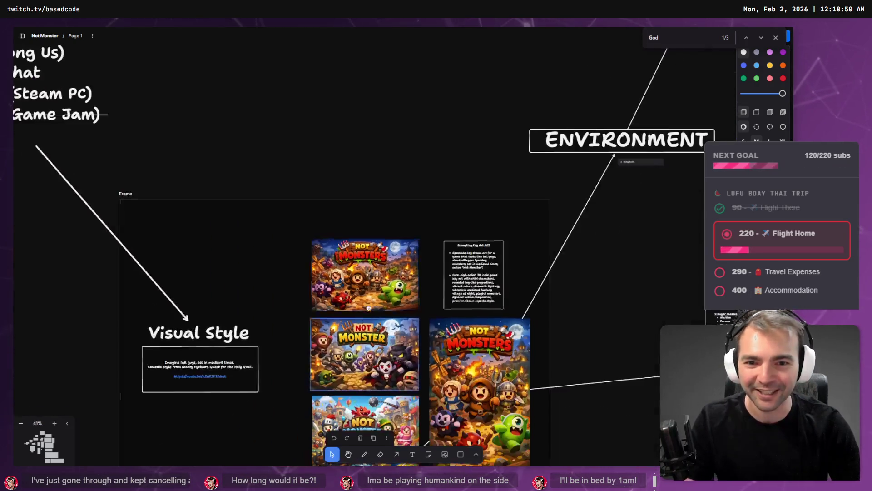
scroll(364, 317, "down", 5)
scroll(446, 207, "up", 2)
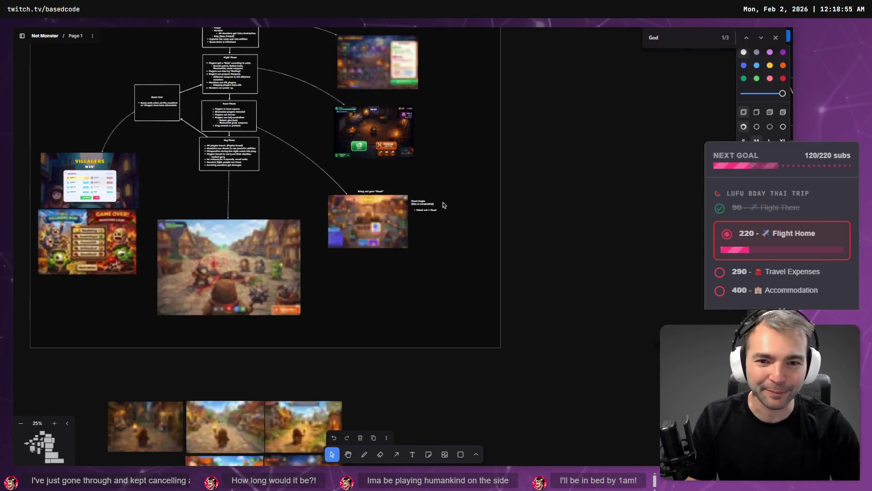
scroll(368, 203, "up", 10)
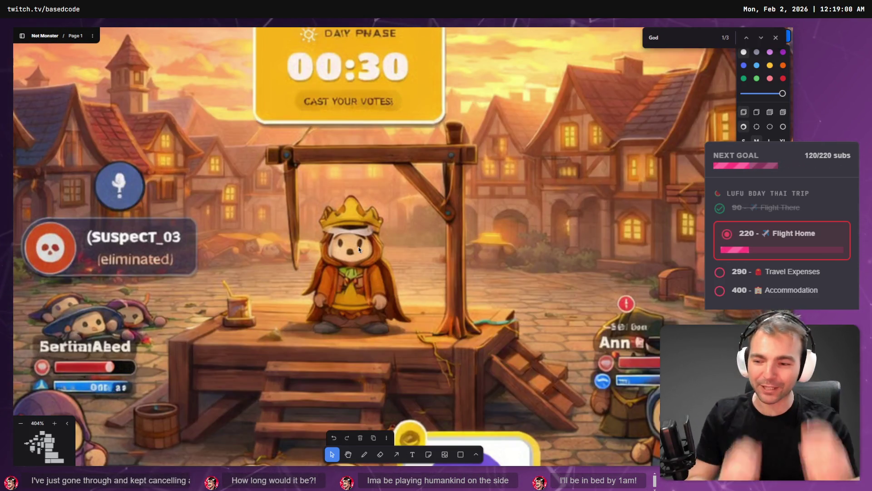
scroll(336, 119, "down", 5)
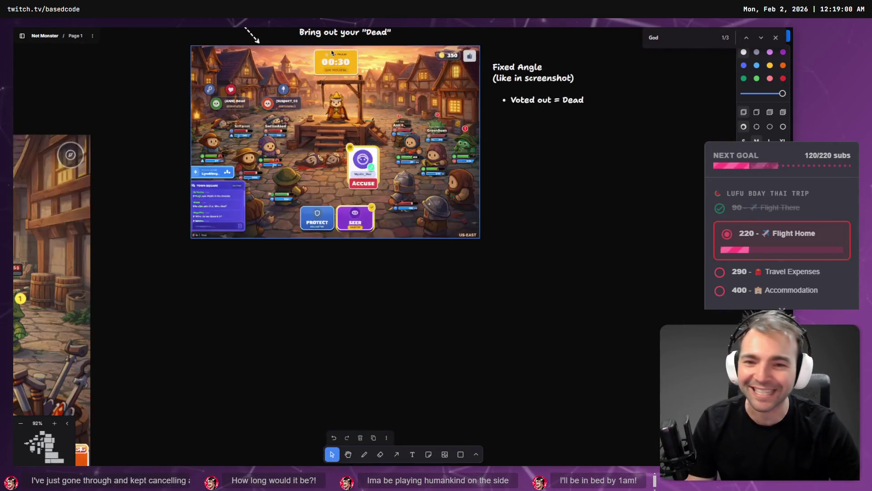
key("alt+Tab")
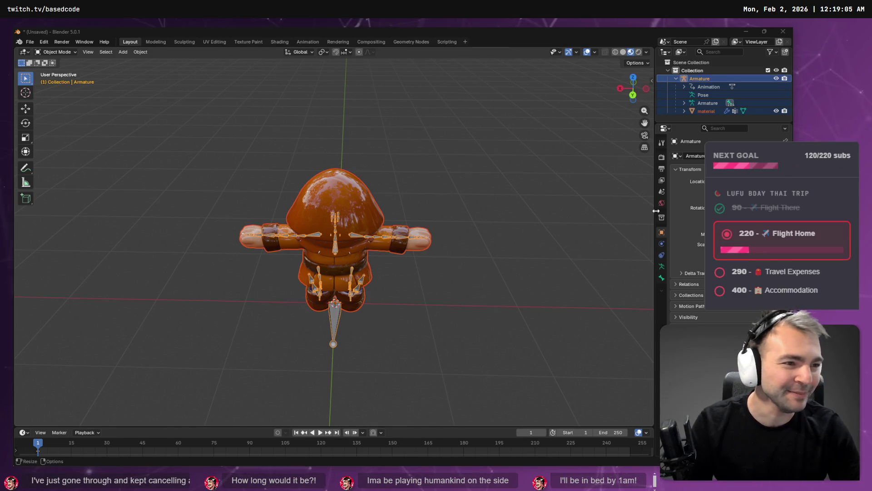
- Add the reimported Townsmen1.fbx to the TownsmenCharacter scene tree and save the scene
key("alt+Tab")
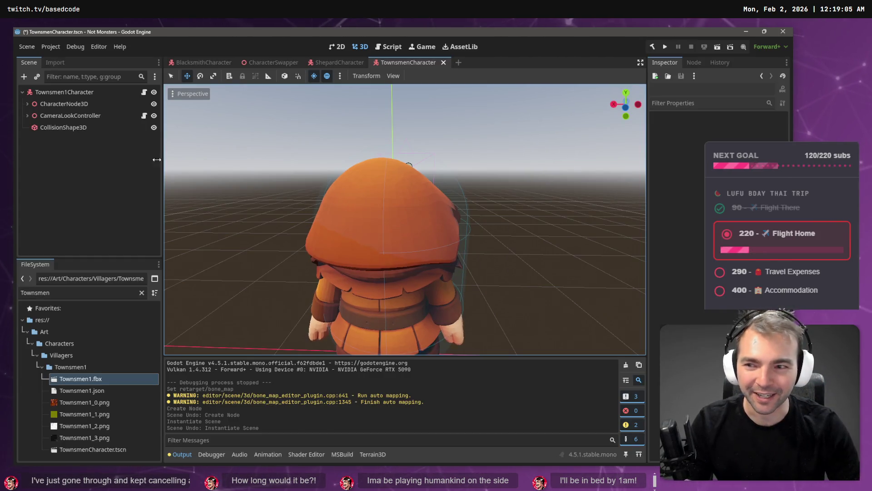
left_click_drag(82, 378, 89, 279)
left_click_drag(66, 147, 68, 128)
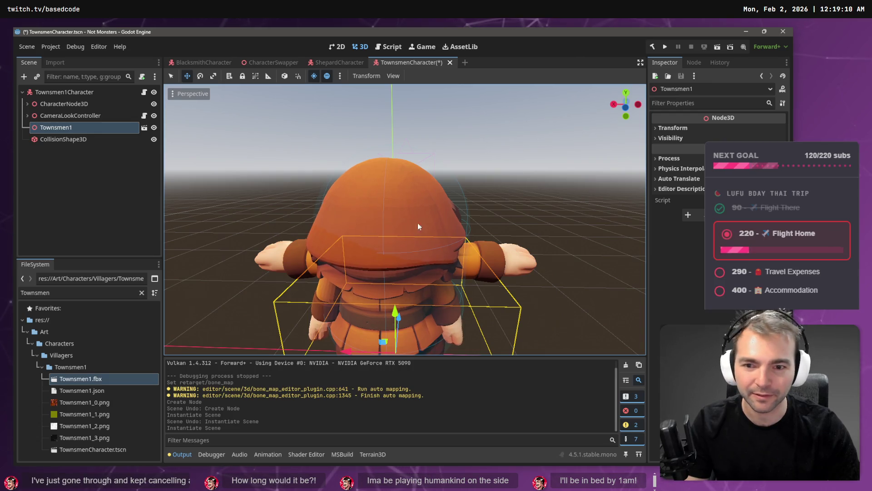
mouse_move(532, 200)
left_mouse_down()
mouse_move(487, 203)
mouse_move(496, 160)
mouse_move(504, 163)
mouse_move(486, 203)
left_mouse_up()
key("ctrl+s")
- Create a new 3D scene with Townsmen1.fbx instanced under its Node3D root
key("ctrl+n")
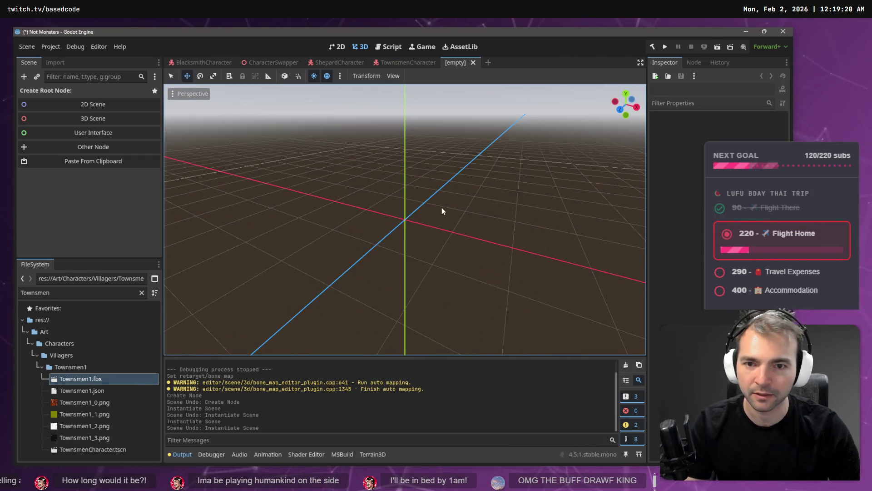
left_click(96, 119)
left_click_drag(81, 378, 67, 97)
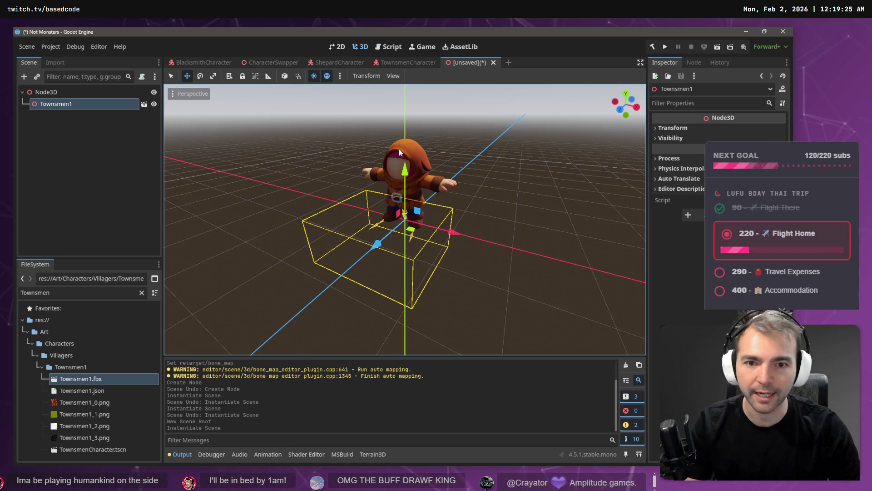
mouse_move(494, 152)
left_mouse_down()
mouse_move(239, 154)
mouse_move(441, 145)
left_mouse_up()
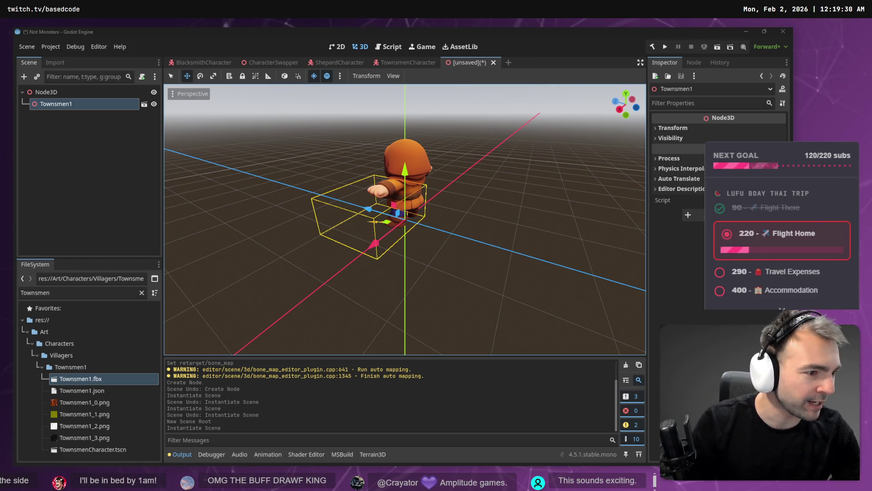
key("alt+Tab")
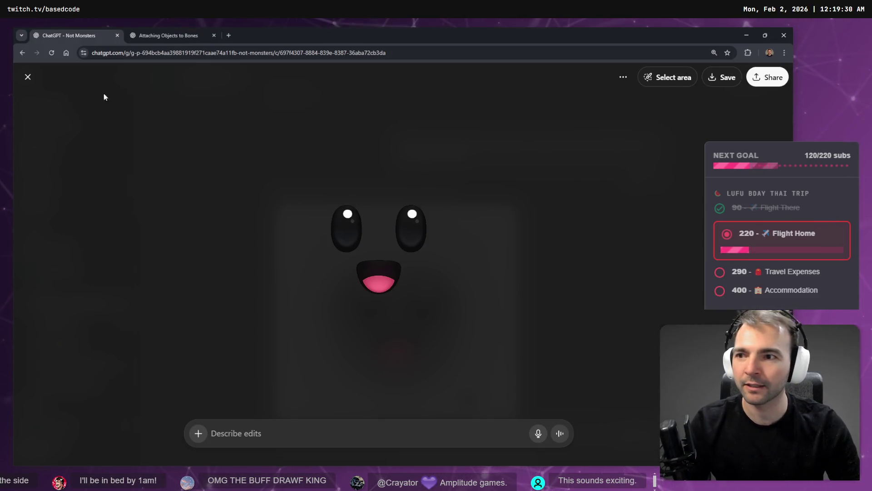
- Open the Art (Character) chat in the Not Monsters ChatGPT project
left_click(198, 33)
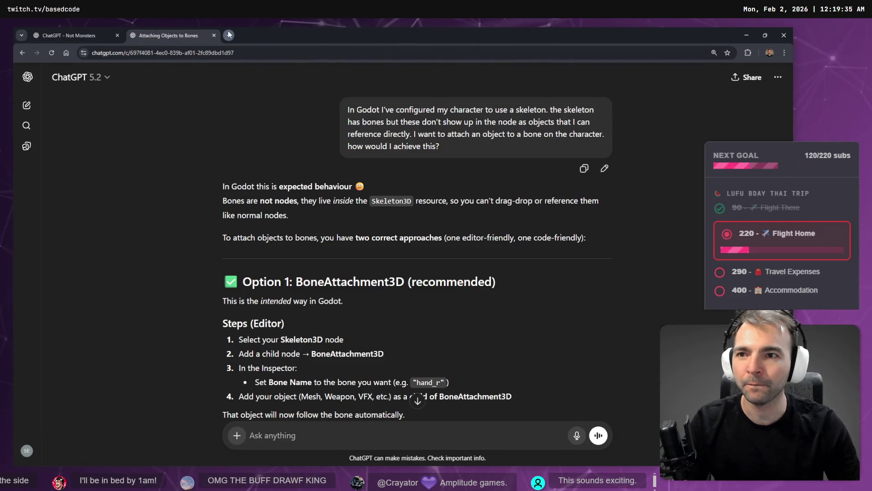
left_click(229, 35)
left_click(223, 252)
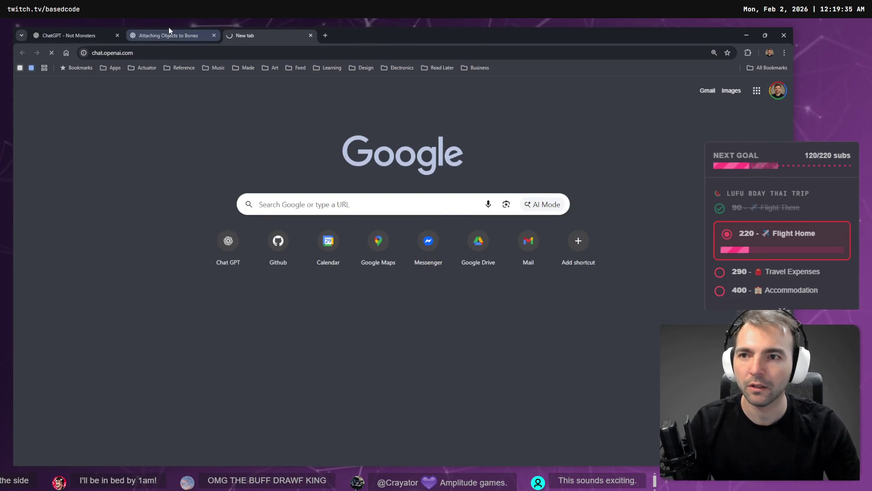
middle_click(179, 36)
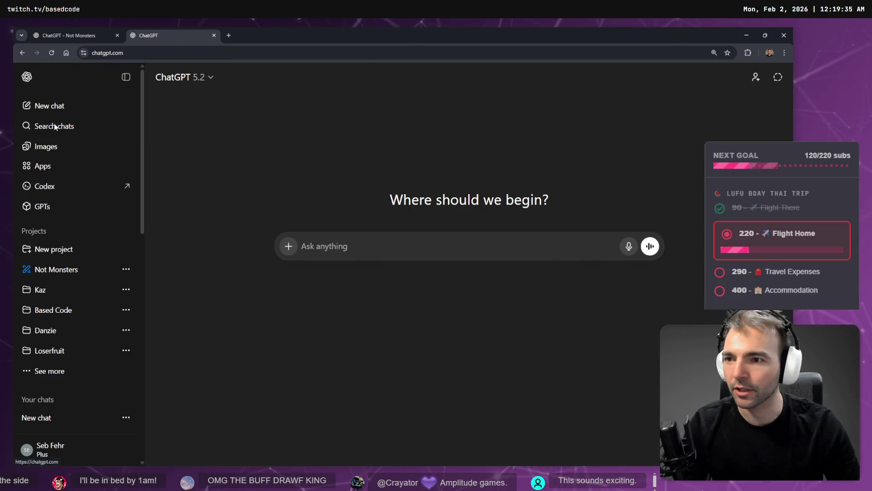
left_click(53, 271)
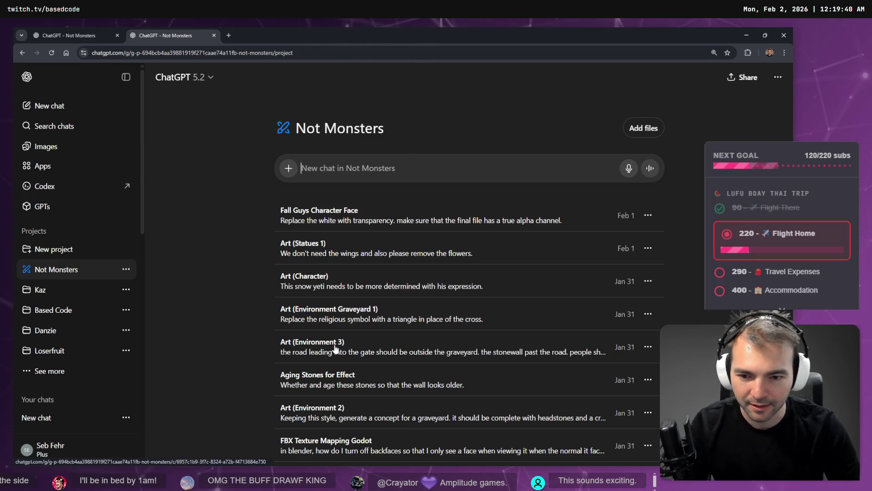
scroll(293, 344, "down", 2)
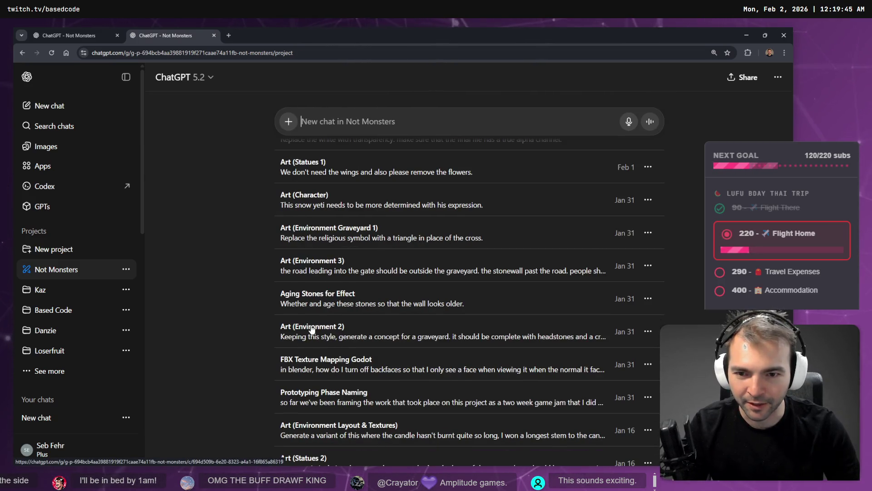
left_click(313, 203)
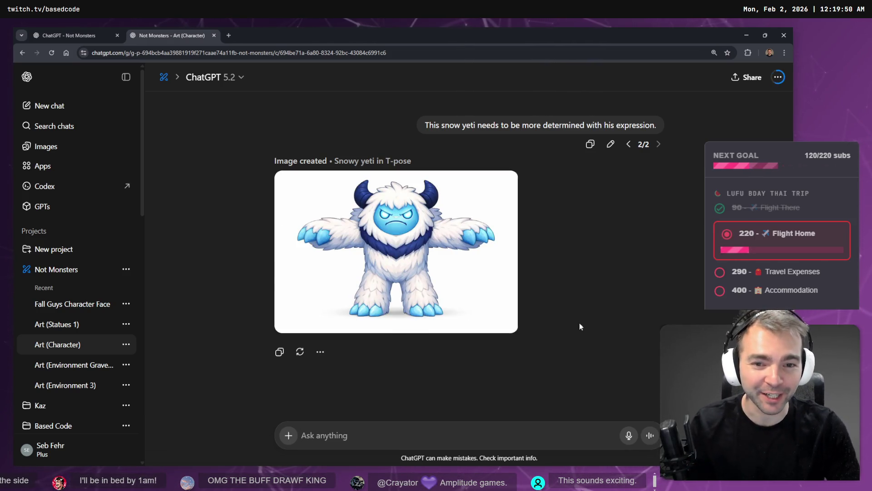
scroll(590, 146, "up", 5)
scroll(590, 146, "up", 15)
scroll(609, 240, "down", 5)
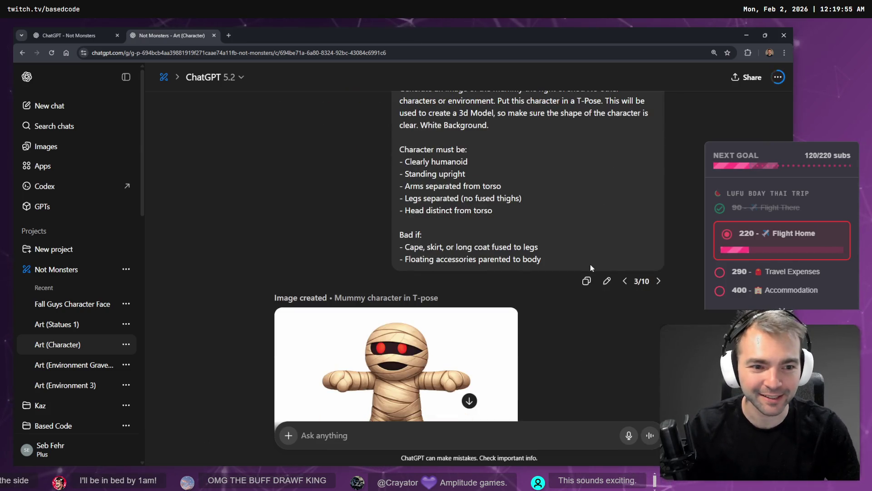
- Step through the generated image versions up to 7/10, the Chibi medieval farmer
left_click(622, 281)
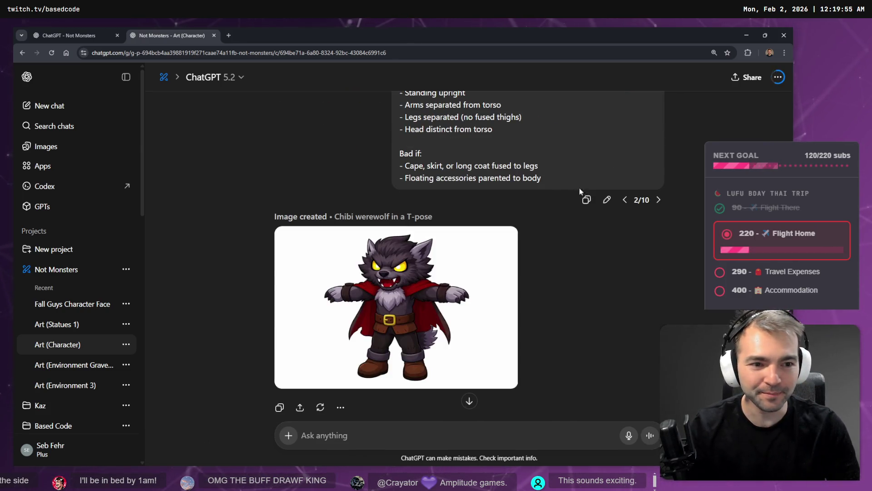
left_click(625, 199)
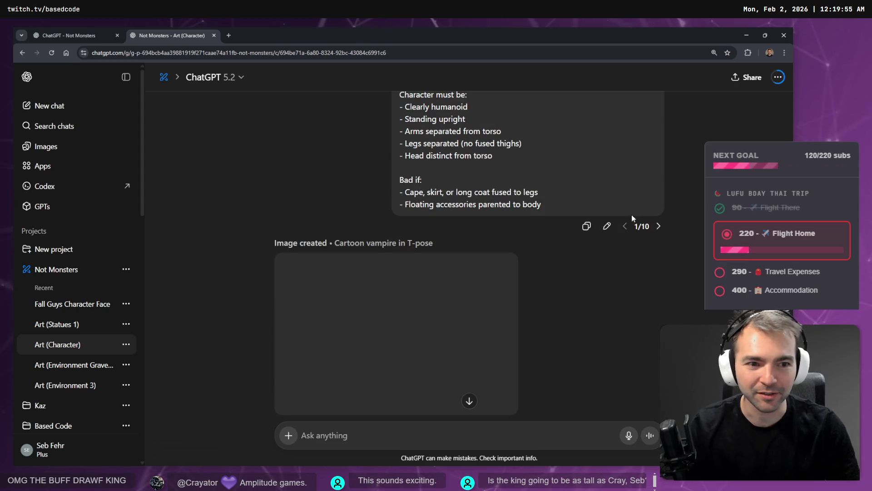
scroll(628, 214, "down", 5)
scroll(626, 210, "up", 6)
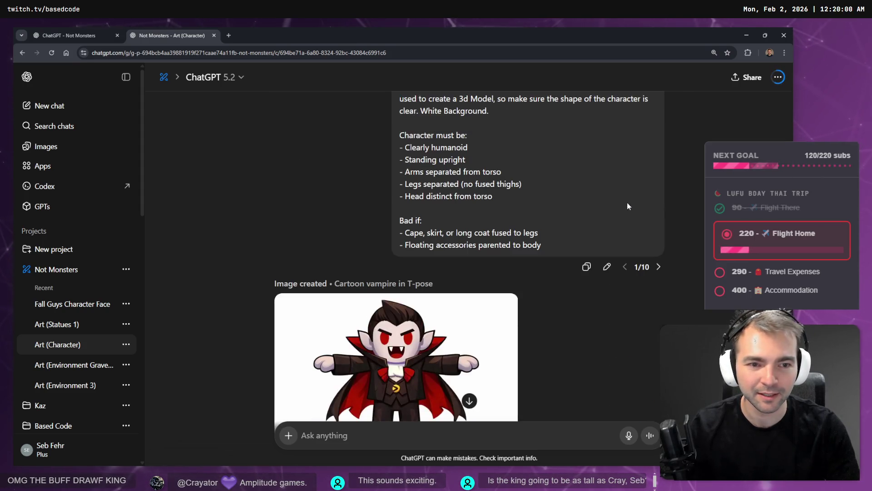
left_click(657, 267)
left_click(659, 241)
left_click(658, 241)
left_click(658, 240)
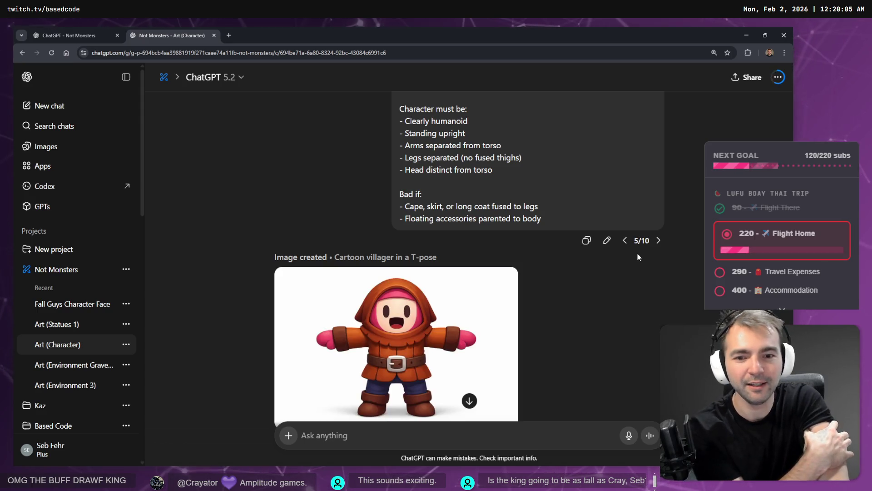
scroll(638, 260, "down", 5)
scroll(656, 215, "up", 2)
scroll(656, 216, "up", 3)
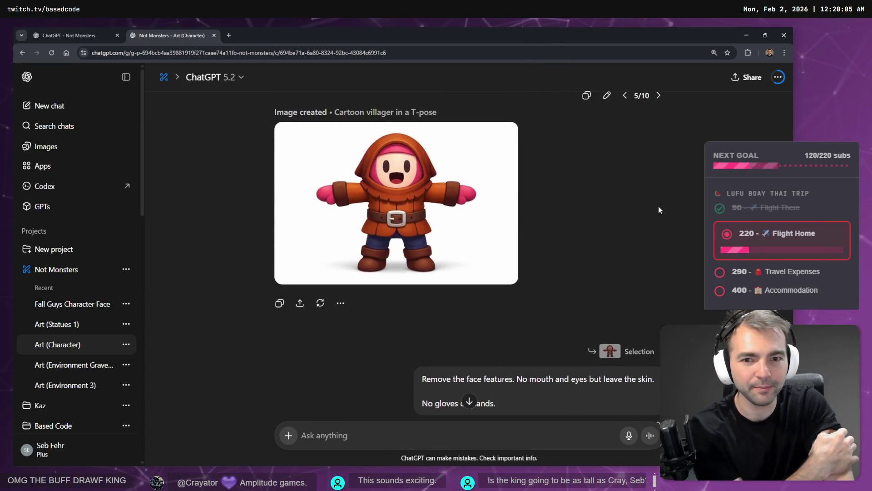
left_click(659, 217)
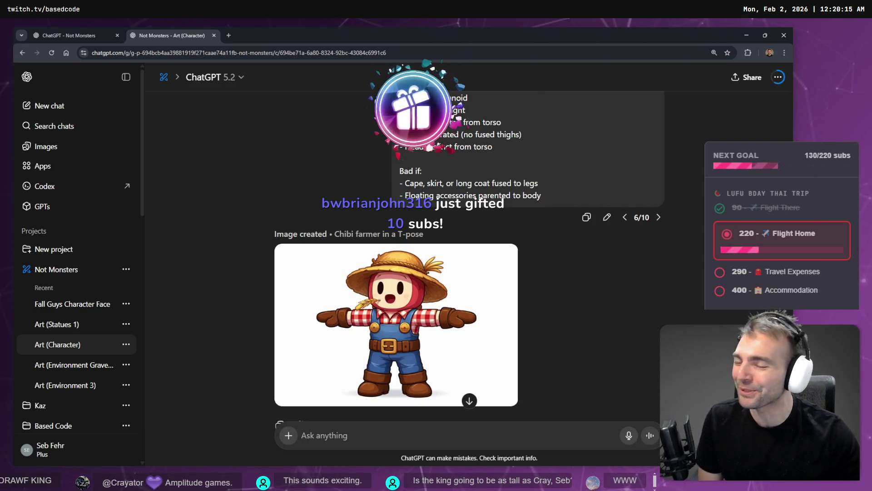
left_click(658, 217)
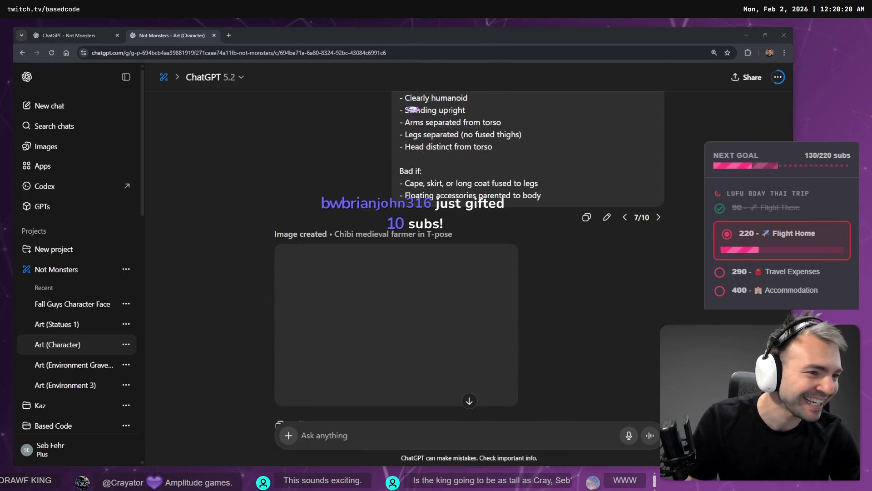
- Switch to the tldraw whiteboard and scroll through the supporter statue concepts
key("alt+Tab")
scroll(377, 331, "down", 5)
scroll(328, 182, "down", 5)
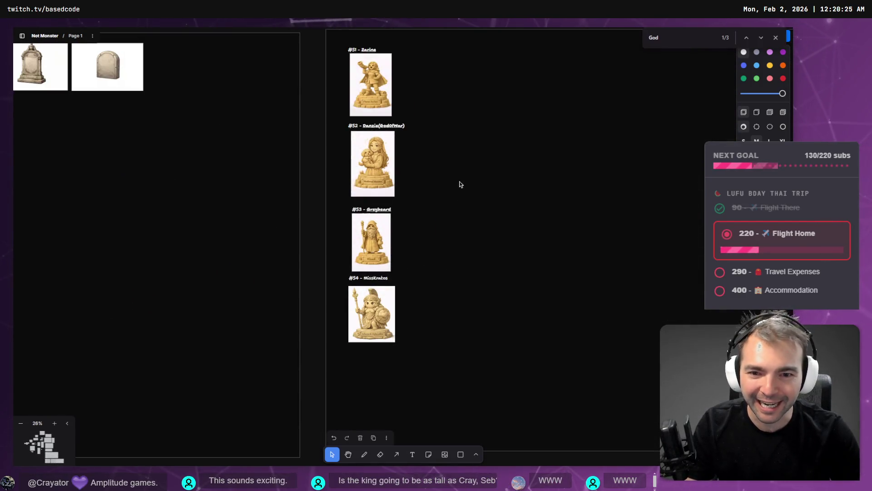
- Pan and zoom the tldraw board across the statue frames and gravestone entries
mouse_move(461, 182)
left_mouse_down()
mouse_move(448, 218)
mouse_move(443, 176)
left_mouse_up()
scroll(226, 296, "down", 10)
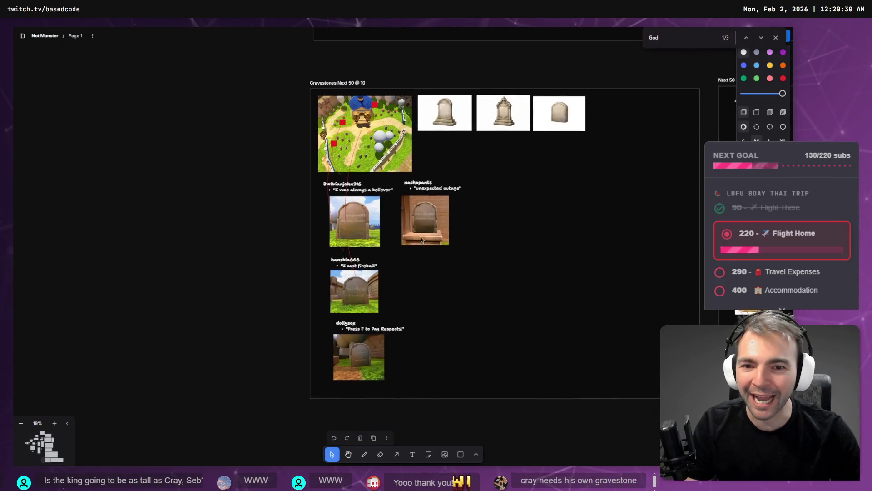
scroll(348, 203, "up", 5)
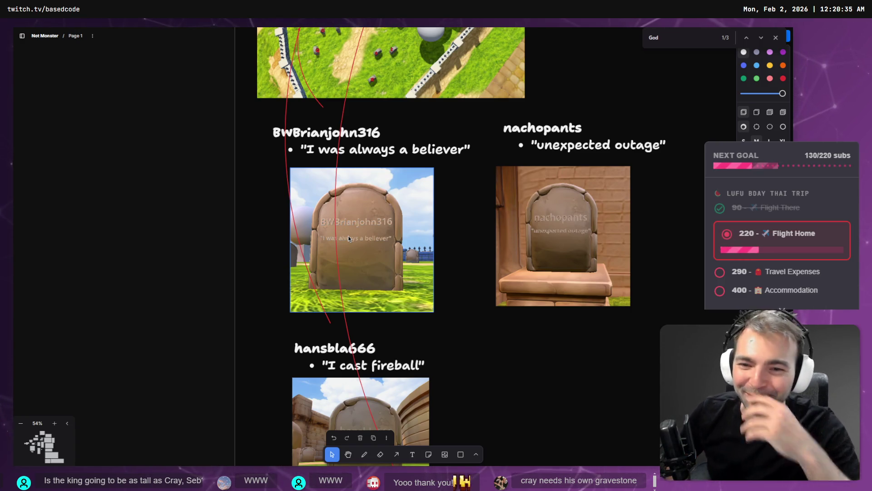
mouse_move(349, 238)
left_mouse_down()
mouse_move(163, 255)
mouse_move(377, 242)
left_mouse_up()
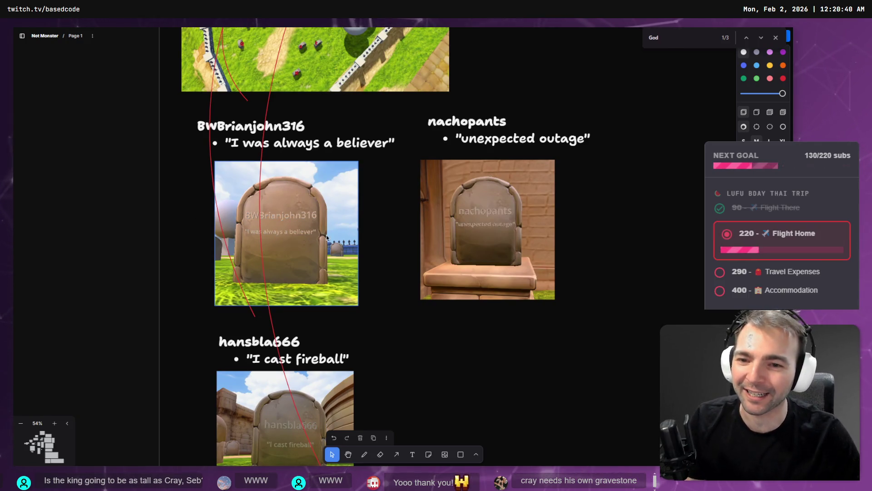
scroll(332, 250, "down", 6)
scroll(240, 237, "up", 3)
scroll(240, 237, "down", 3)
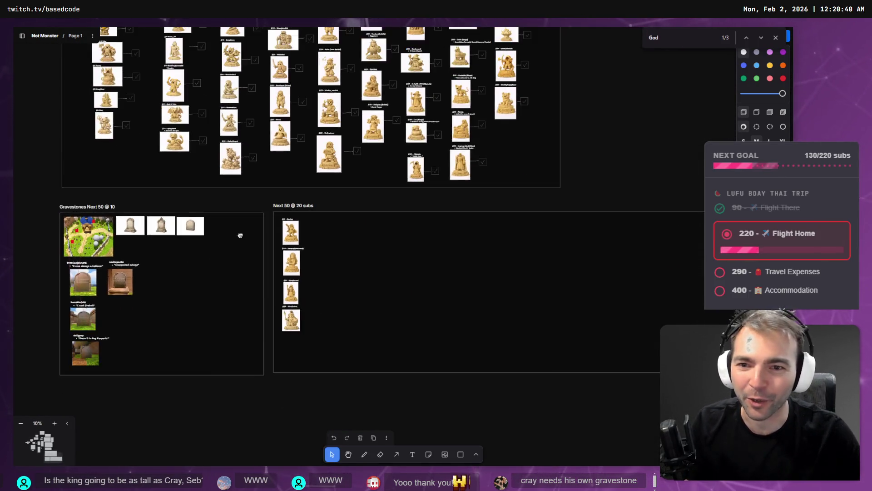
- Bring the crypt statues into view, inspect the #41 moustache statue, then return to Godot
left_click_drag(237, 234, 363, 407)
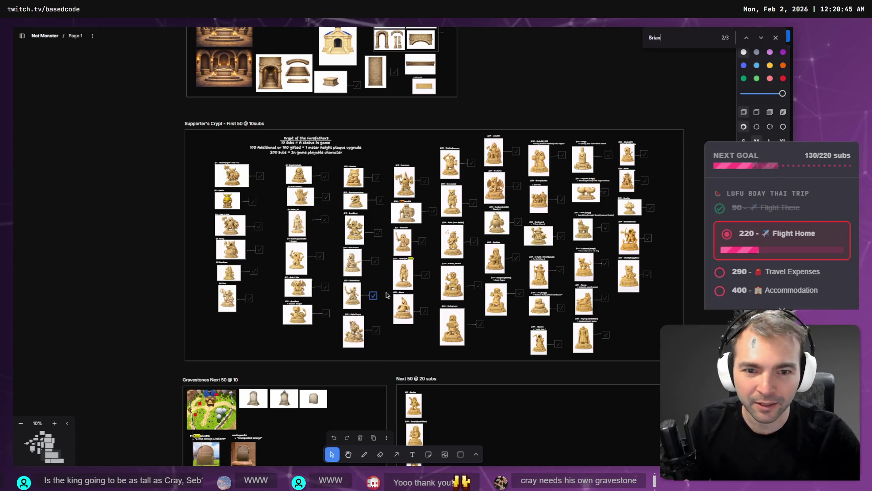
scroll(402, 272, "up", 10)
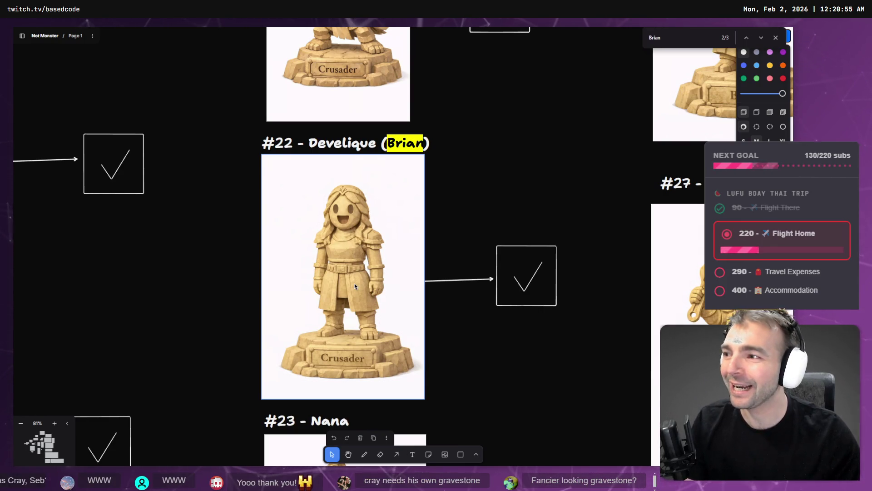
scroll(463, 249, "down", 8)
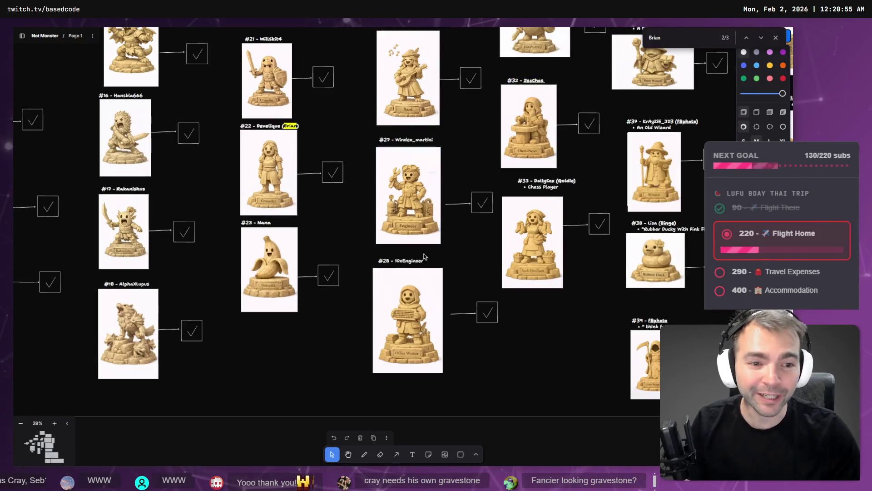
scroll(273, 247, "up", 10)
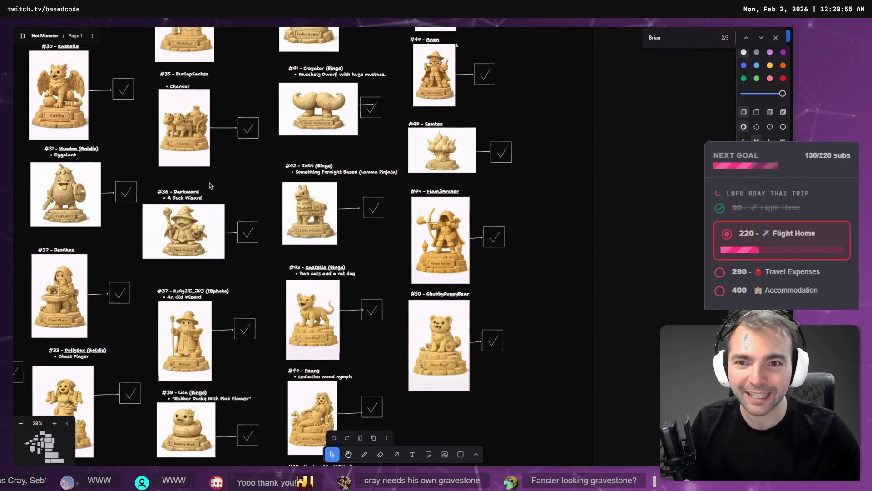
scroll(298, 251, "up", 8)
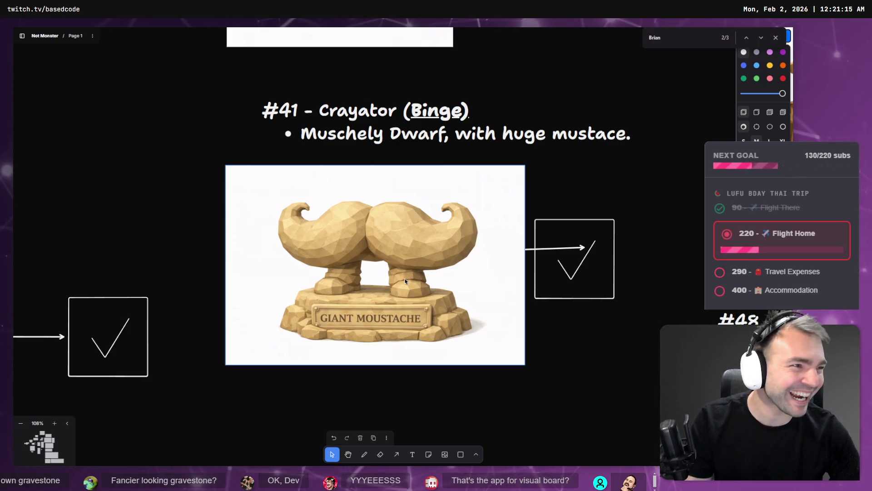
key("alt+Tab")
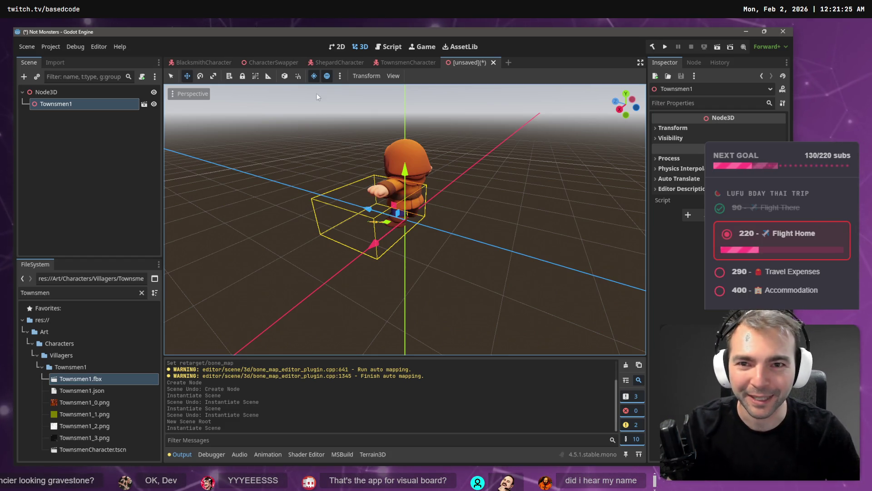
- Run the game and walk the villager down the stairway into the crypt to the moustache statue
key("ctrl+s")
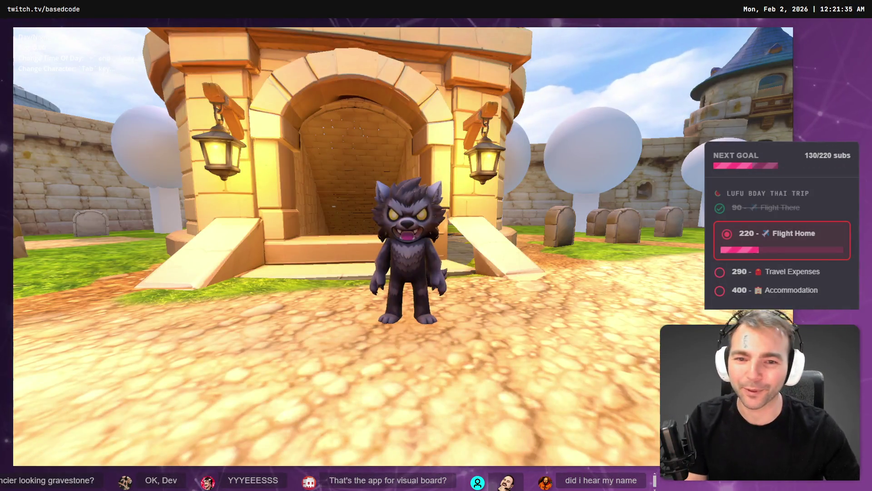
key("w")
key("w")
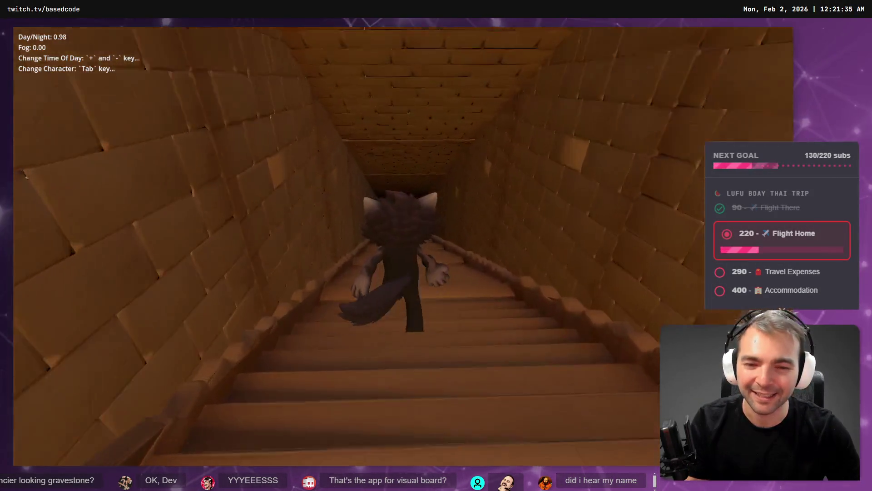
key("w")
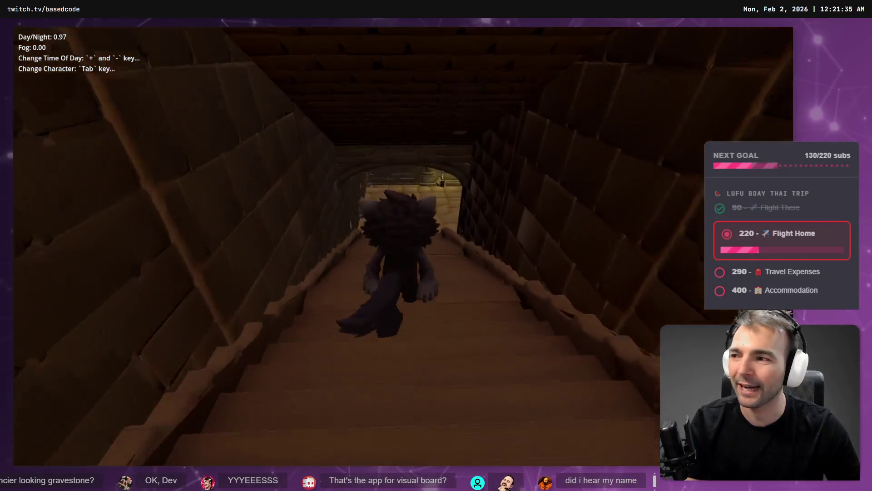
key("w")
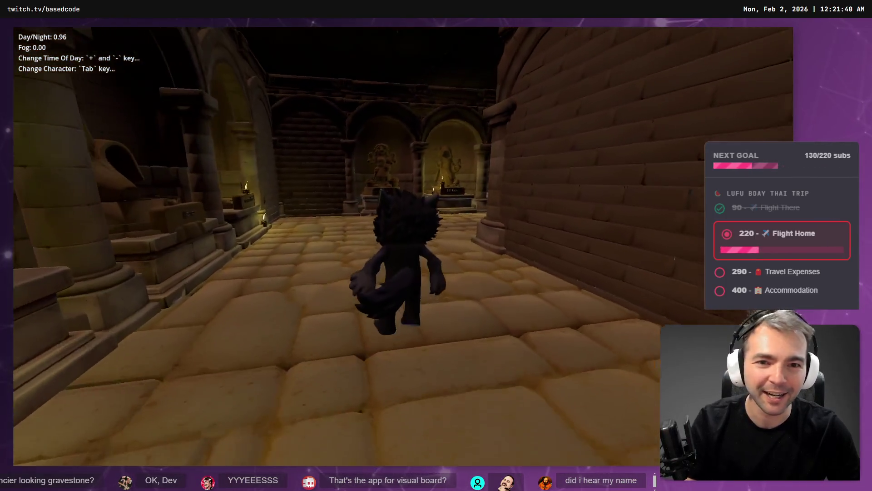
key("w")
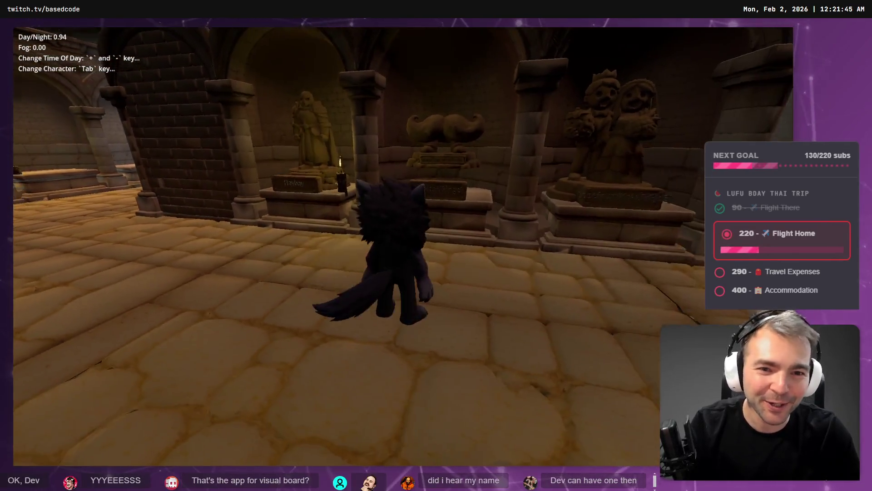
key("w")
key("w")
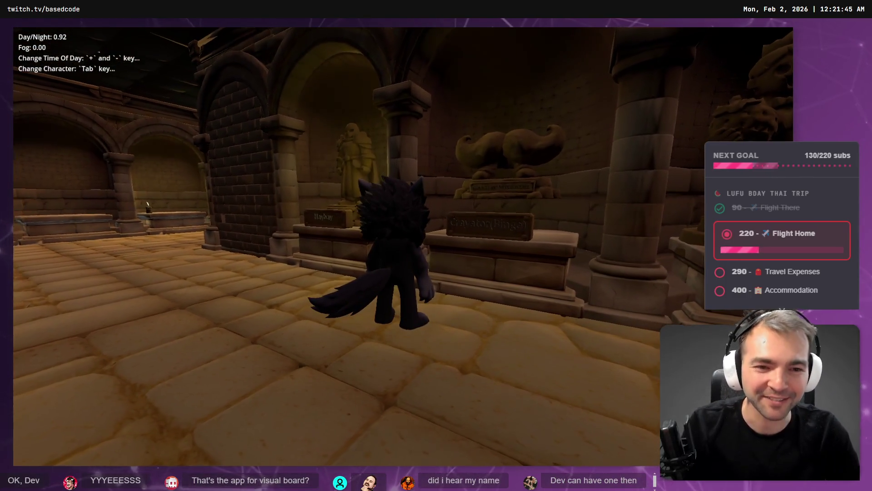
key("w")
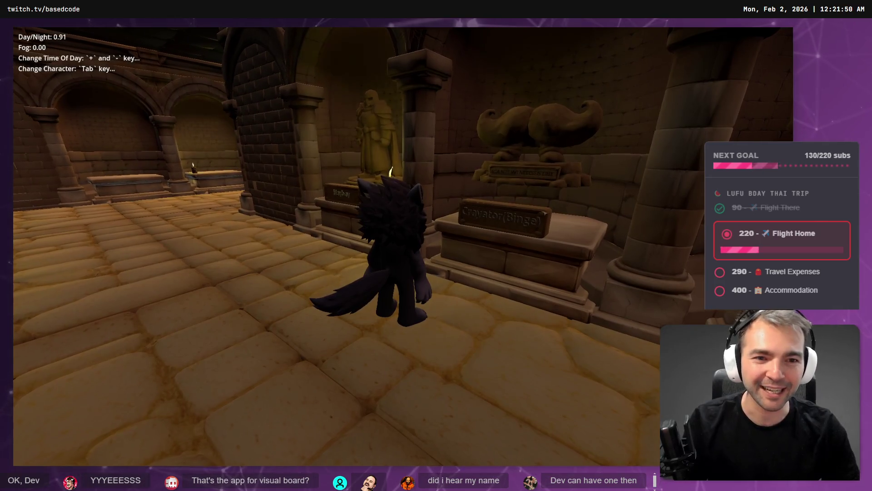
key("w")
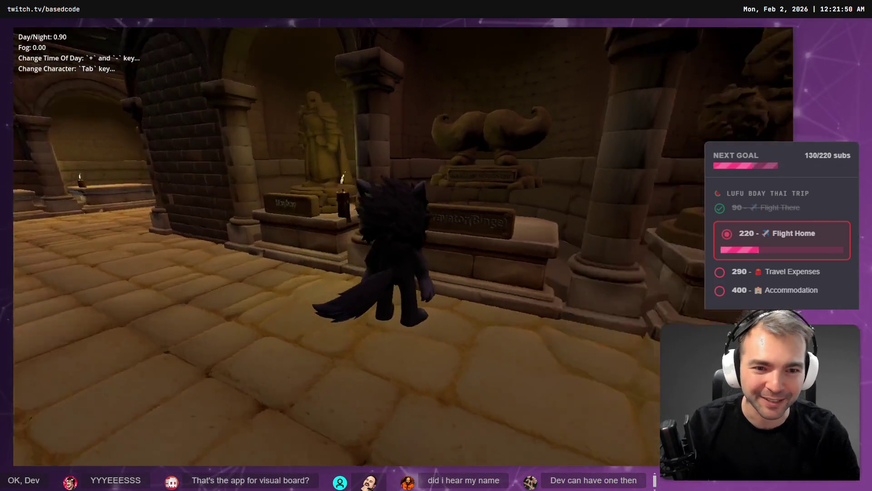
- Turn the character back, stop the game, and bring up the node_3d.tscn save prompt
key("s")
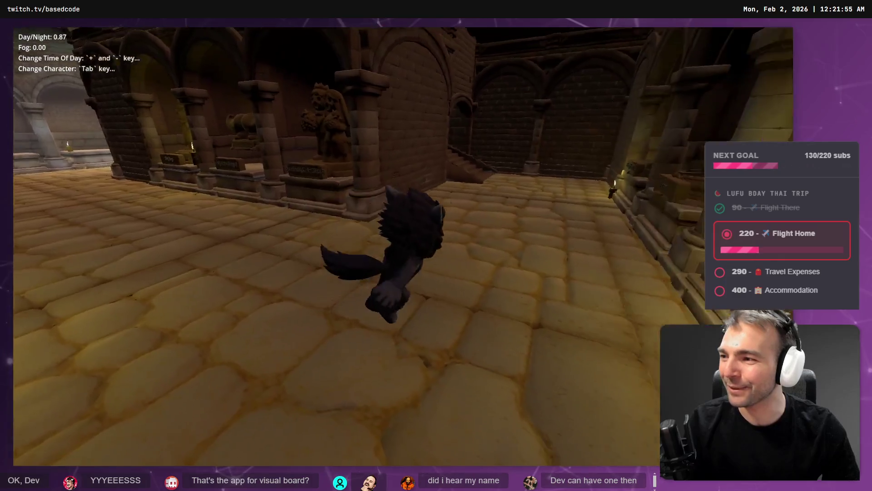
key("F8")
key("ctrl+s")
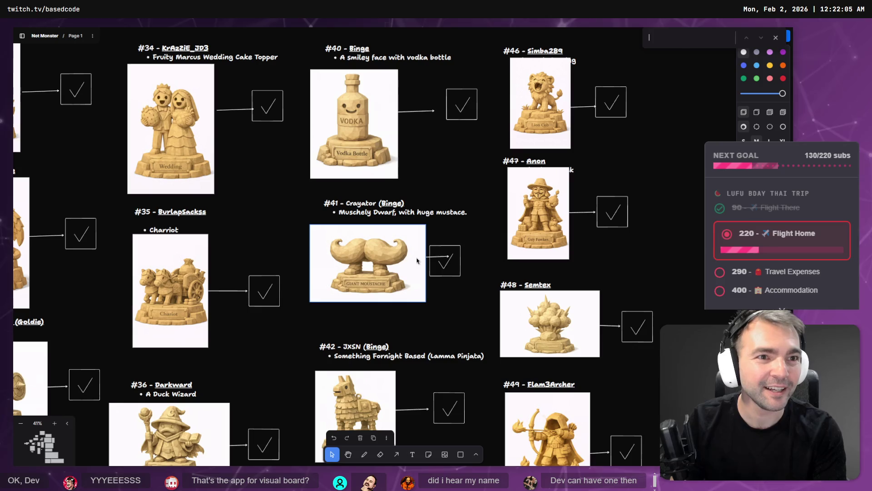
type("Dev")
- Scroll to the #22 Crusader statue and edit its title, "#22 - Develique (Brian)"
scroll(368, 243, "up", 10)
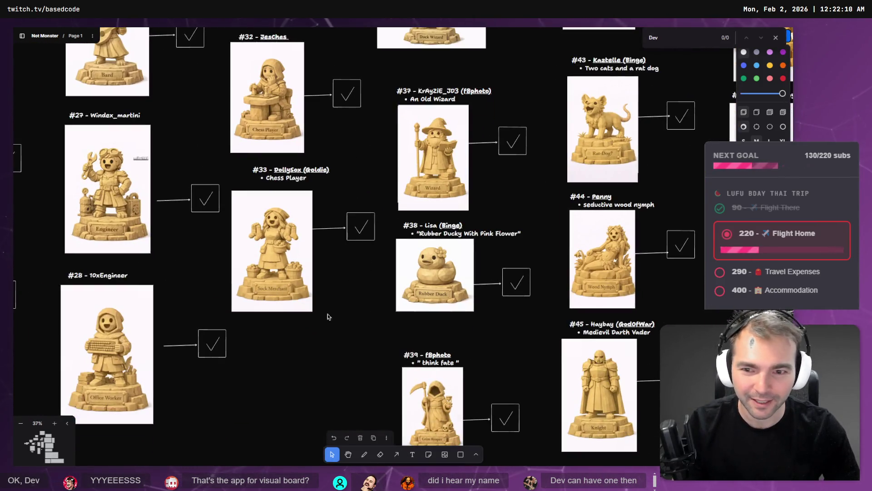
scroll(341, 317, "left", 10)
scroll(341, 316, "up", 4)
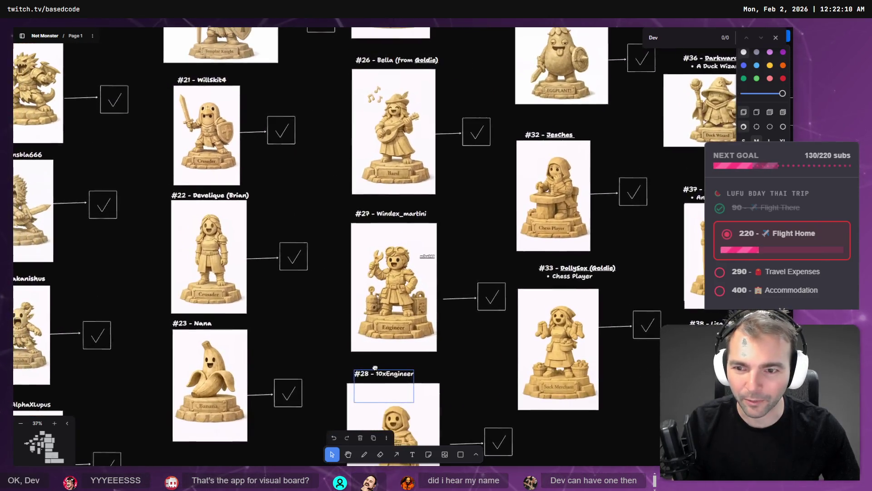
scroll(308, 259, "up", 10)
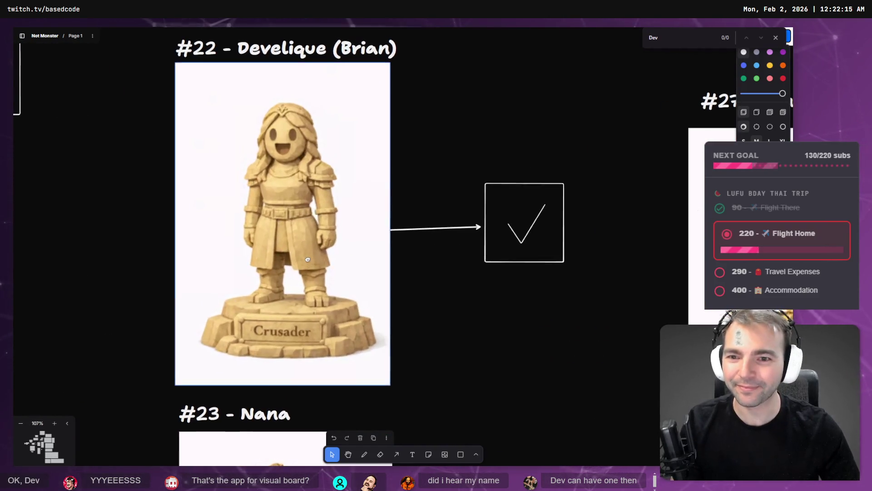
scroll(307, 260, "up", 2)
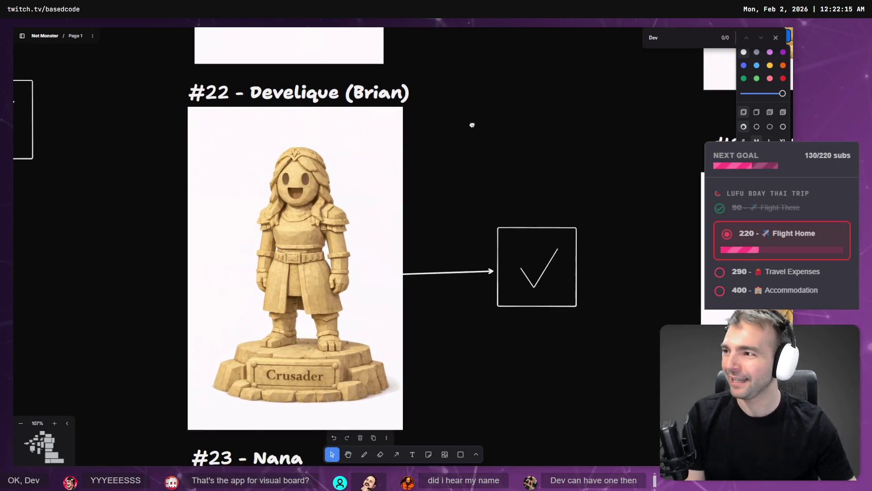
left_click(355, 94)
left_click(355, 94)
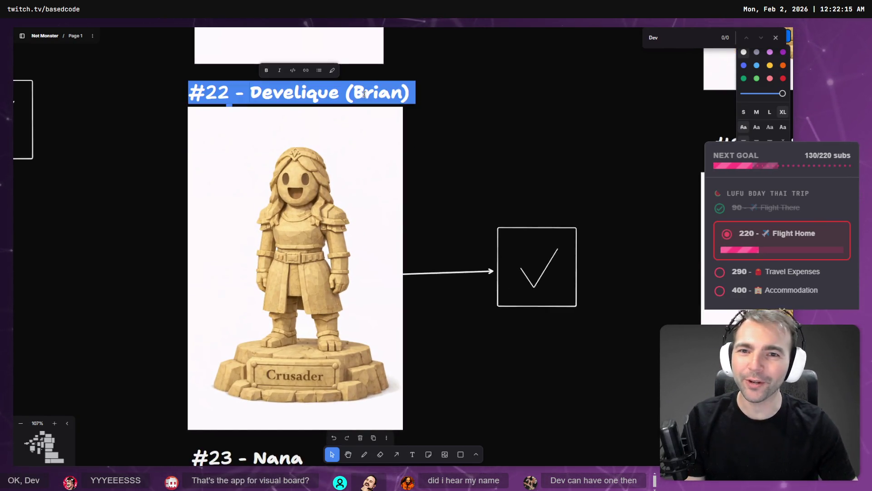
double_click(370, 101)
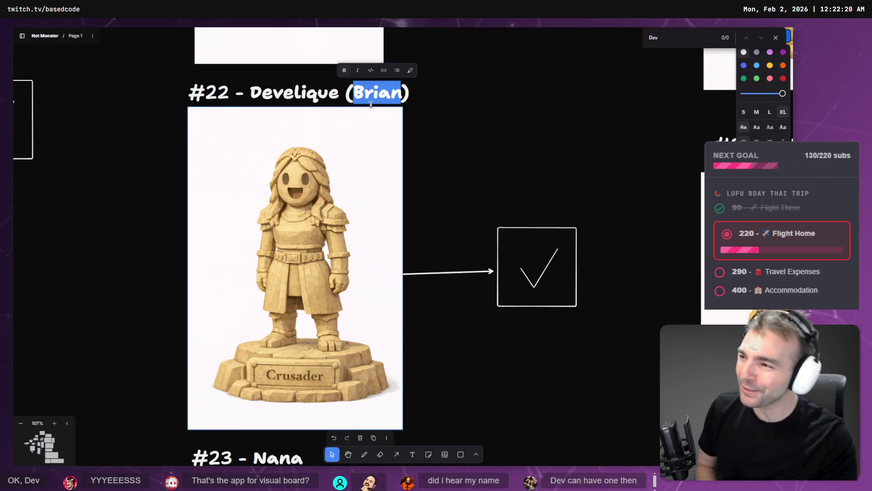
key("Escape")
key("Escape")
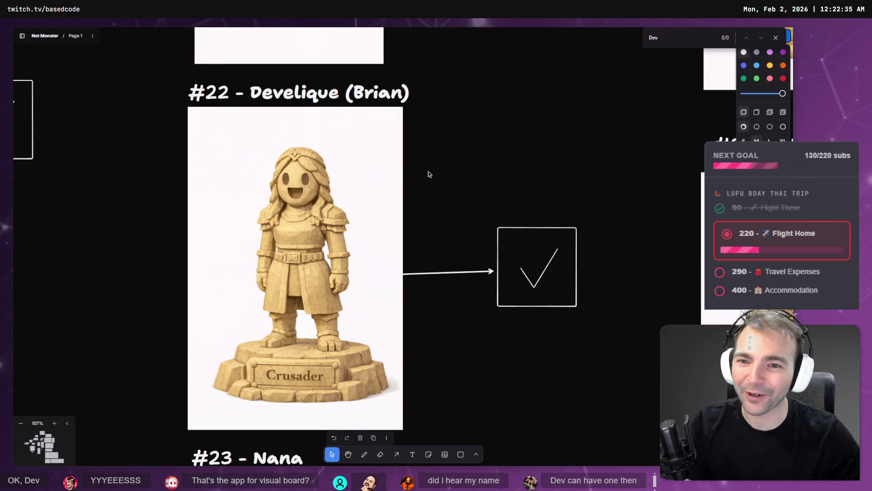
- Scroll and zoom out across the board to the #53–#54 statue concepts
scroll(426, 180, "down", 2)
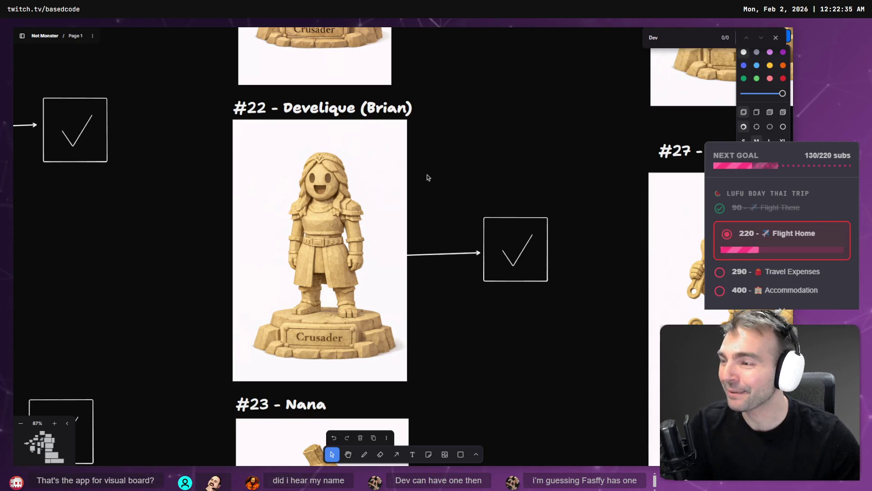
scroll(318, 149, "right", 3)
scroll(318, 148, "down", 4)
scroll(271, 178, "left", 5)
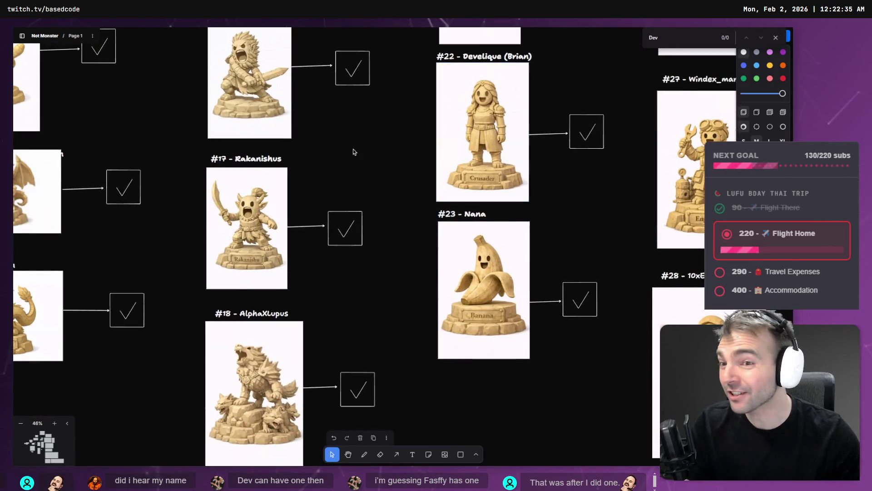
scroll(272, 179, "left", 3)
scroll(271, 178, "down", 4)
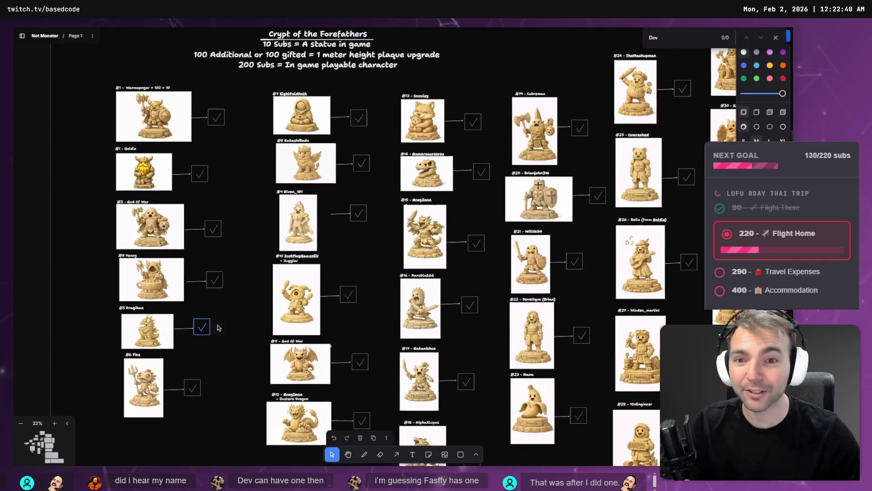
scroll(279, 307, "down", 1)
scroll(318, 305, "right", 6)
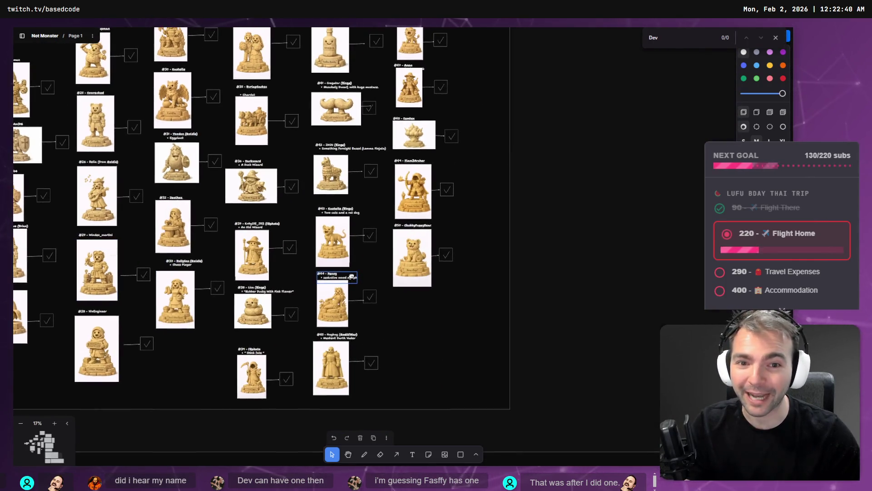
scroll(368, 304, "down", 10)
scroll(375, 199, "up", 1)
scroll(375, 200, "up", 5)
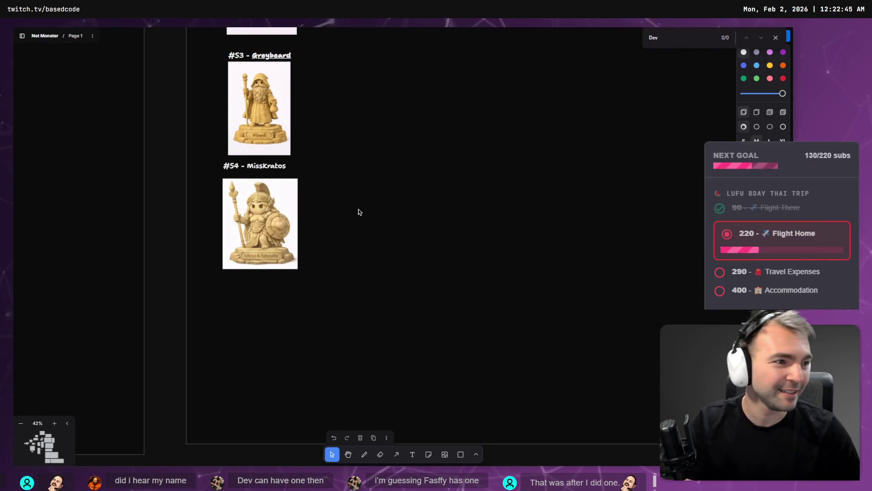
- In the Art (Character) chat, try dictating a prompt, then clear the prompt box
key("alt+Tab")
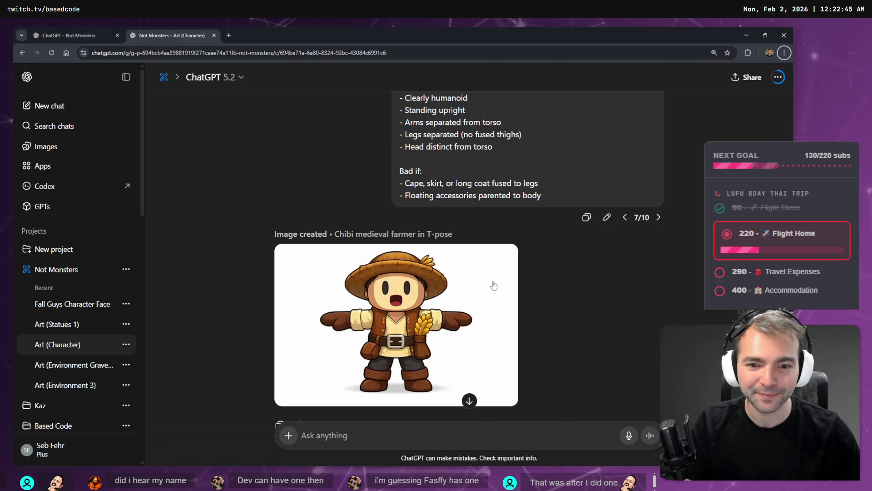
scroll(495, 300, "down", 5)
scroll(494, 304, "up", 15)
scroll(493, 290, "down", 5)
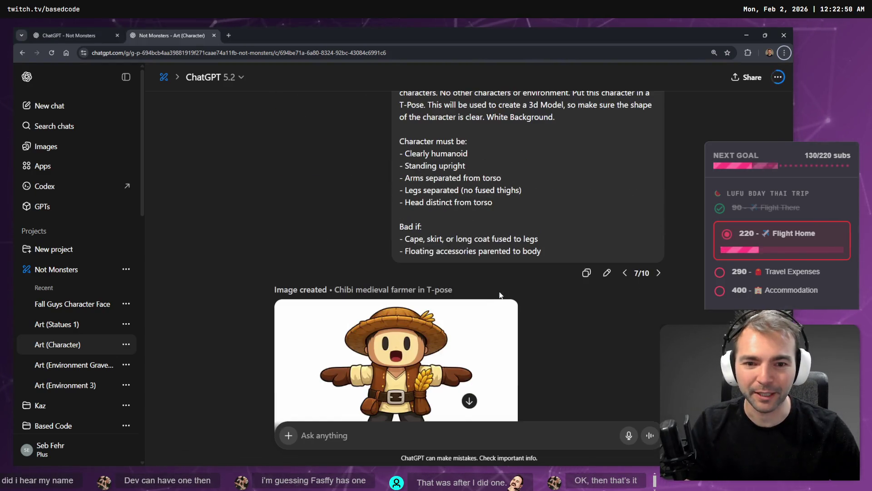
scroll(498, 282, "down", 10)
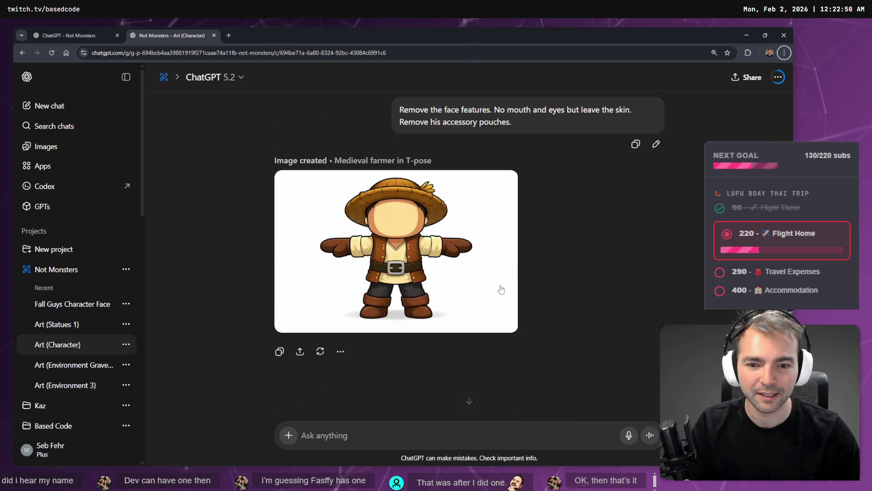
key("super+h")
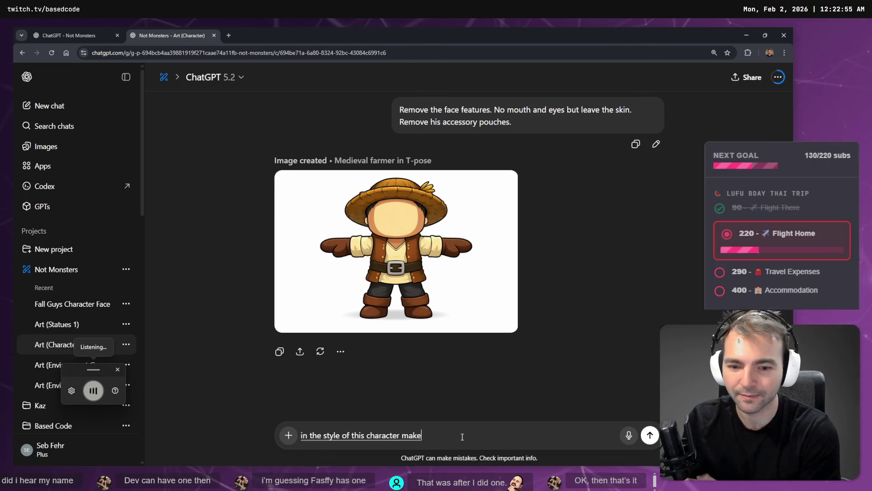
key("ctrl+a")
key("ctrl+c")
key("BackSpace")
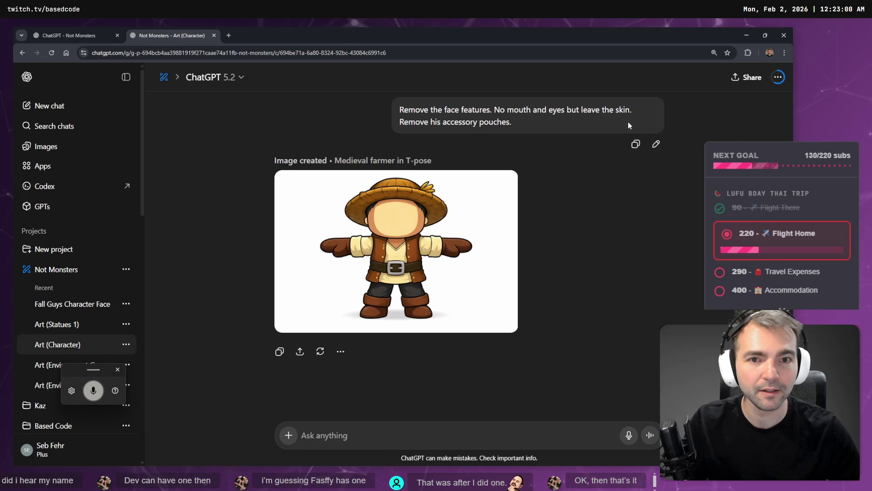
- Replace the faceless-farmer request with the new-character request, starting it with "In"
scroll(635, 125, "up", 3)
left_click(656, 266)
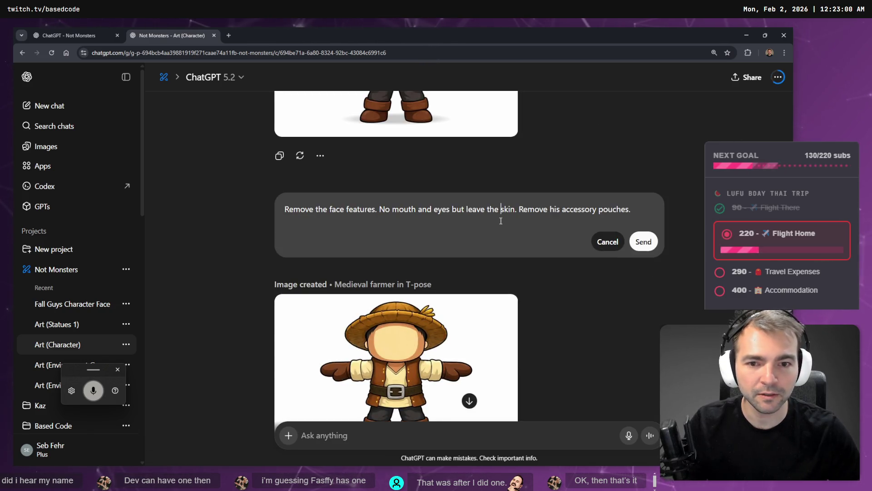
key("ctrl+a")
key("ctrl+v")
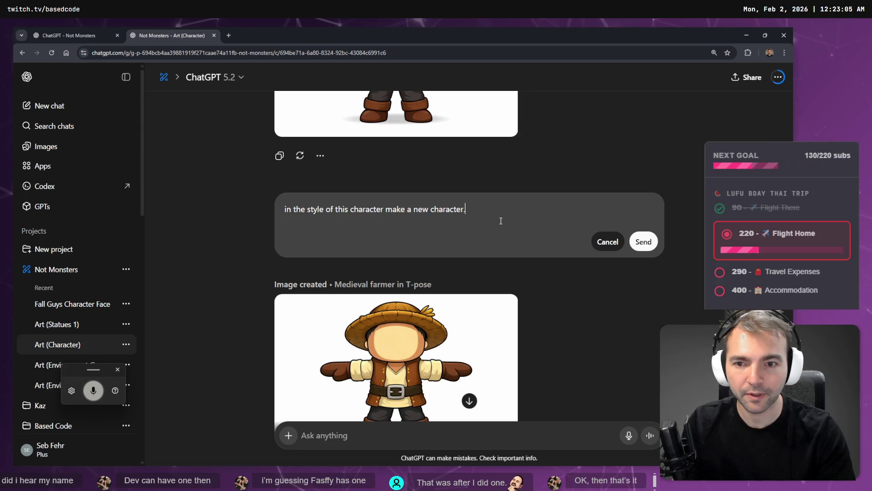
key("Delete")
key("Delete")
type("I")
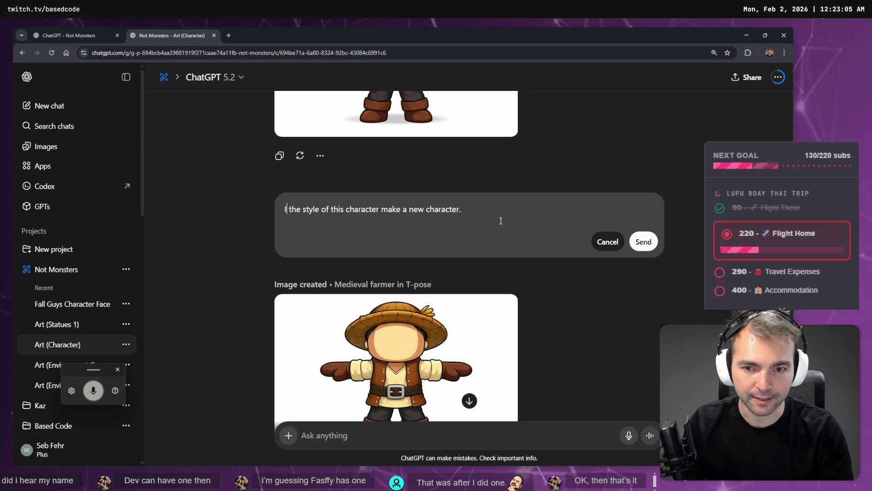
type("n")
key("Delete")
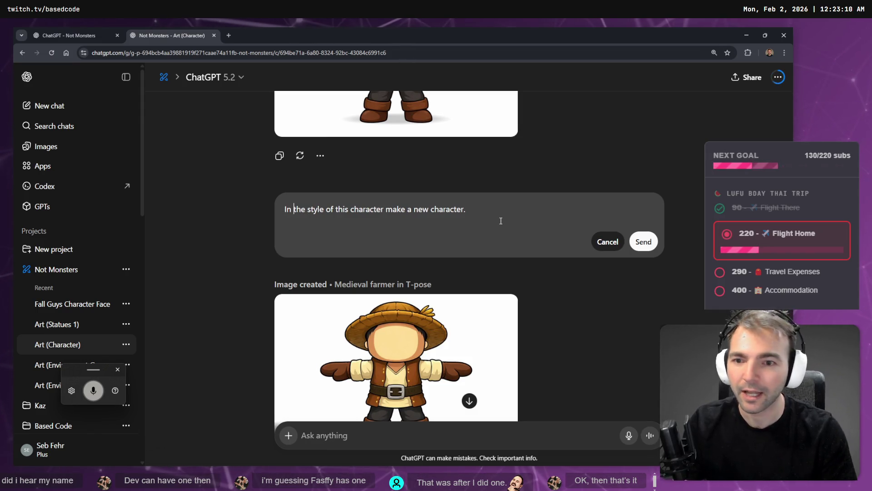
left_click(509, 207)
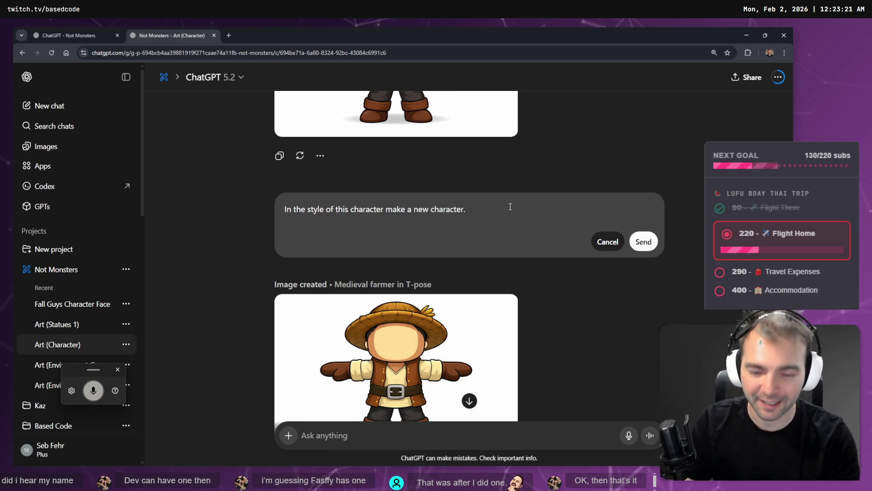
- Dictate the very muscular king with giant moustache and crown details and submit the edit
key("super+h")
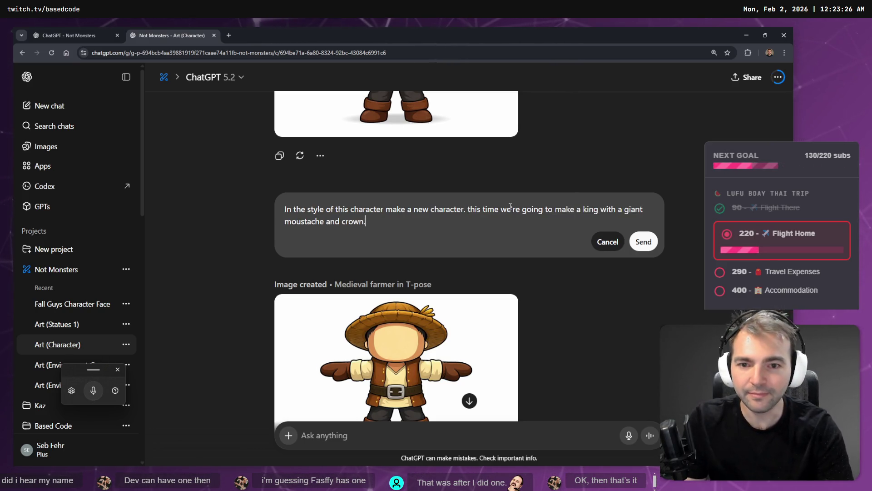
key("super+h")
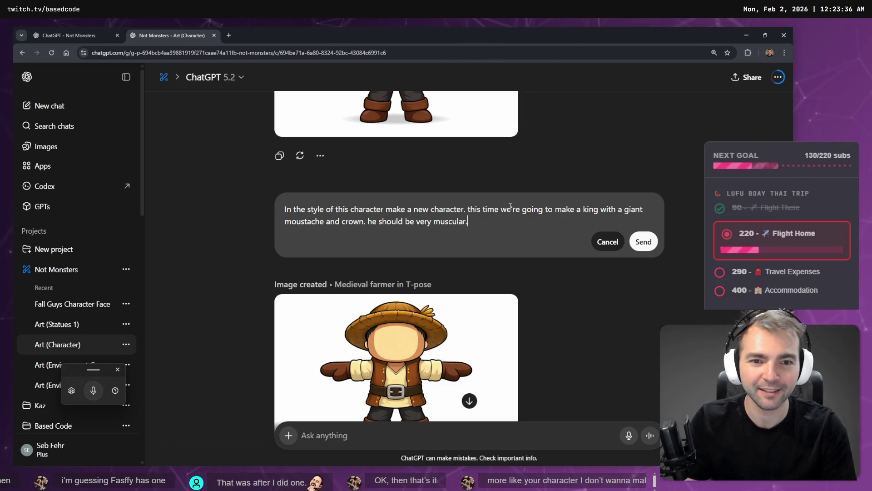
left_click(644, 242)
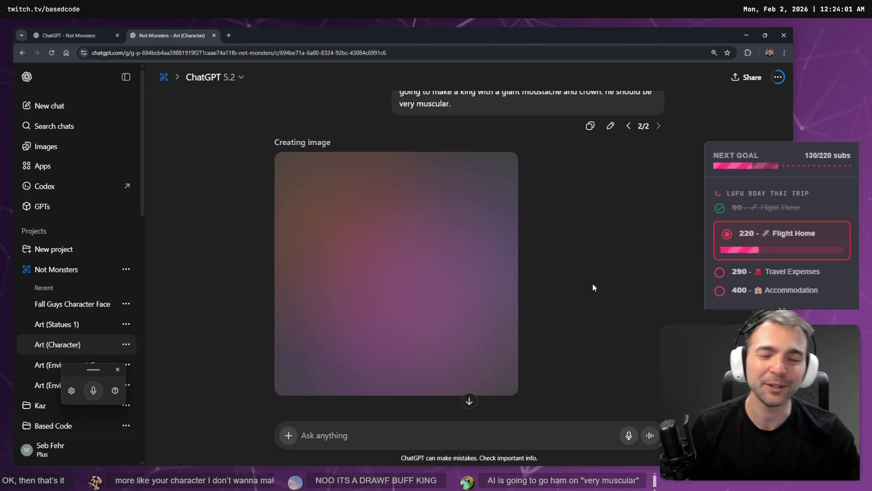
- Rewrite the king request to ask for a stocky king with strong arms, then send it
scroll(586, 277, "up", 1)
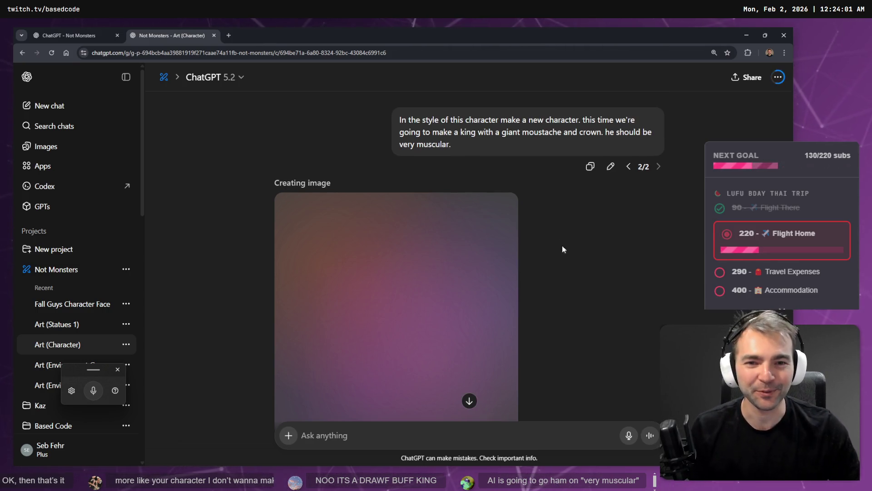
left_click(612, 167)
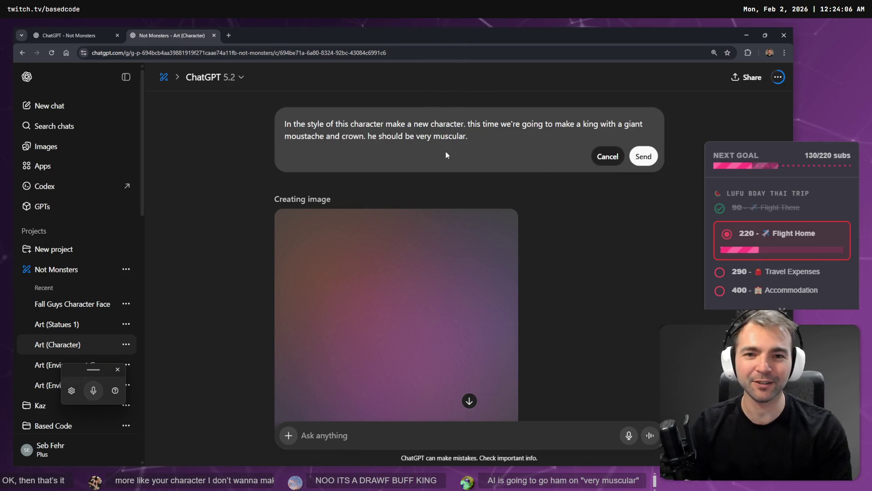
type("stocky ")
type("with storng amrs")
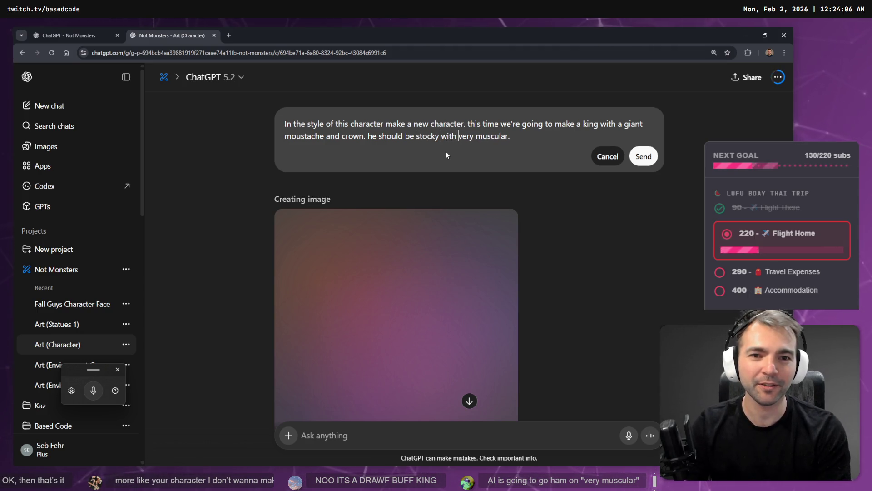
key("BackSpace")
key("BackSpace")
key("BackSpace")
key("Delete")
key("Delete")
key("Delete")
key("End")
type("arms")
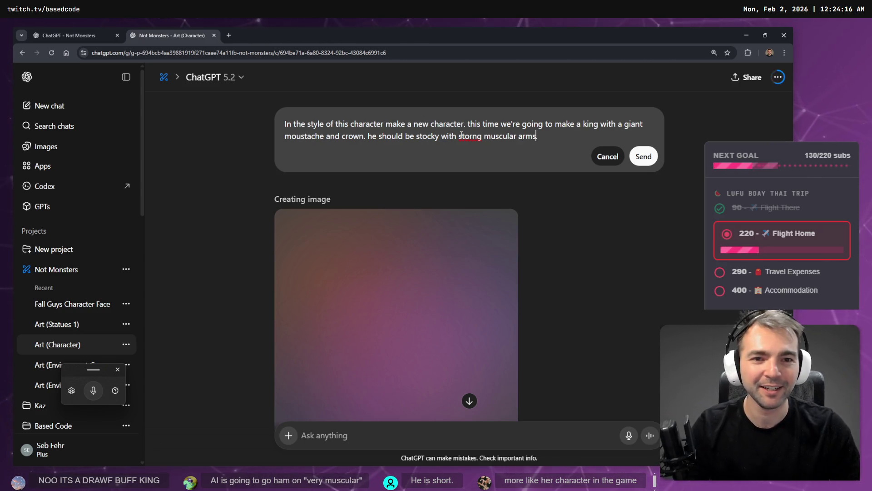
key("BackSpace")
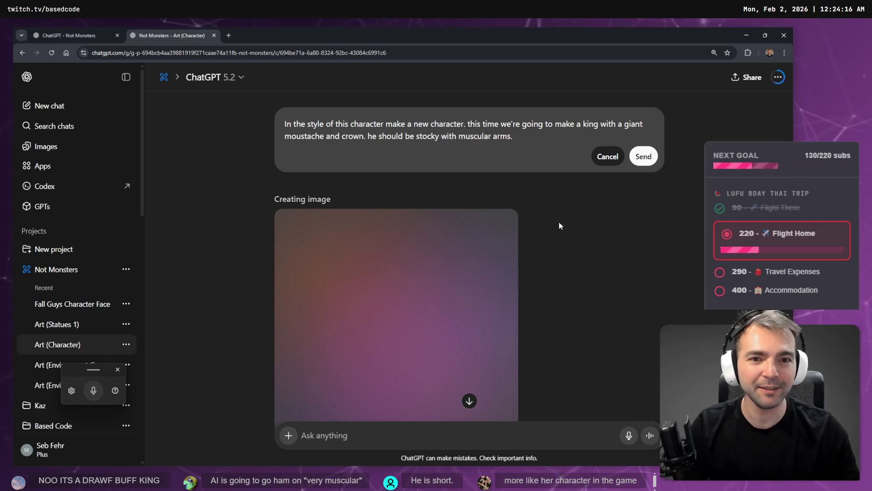
key("ctrl+a")
left_click(643, 156)
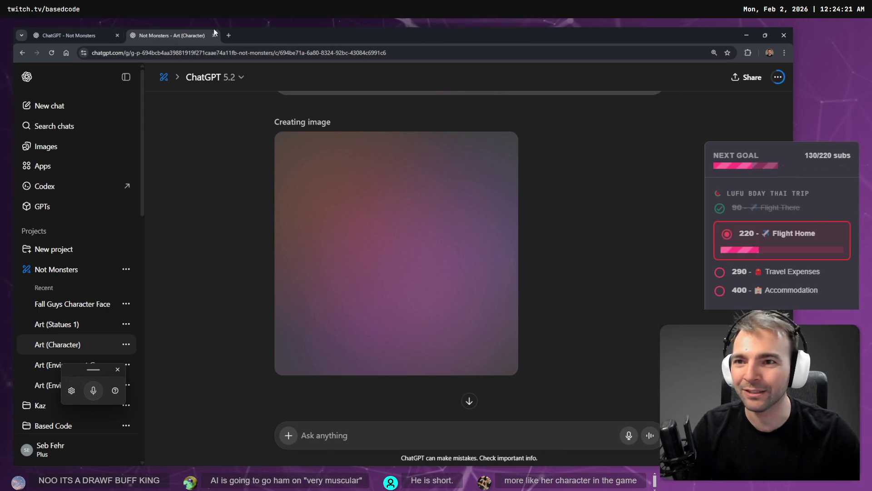
- Load chatgpt.com in a new browser tab
left_click(228, 35)
type("chatgpt.com")
key("Return")
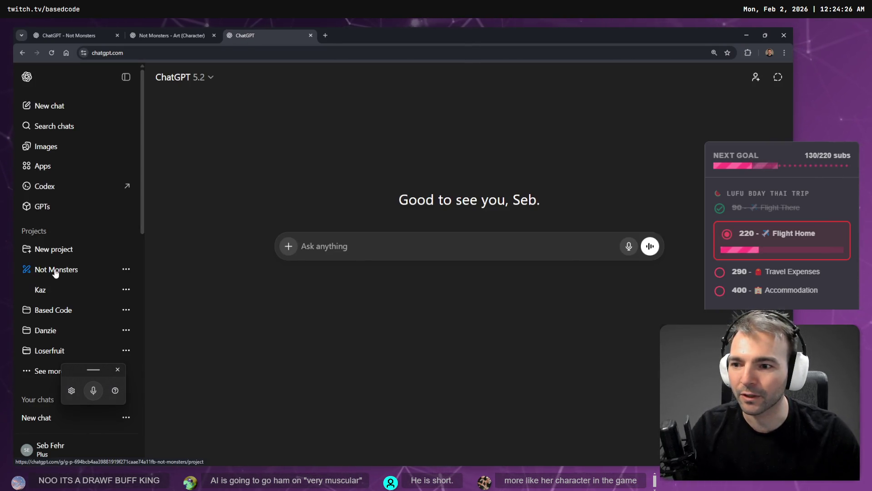
- Look over the Art (Statues 1) chat in the Not Monsters project, then check the Godot editor
left_click(55, 271)
scroll(369, 300, "down", 2)
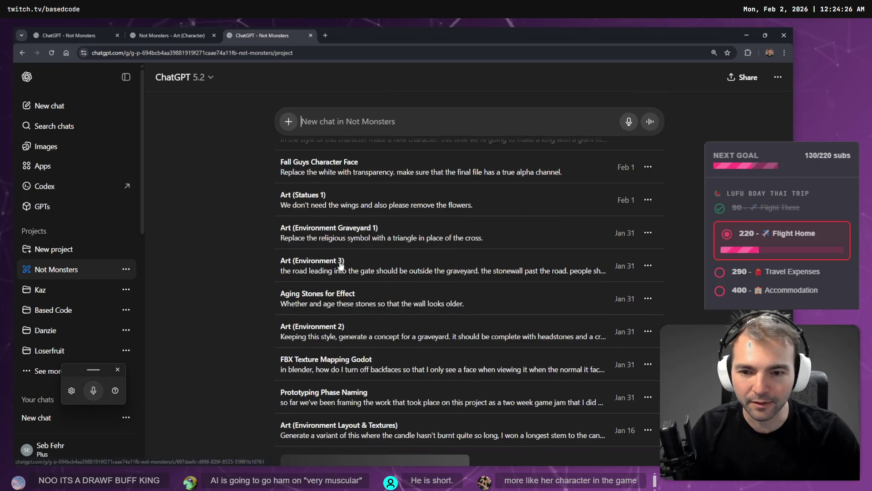
left_click(318, 198)
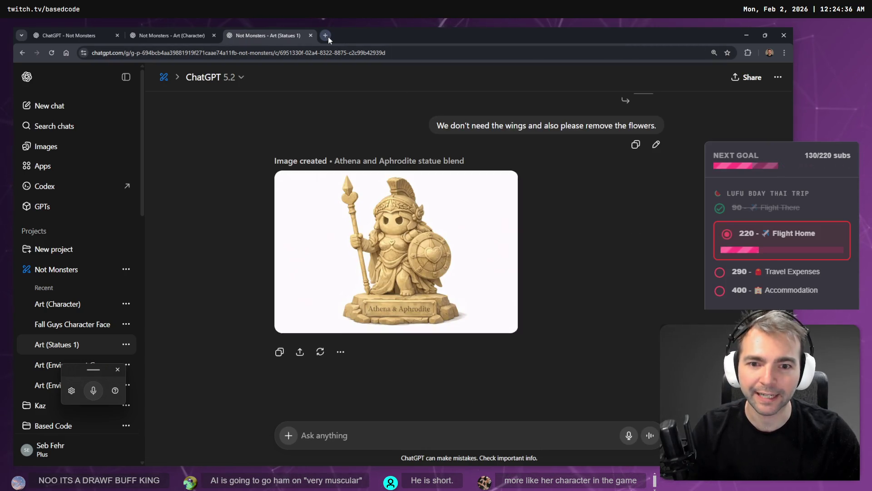
double_click(328, 37)
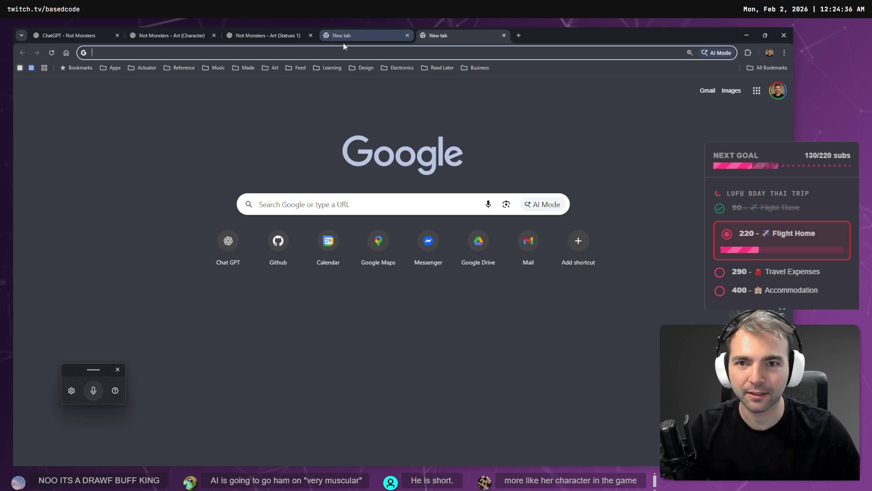
key("alt+Tab")
key("alt+Tab")
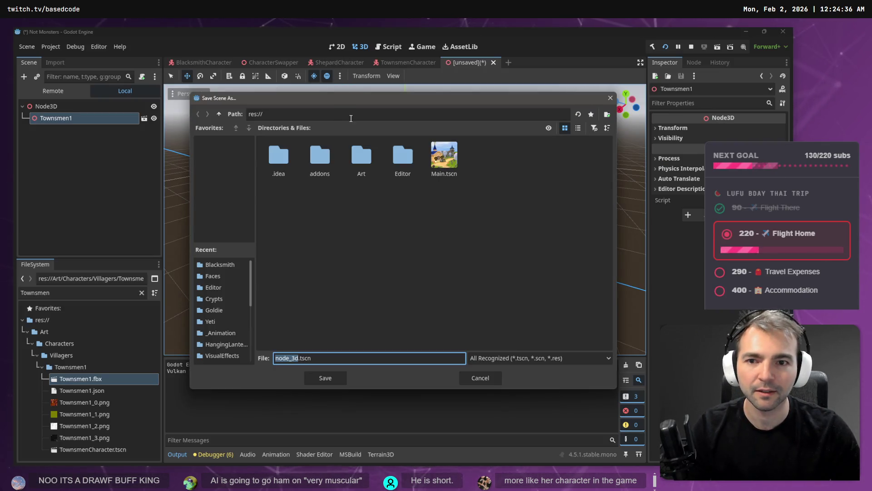
key("alt+Tab")
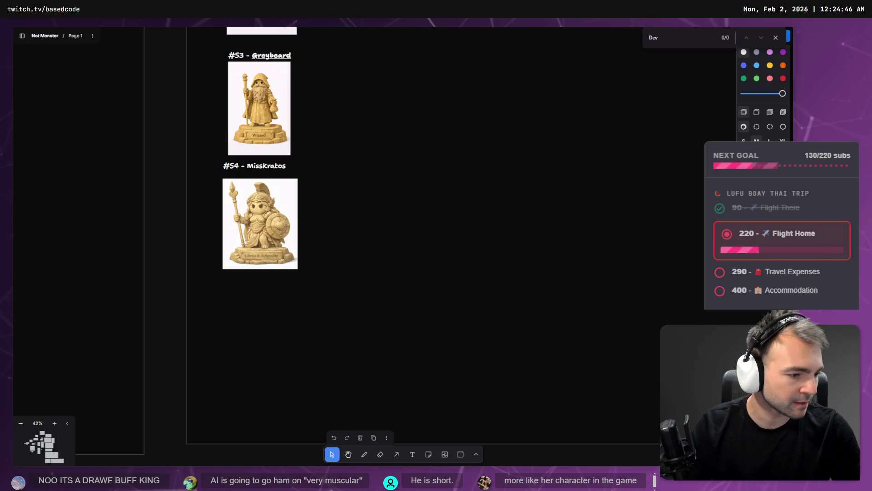
- Close the empty tab and open the Fasffy project from the full project list
key("alt+Tab")
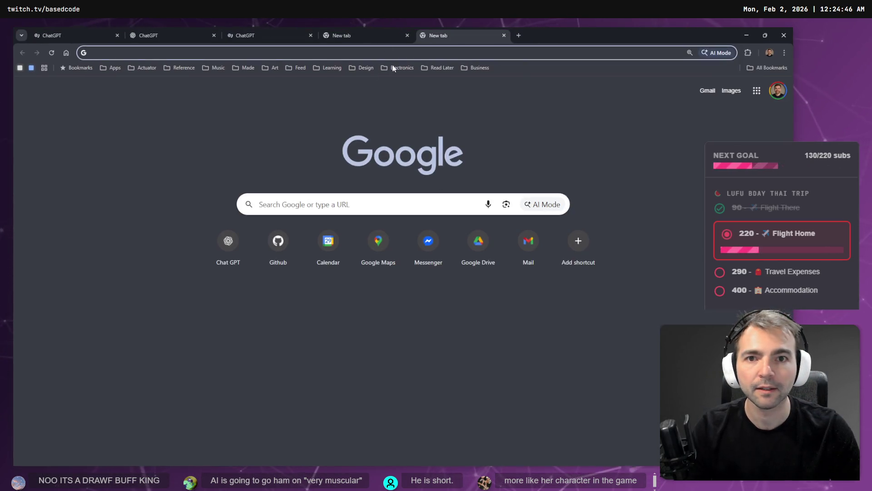
key("ctrl+w")
left_click(271, 35)
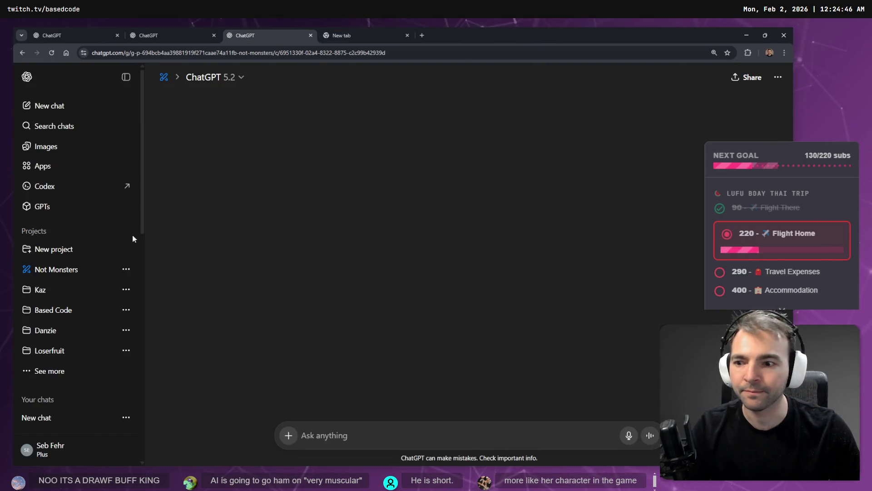
scroll(46, 341, "down", 5)
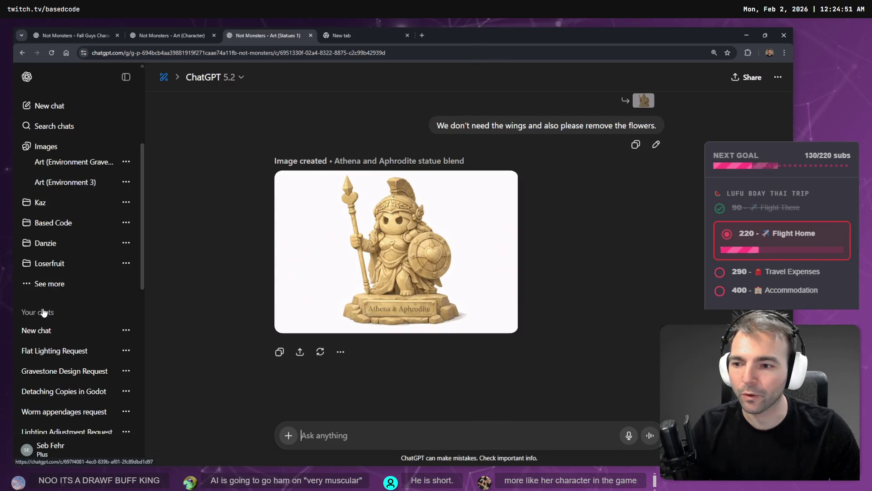
left_click(42, 284)
left_click(164, 283)
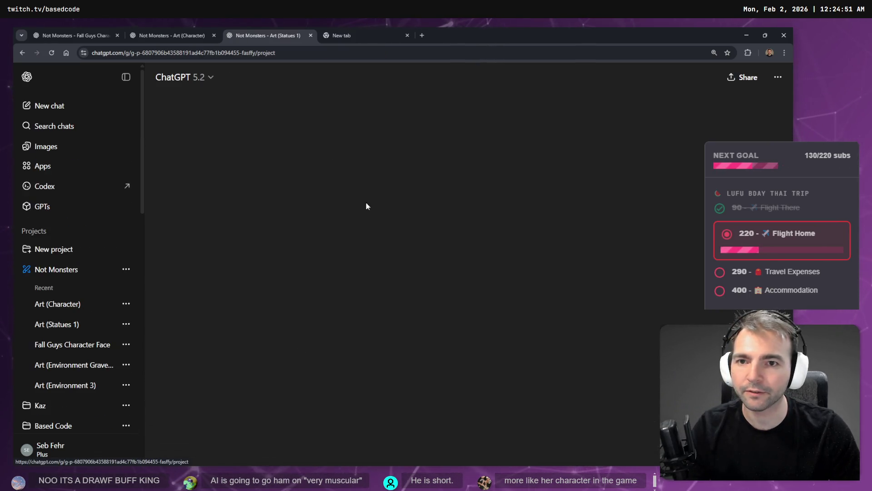
- Start a new Fasffy chat and dictate a prompt summarising the character and brand
left_click(405, 172)
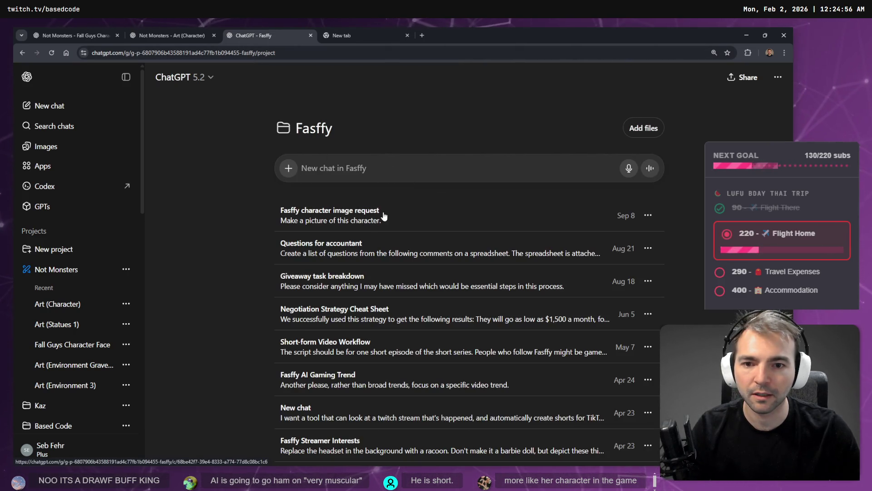
left_click(364, 217)
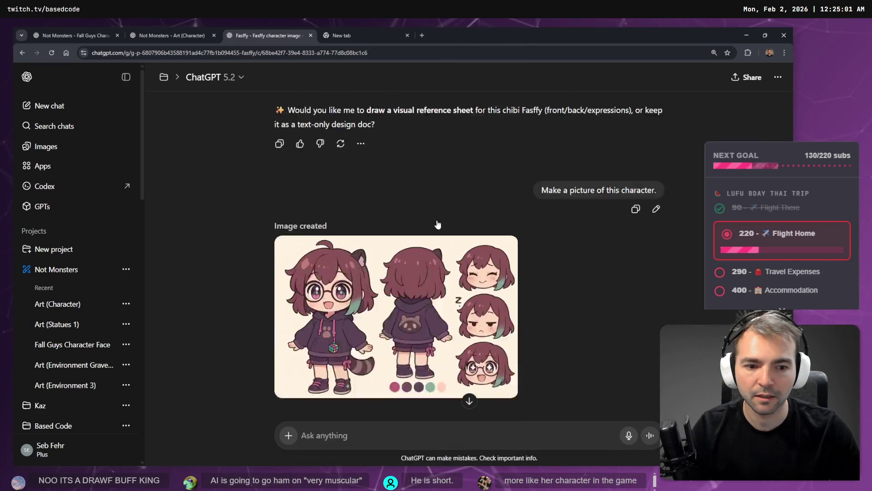
scroll(456, 263, "up", 10)
right_click(436, 204)
left_click(440, 203)
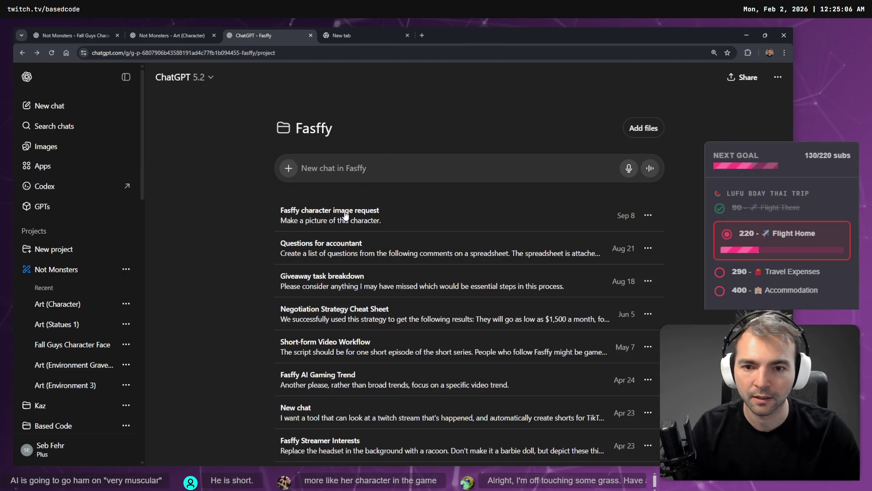
left_click(353, 179)
key("super+h")
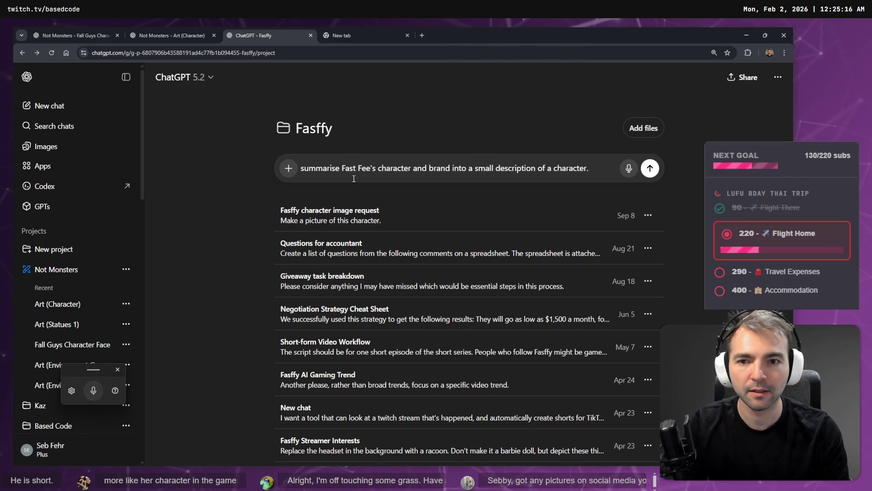
- Correct the misheard character name to Fasffy and send the summary request
left_click(354, 178)
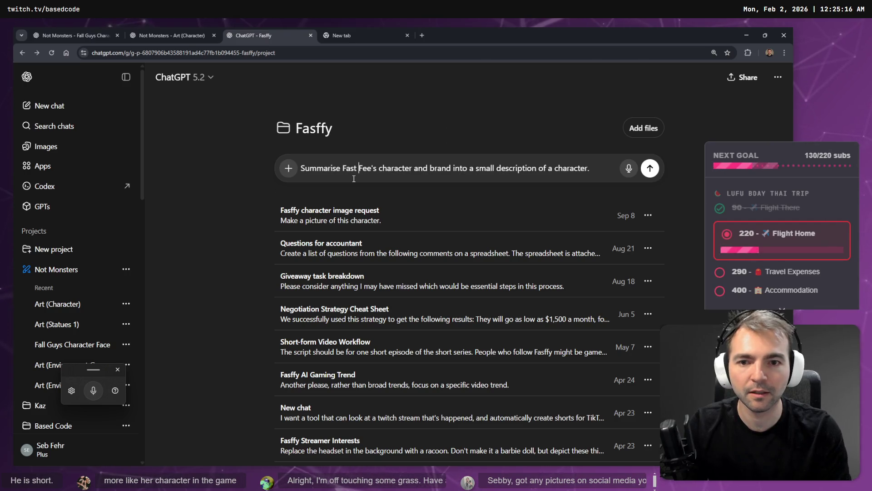
type("Fasffy")
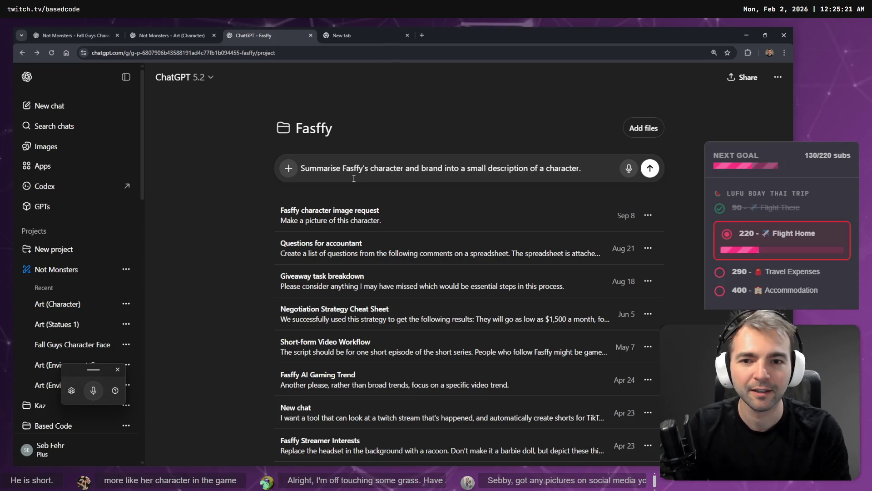
key("Return")
- Check the conversation tabs until the Fasffy answer arrives
key("ctrl+Tab")
key("ctrl+w")
key("ctrl+shift+Tab")
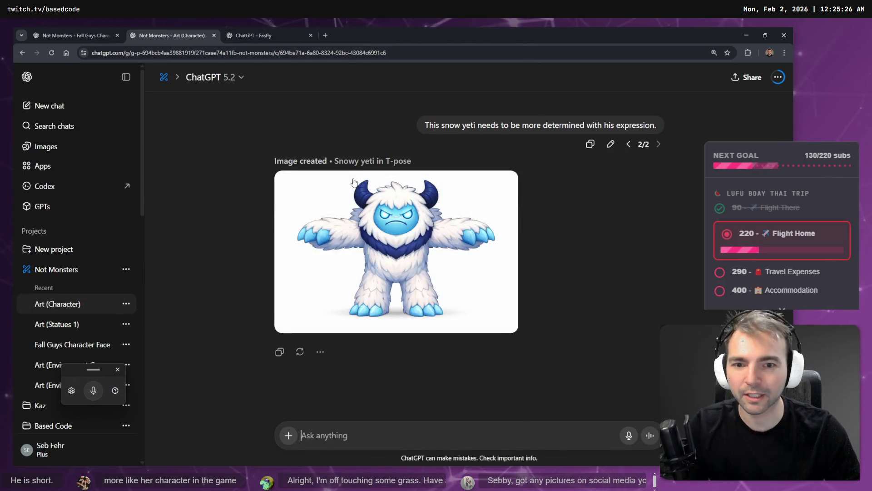
left_click(105, 31)
left_click(160, 31)
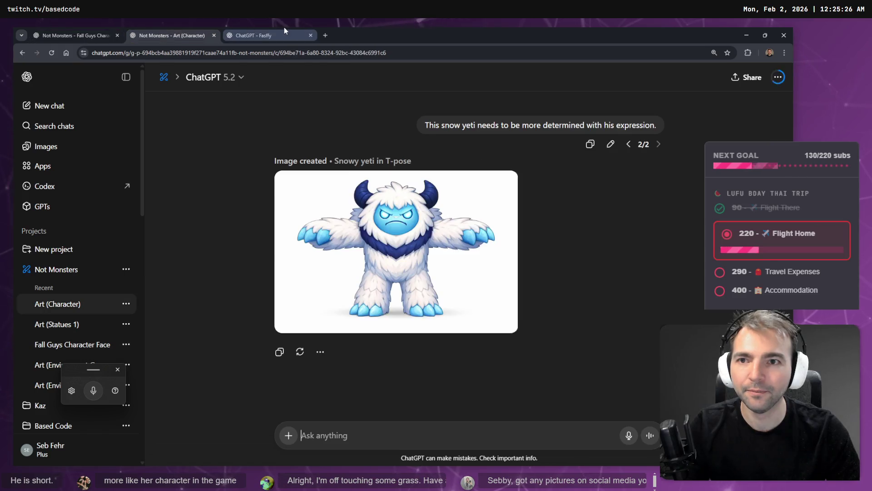
left_click(285, 30)
- Open the Images gallery in a new tab and select the king image from My images
middle_click(45, 146)
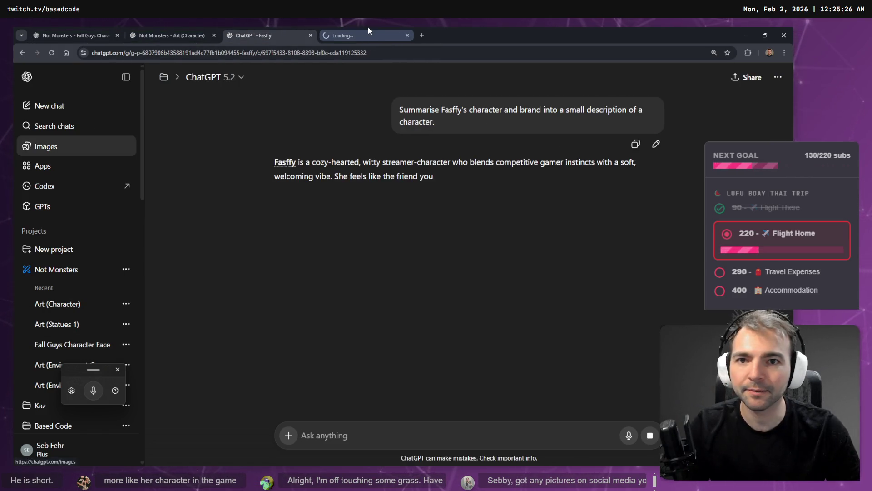
left_click(365, 35)
scroll(303, 320, "down", 5)
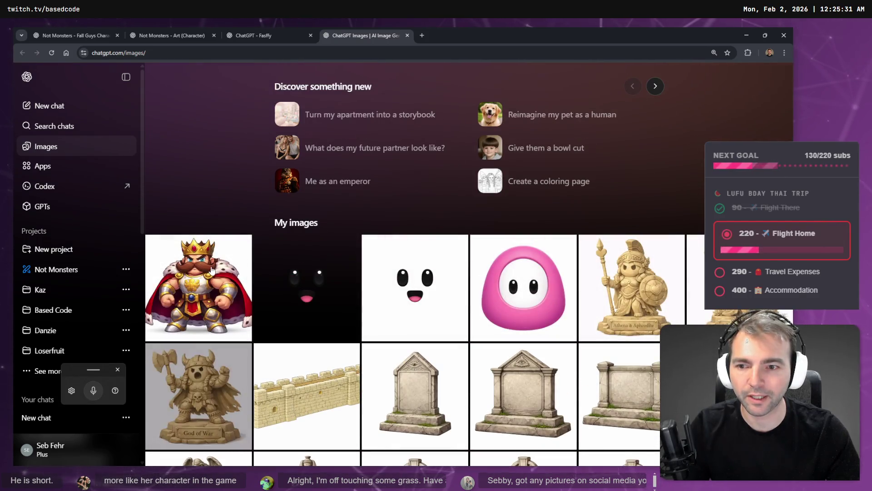
left_click(211, 270)
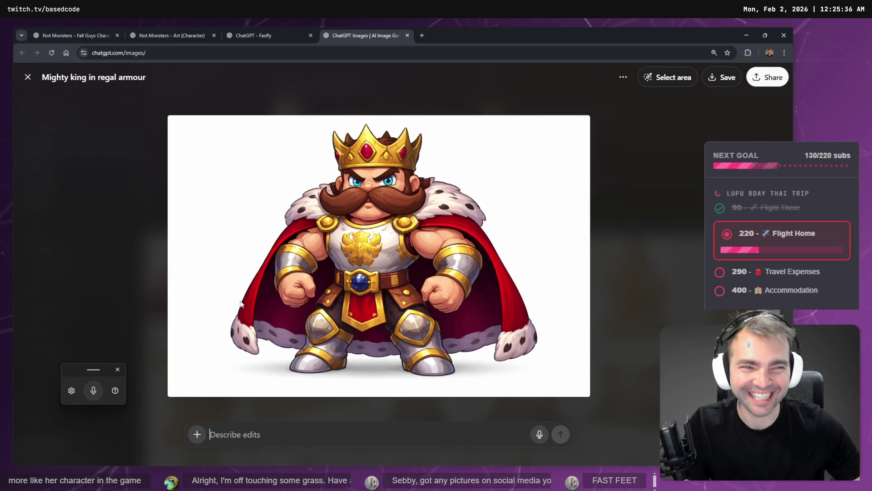
- Jump from the king image to its original Art (Character) conversation
left_click(623, 77)
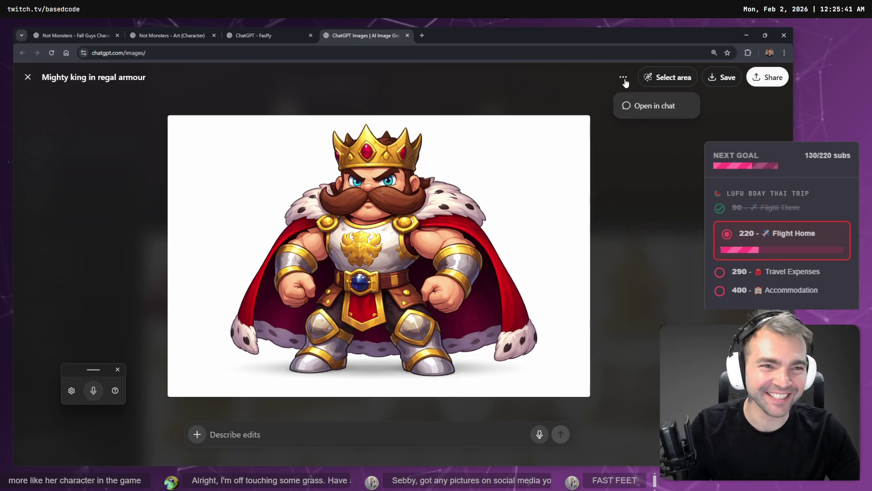
left_click(639, 108)
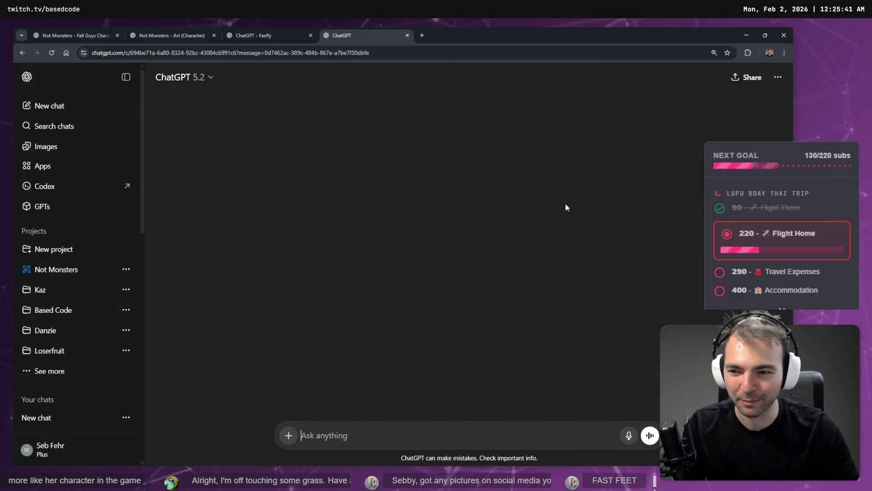
key("super+h")
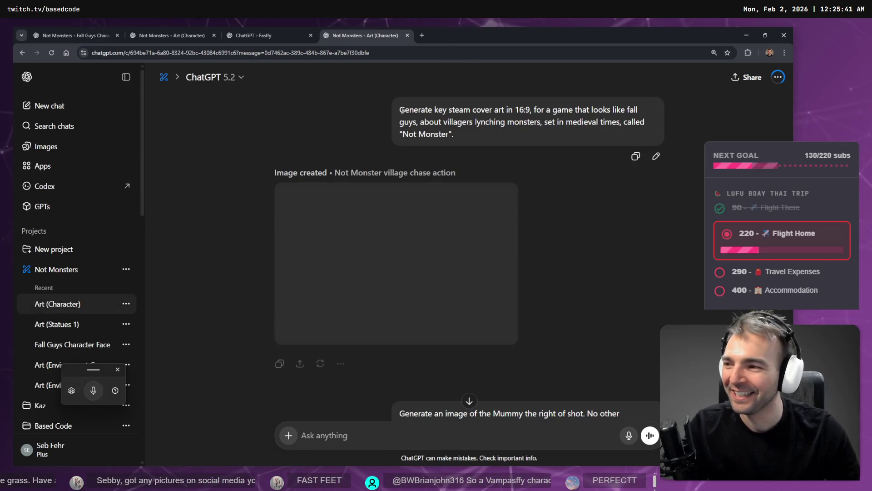
scroll(412, 179, "down", 15)
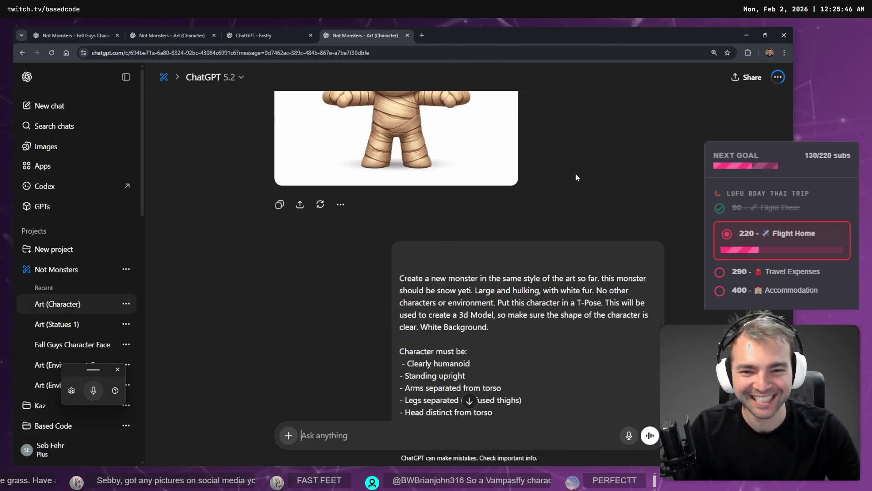
scroll(575, 178, "down", 20)
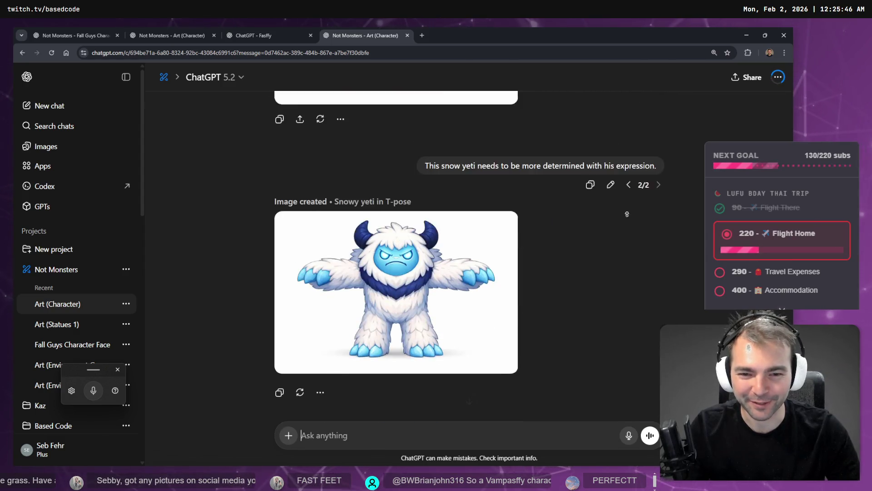
scroll(627, 219, "up", 10)
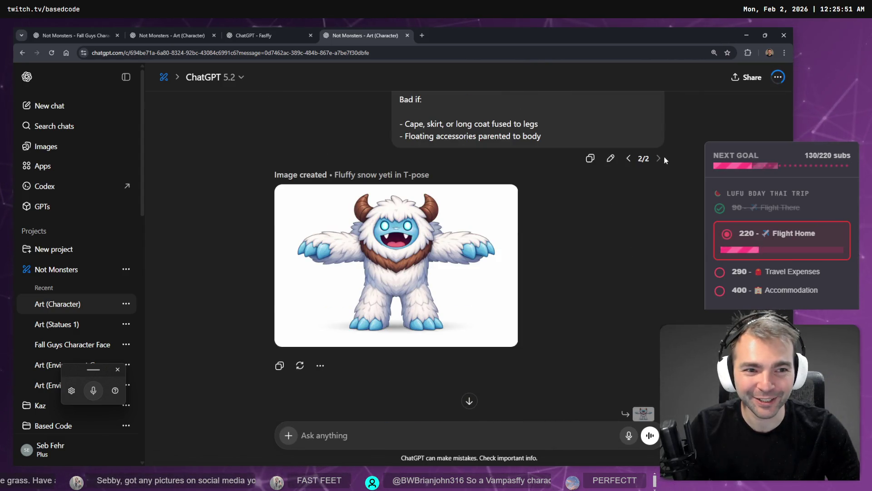
scroll(655, 175, "up", 10)
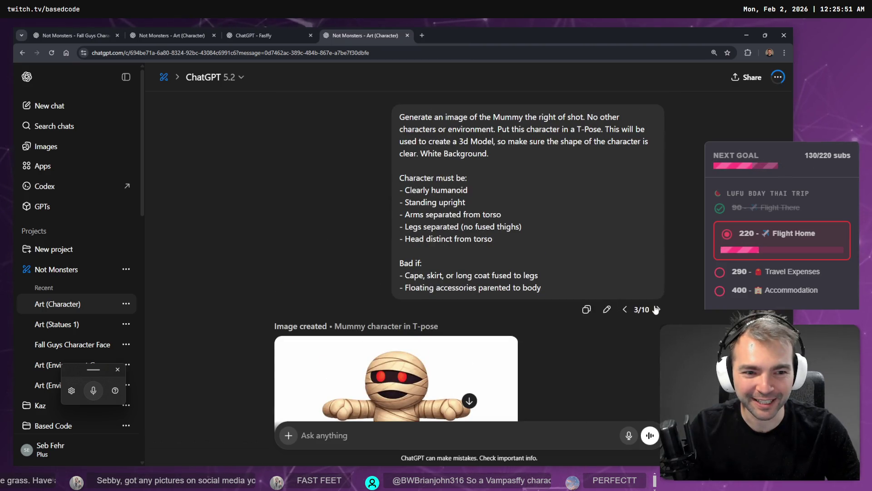
- Page through the prompt branches, past the chibi farmer to branch 7 of 10
left_click(656, 309)
left_click(655, 309)
scroll(667, 282, "down", 10)
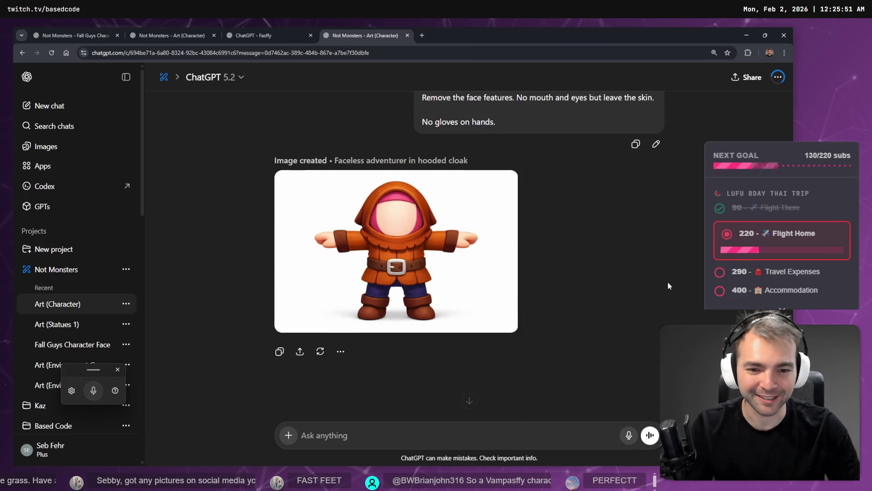
scroll(669, 254, "up", 8)
left_click(659, 220)
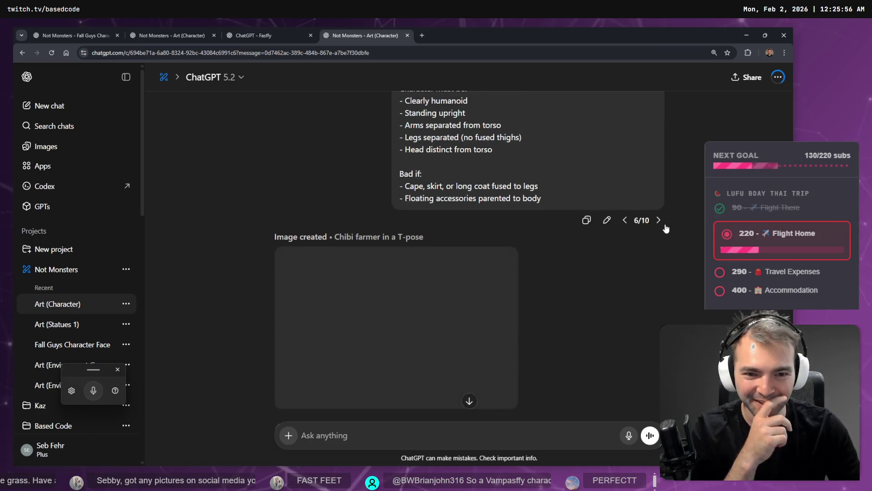
scroll(658, 234, "down", 2)
scroll(658, 245, "up", 3)
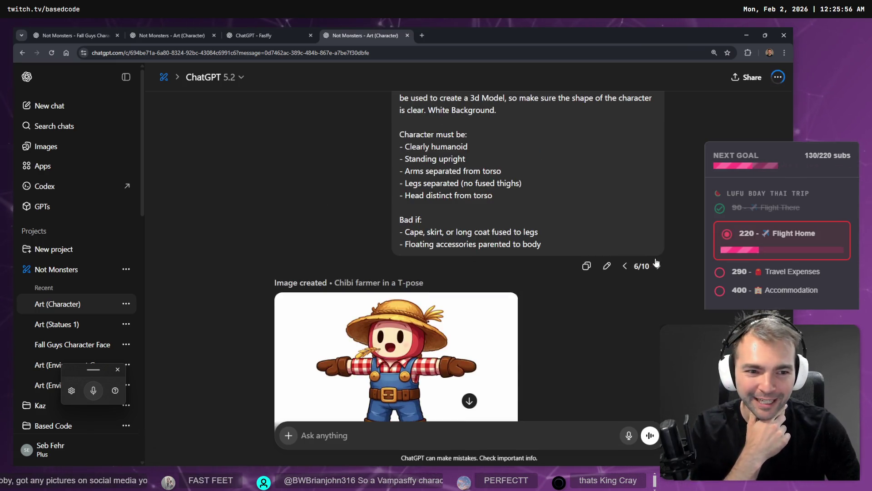
left_click(657, 266)
- Move past the medieval shepherd back to the medieval farmer T-pose prompt for editing
scroll(685, 249, "down", 3)
scroll(686, 249, "down", 5)
scroll(684, 250, "up", 6)
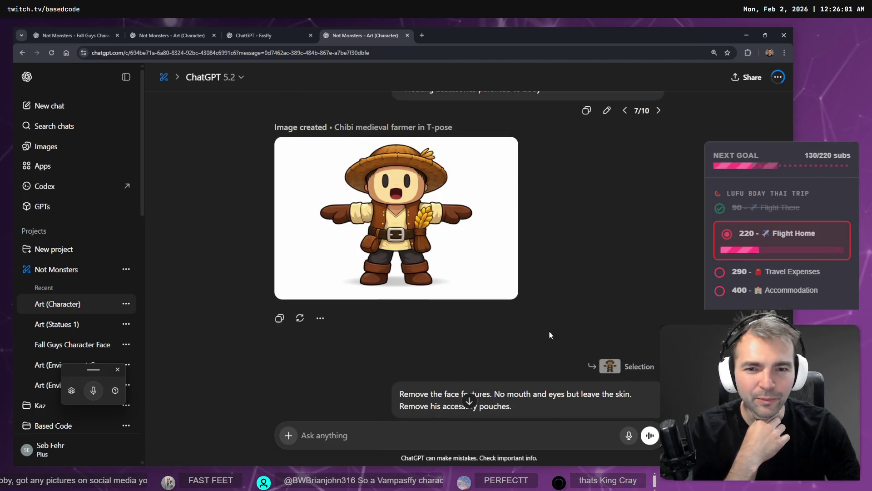
scroll(567, 317, "up", 4)
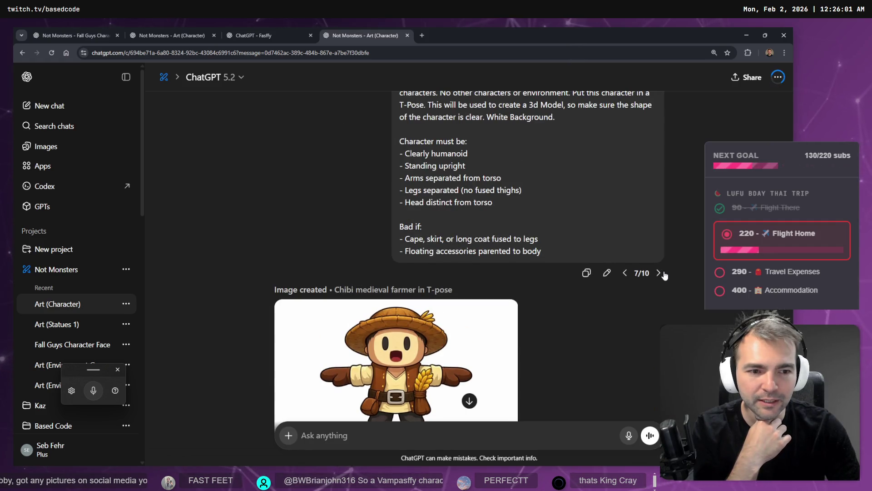
left_click(658, 273)
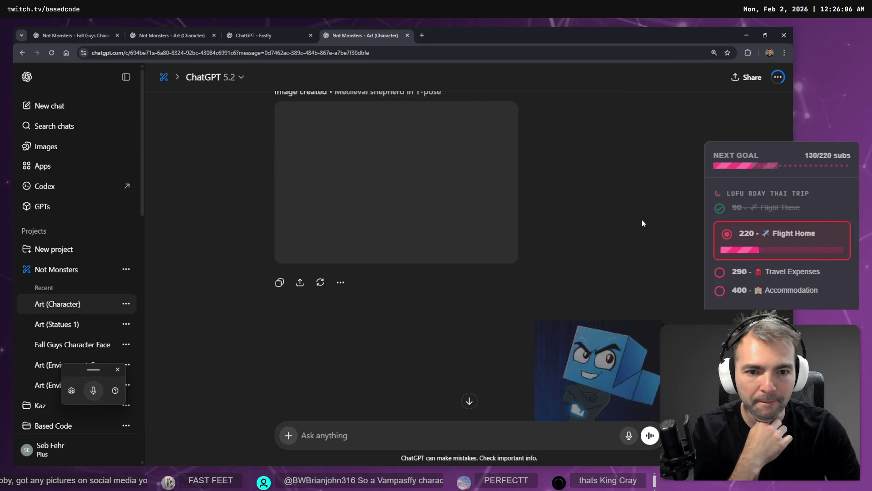
scroll(646, 227, "down", 2)
left_click(627, 207)
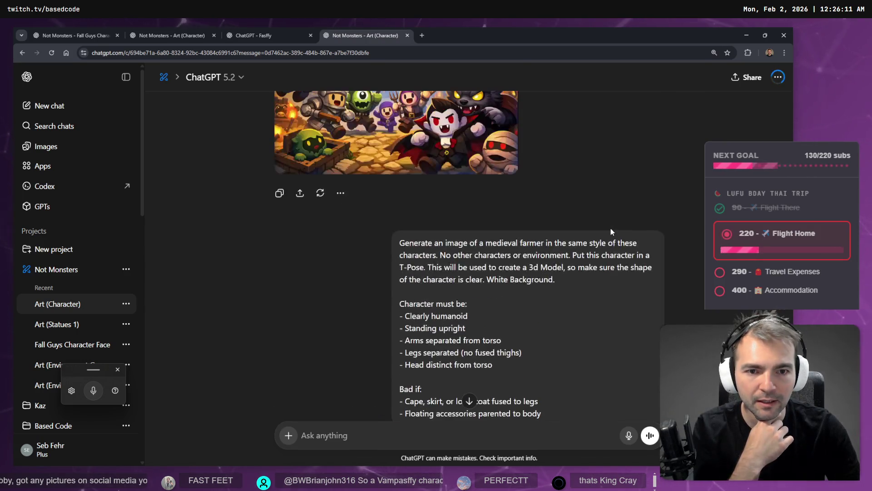
left_click(608, 232)
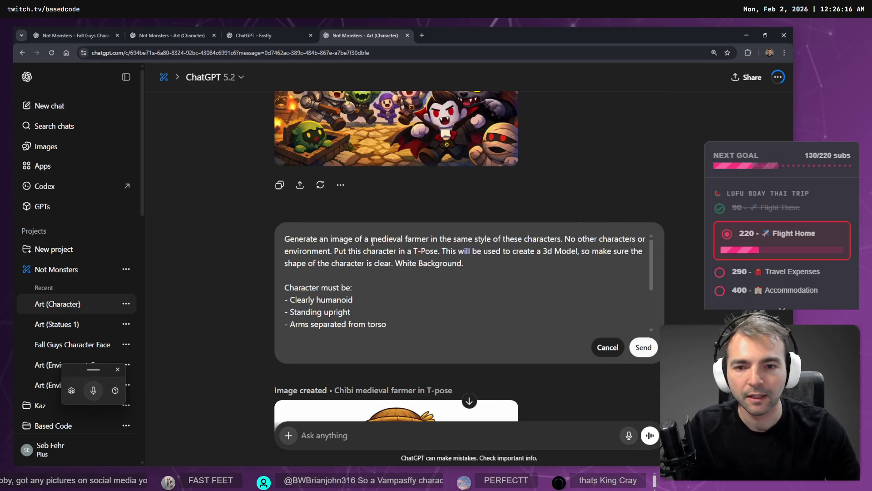
- Replace 'medieval farmer' with 'medieval king' in the prompt, fixing the spelling
left_click_drag(371, 240, 426, 242)
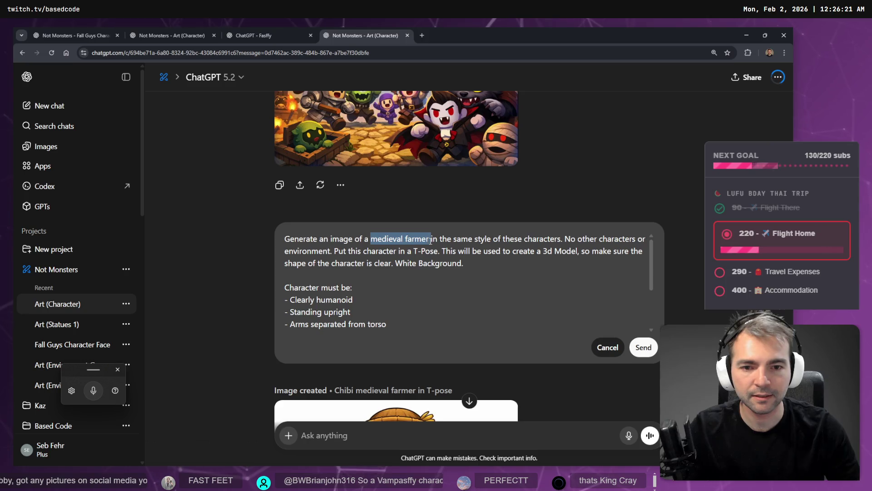
key("BackSpace")
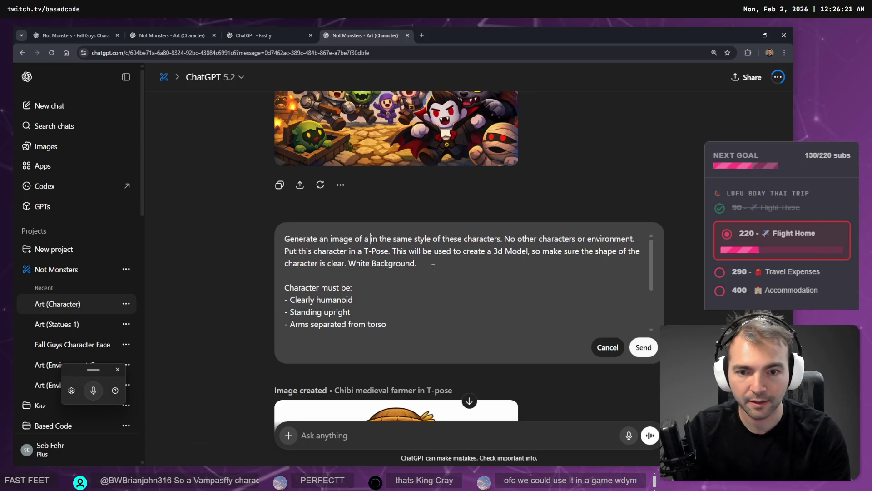
type("medievil king")
right_click(385, 238)
left_click(399, 247)
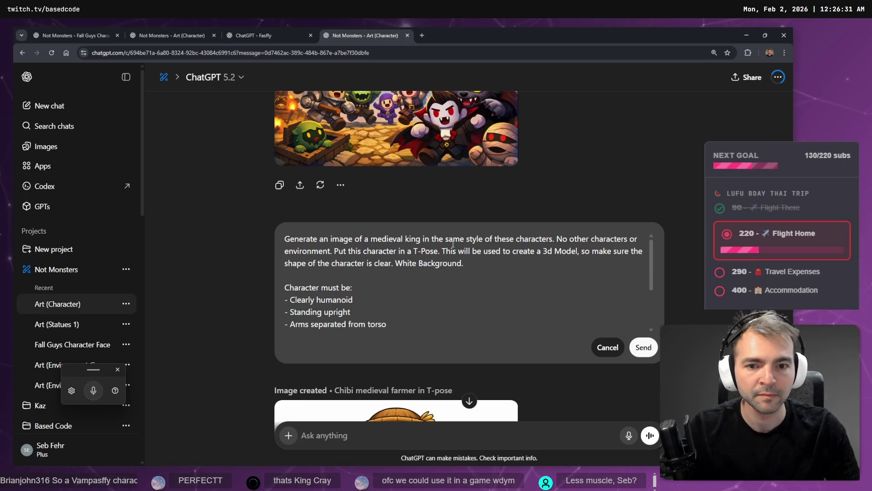
- Dictate the king's blonde hair, large moustache, stocky build and muscular arms, then resend
key("super+h")
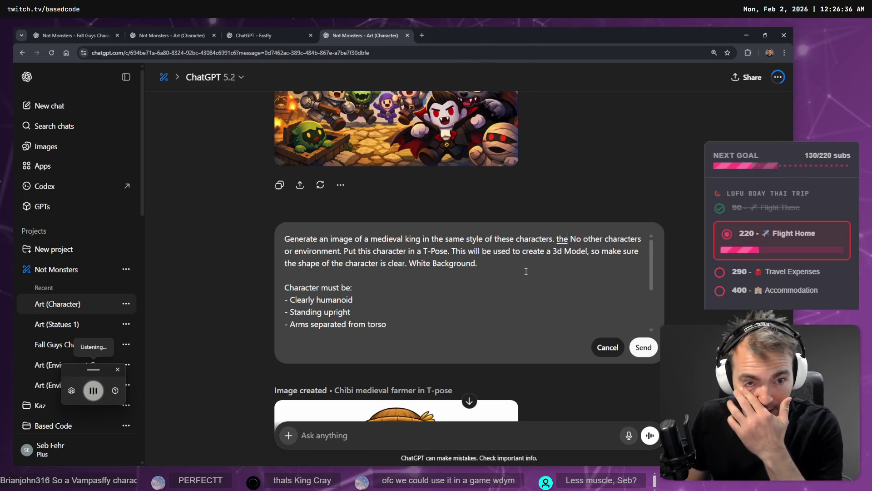
key("Escape")
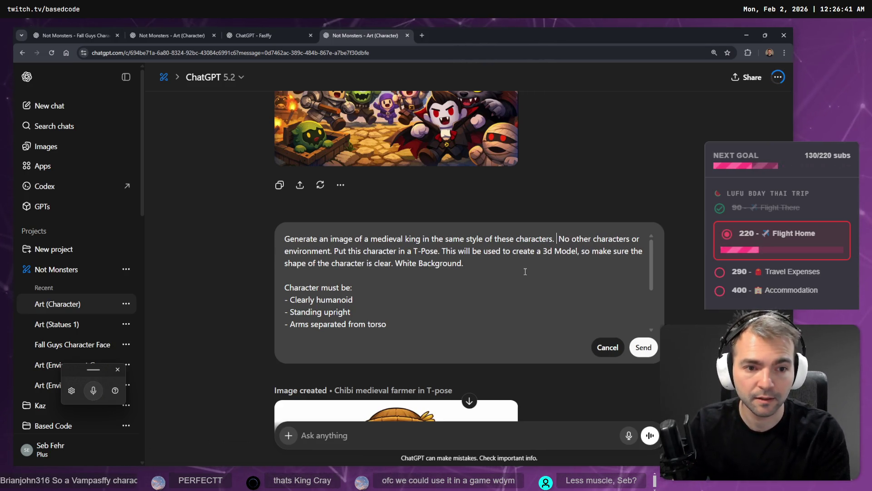
key("super+h")
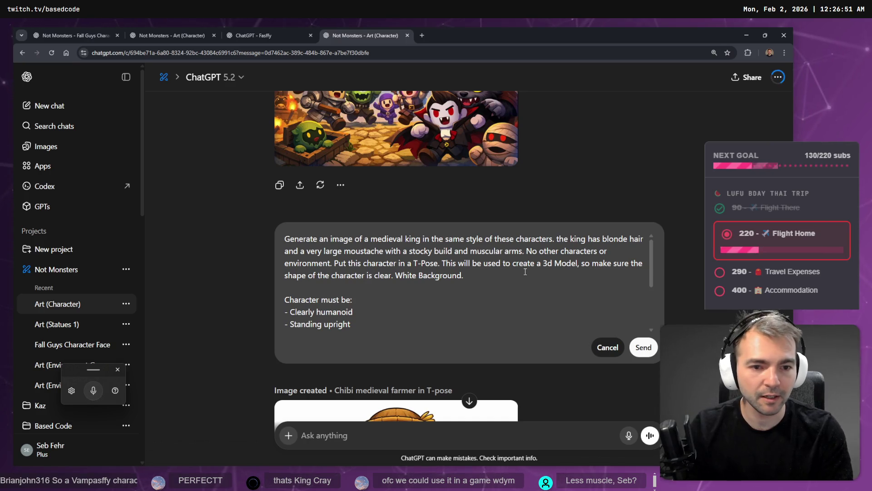
left_click(643, 346)
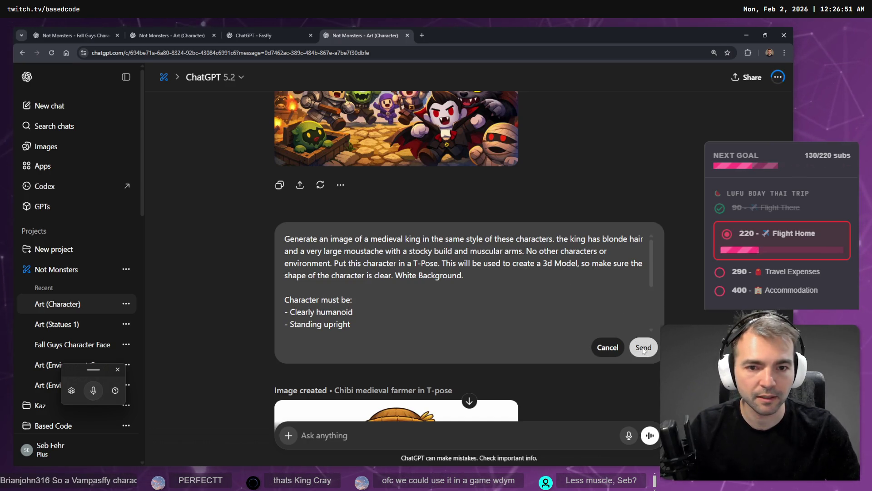
left_click(258, 34)
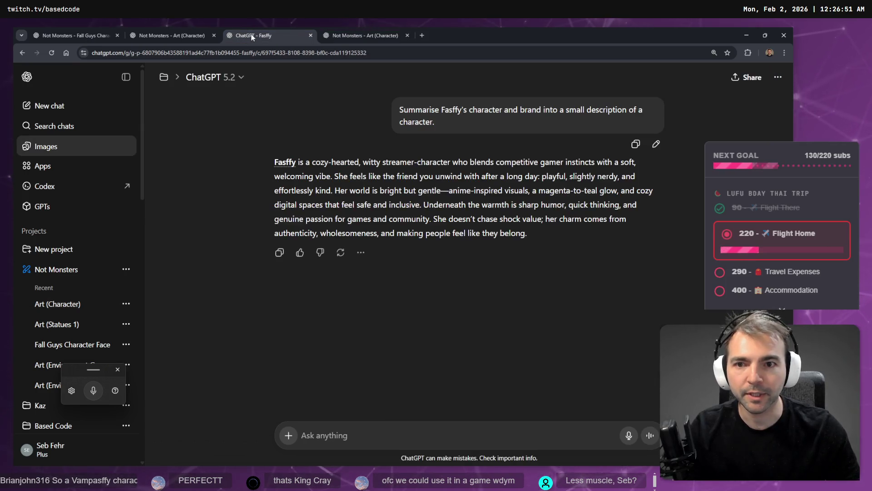
- Review the Fasffy description and glance at the Fall Guys and king prompt chats
left_click_drag(523, 231, 273, 161)
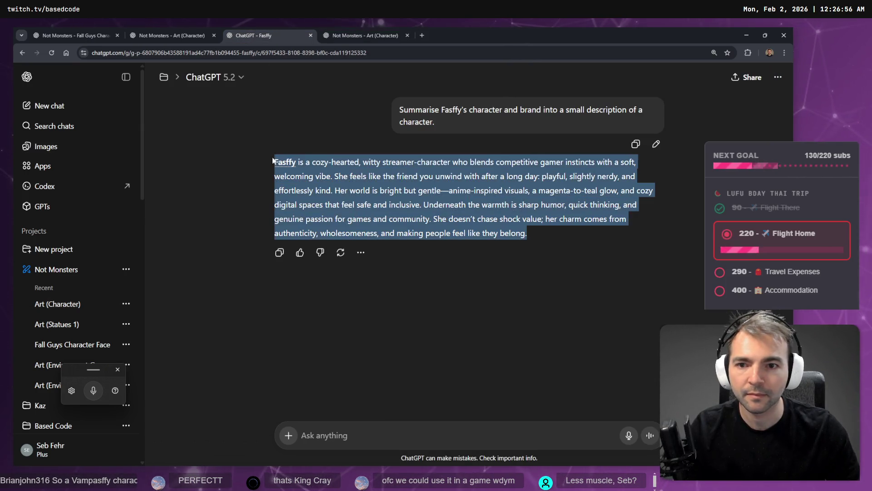
left_click(173, 29)
left_click(102, 31)
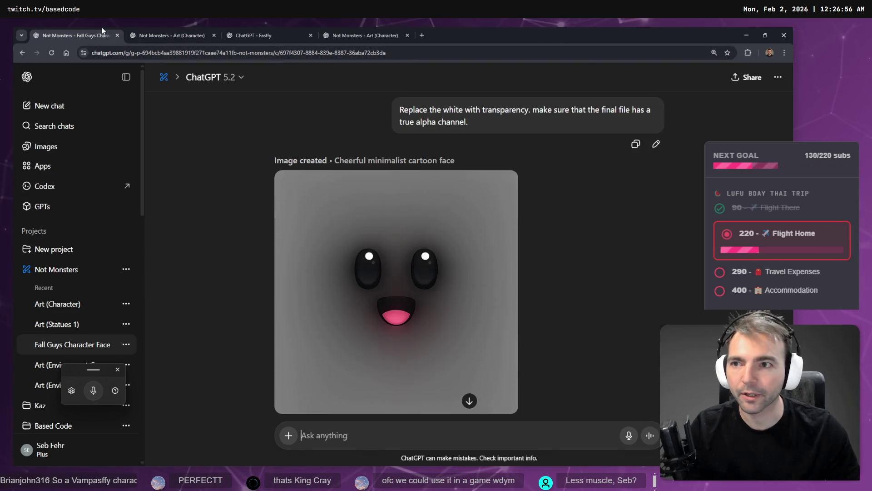
left_click(152, 32)
- Load chatgpt.com in a fresh browser tab
left_click(361, 27)
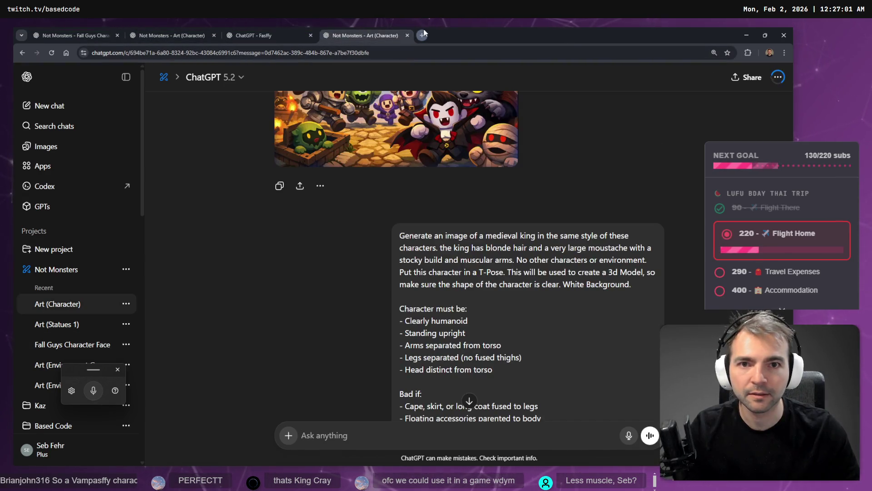
key("ctrl+t")
type("chatgpt.com")
key("Return")
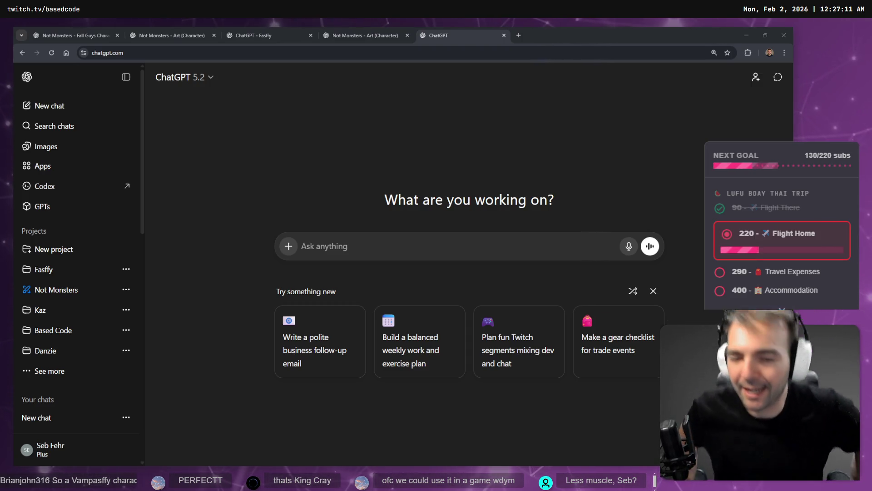
- Open the first muscular king image from the Images gallery
left_click(45, 146)
scroll(492, 205, "down", 7)
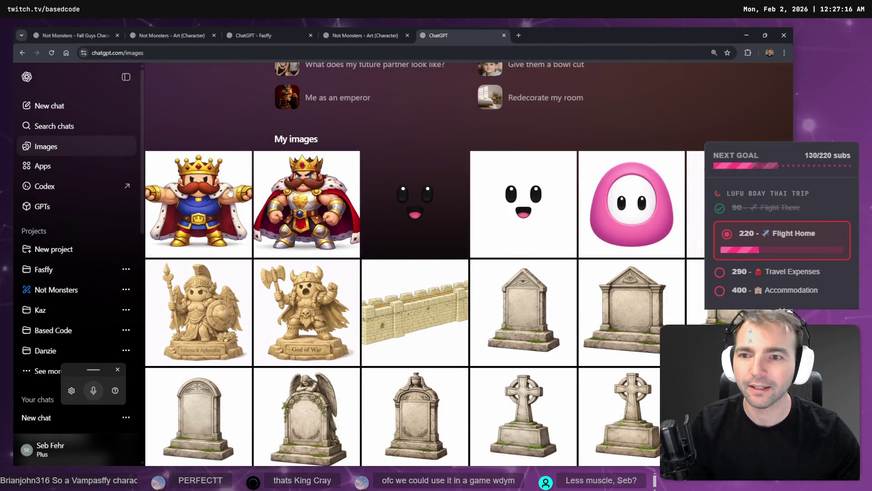
left_click(229, 191)
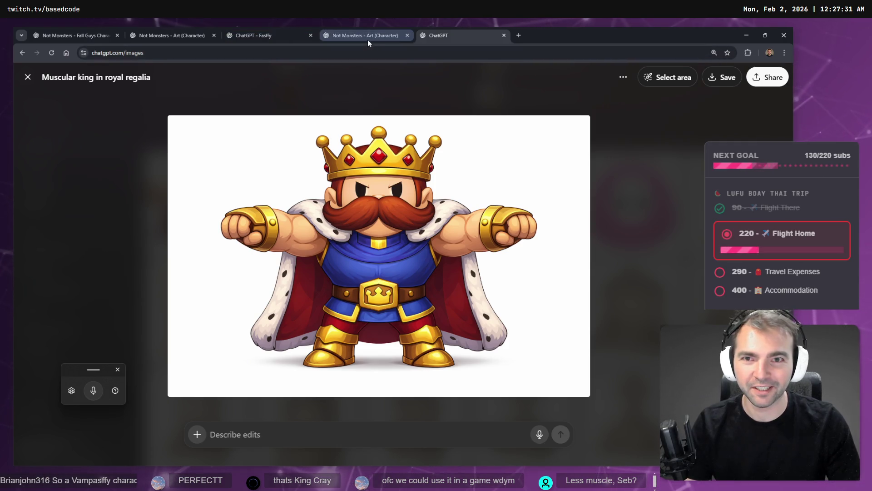
mouse_move(367, 39)
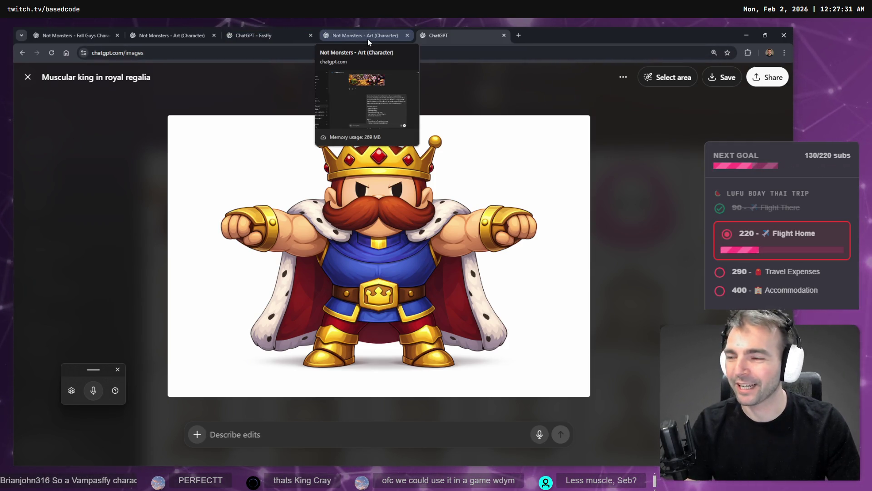
left_click(370, 34)
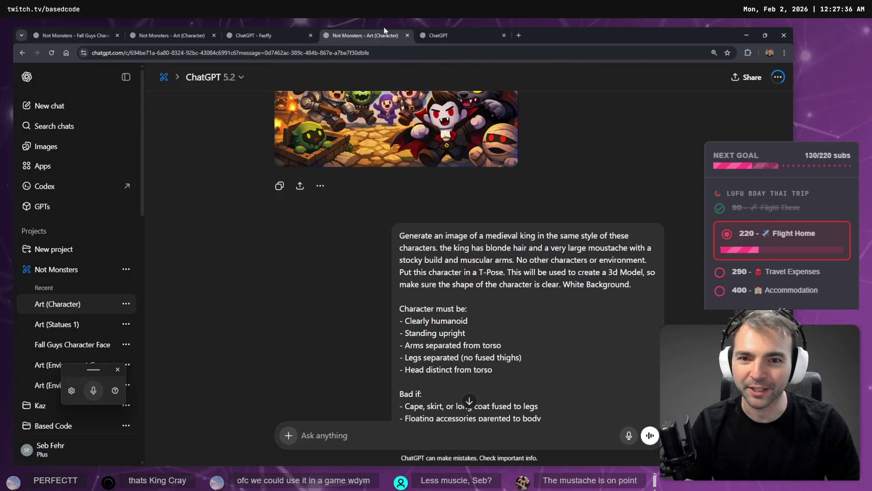
left_click(438, 35)
- Start an edit on the king image and dictate 'remove the Cape and eyes.'
right_click(411, 272)
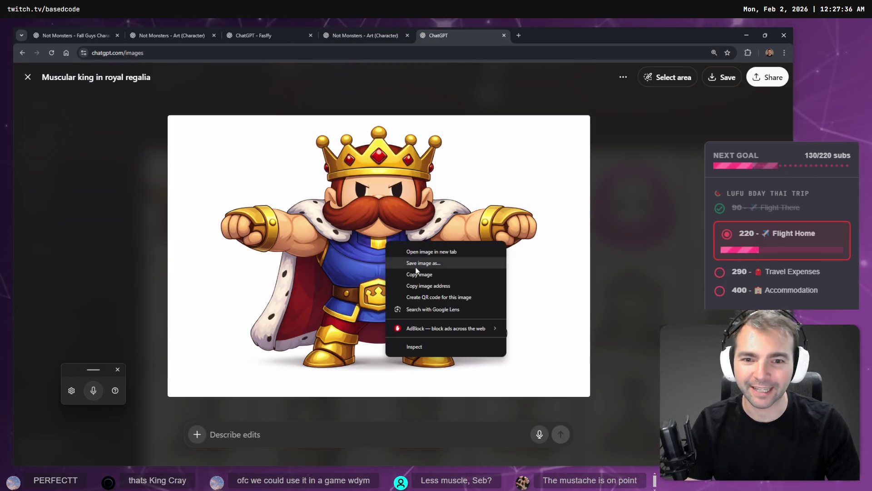
left_click(240, 434)
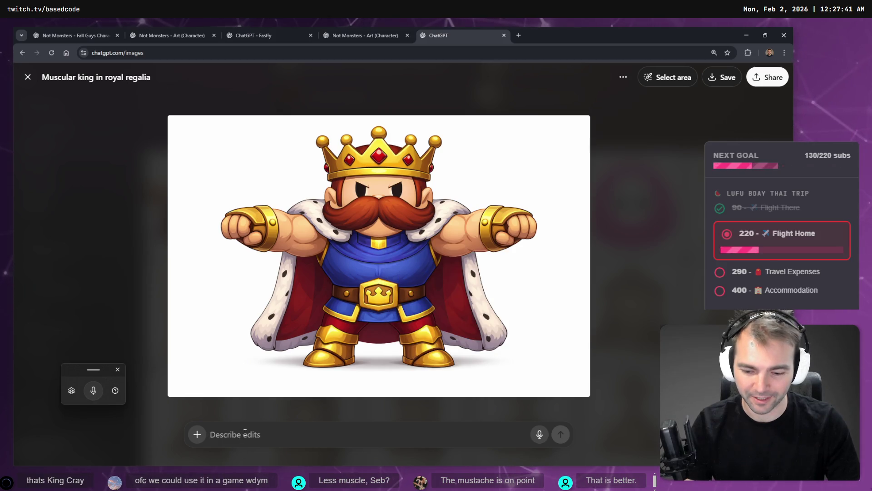
key("super+h")
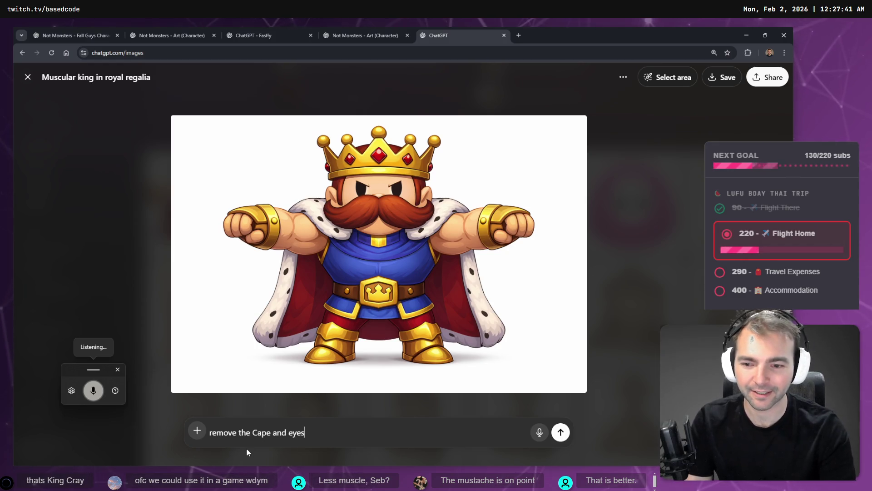
left_click(327, 31)
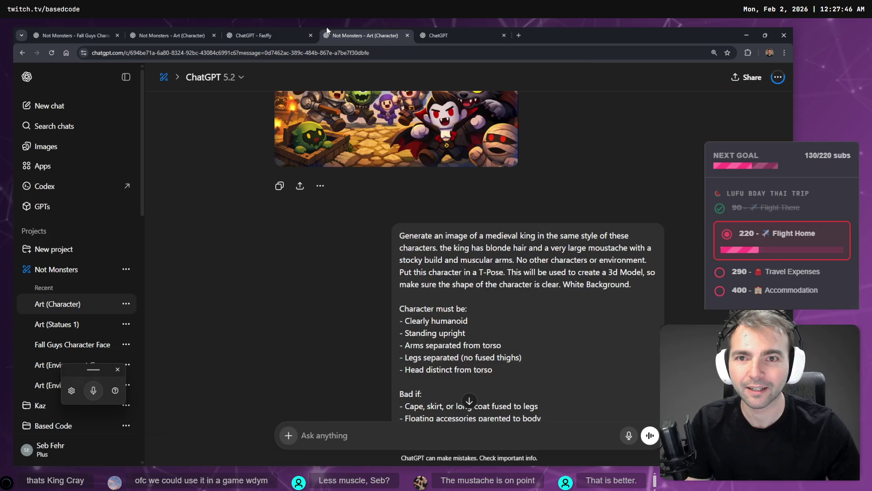
left_click(454, 33)
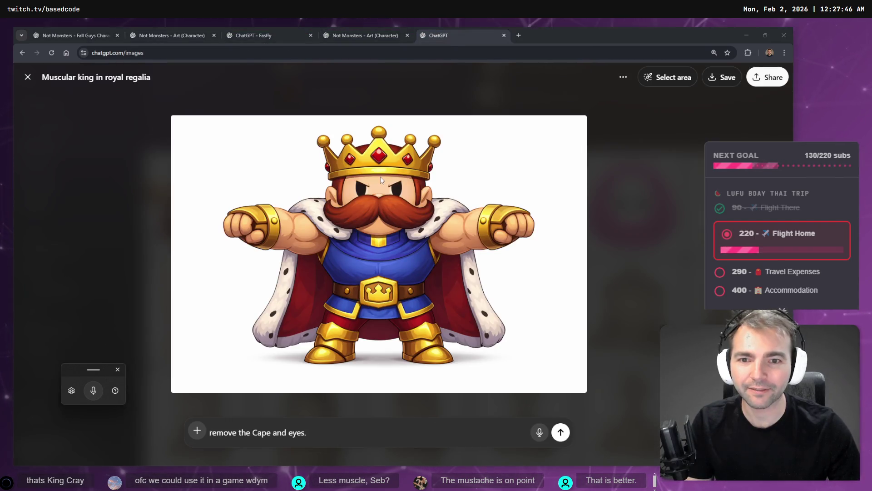
key("alt+Tab")
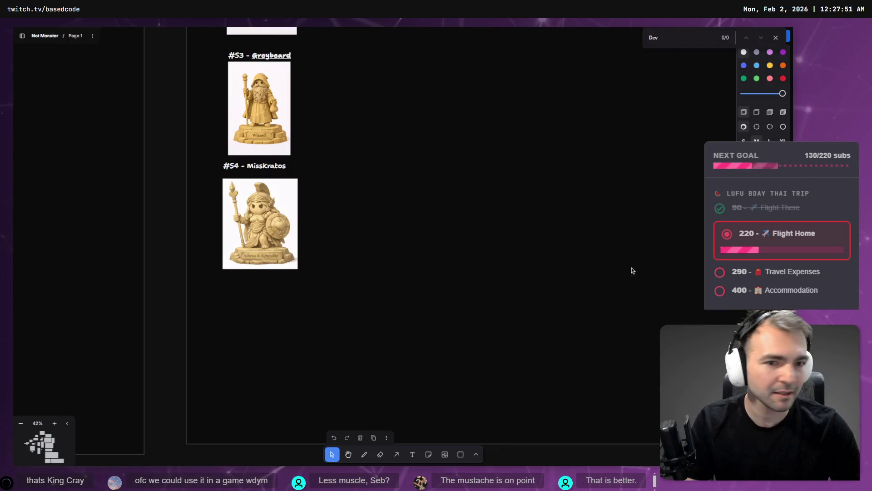
scroll(317, 146, "down", 10)
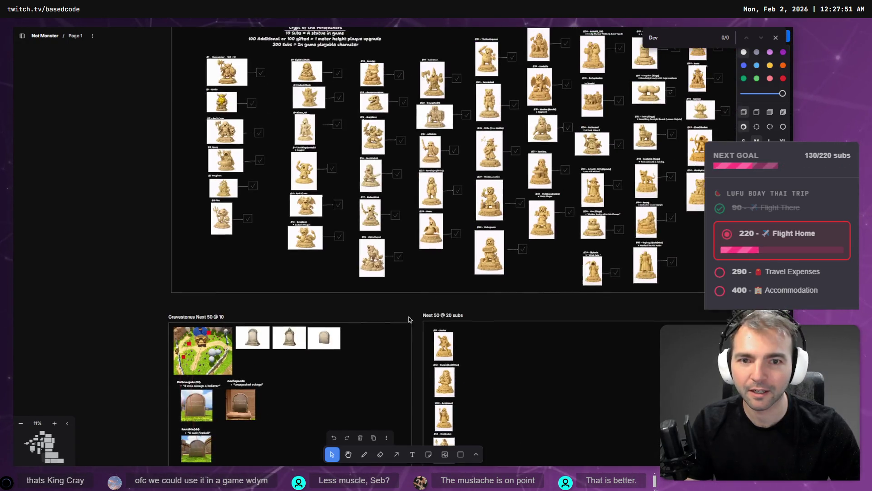
scroll(345, 129, "up", 10)
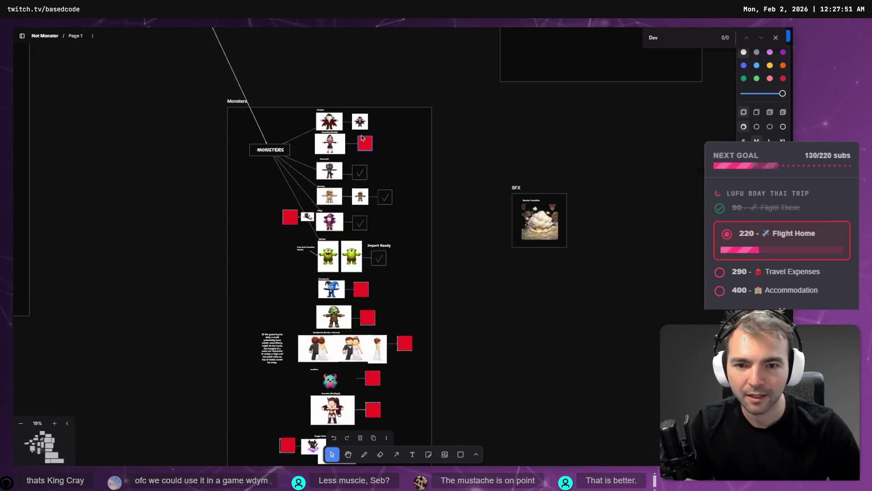
scroll(344, 129, "up", 10)
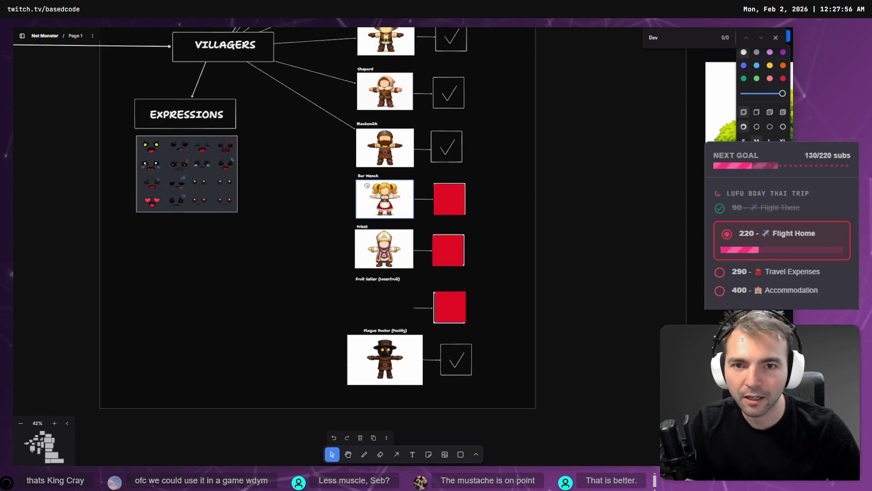
scroll(384, 249, "up", 8)
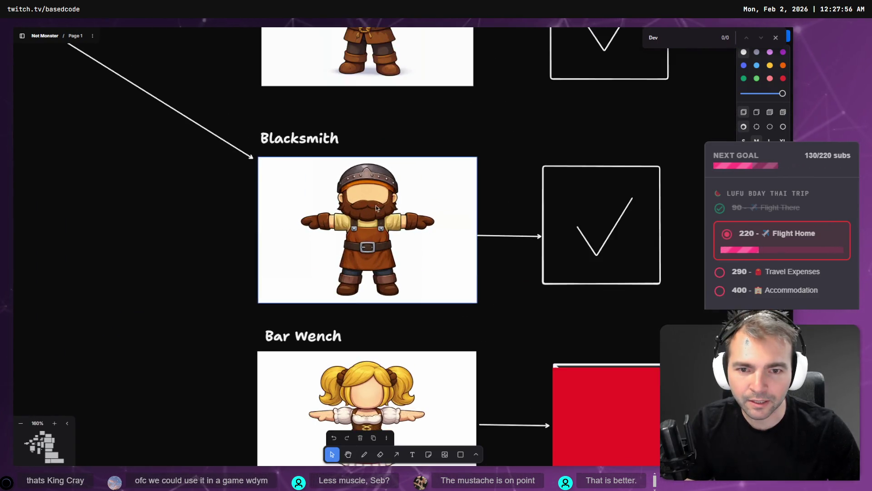
scroll(372, 331, "down", 6)
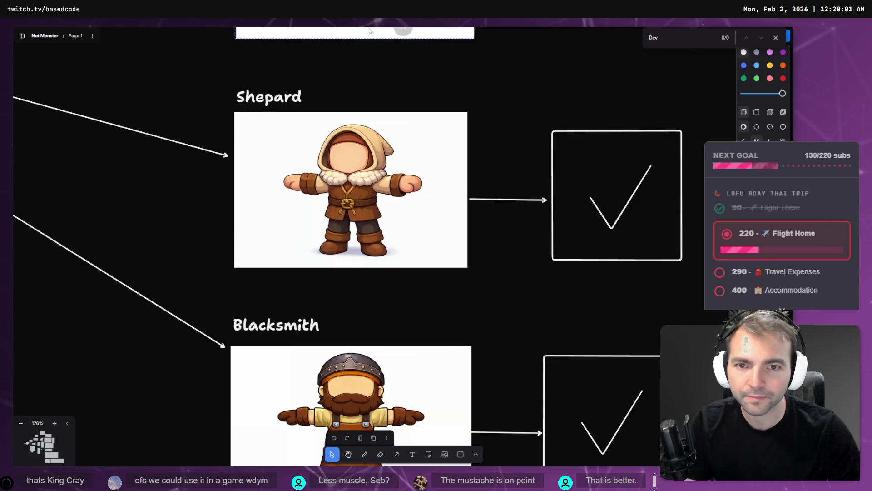
scroll(363, 172, "down", 3)
key("alt+Tab")
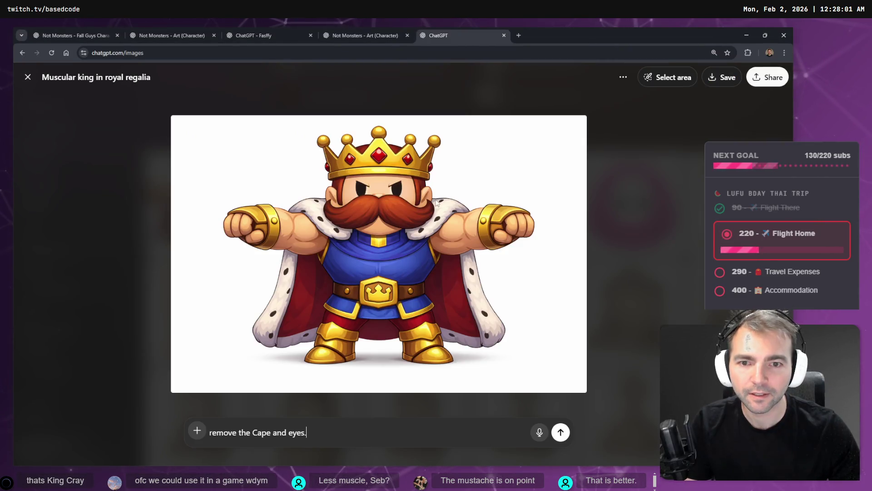
- Submit 'Remove the Cape and eyes.' as an edit of the Muscular king in royal regalia image
key("Right")
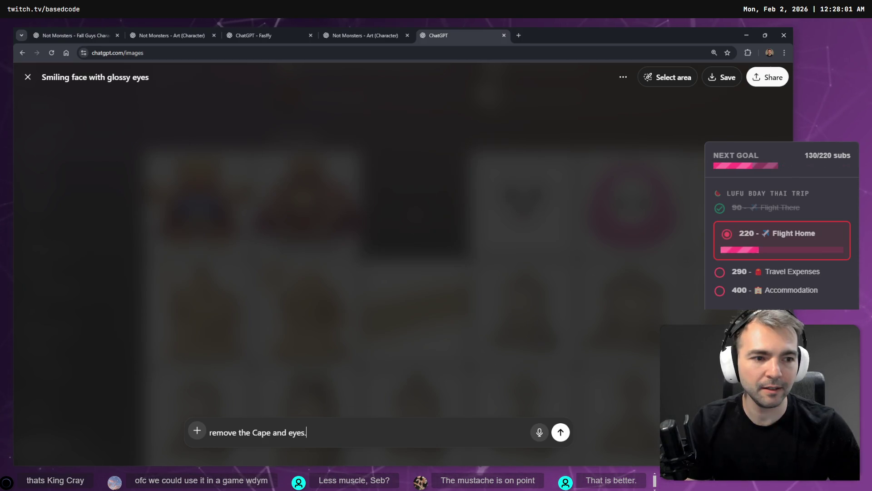
key("Right")
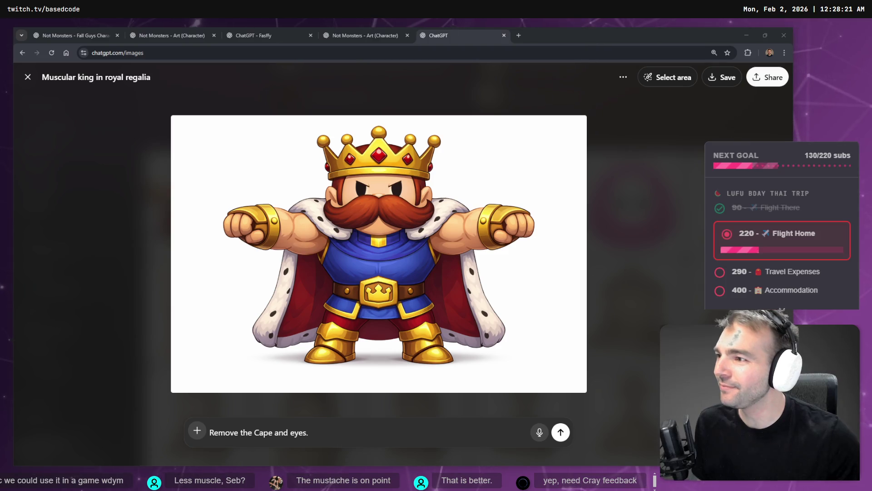
left_click(351, 434)
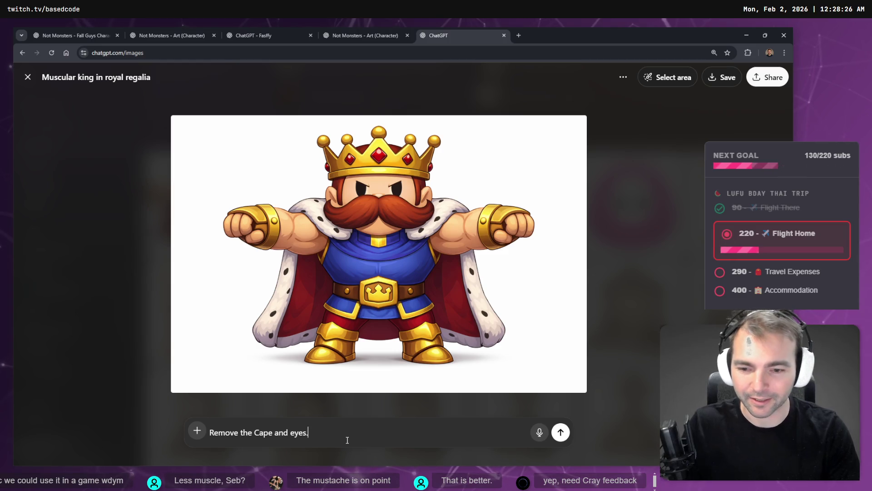
key("shift+Return")
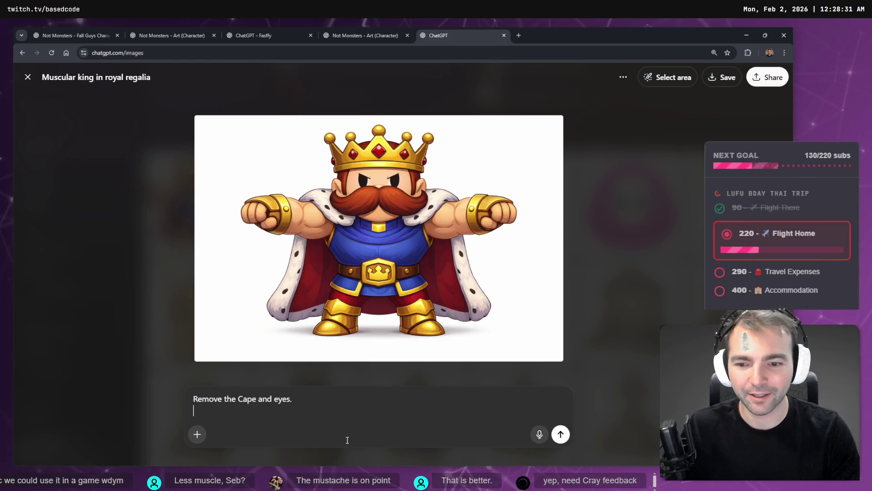
key("Return")
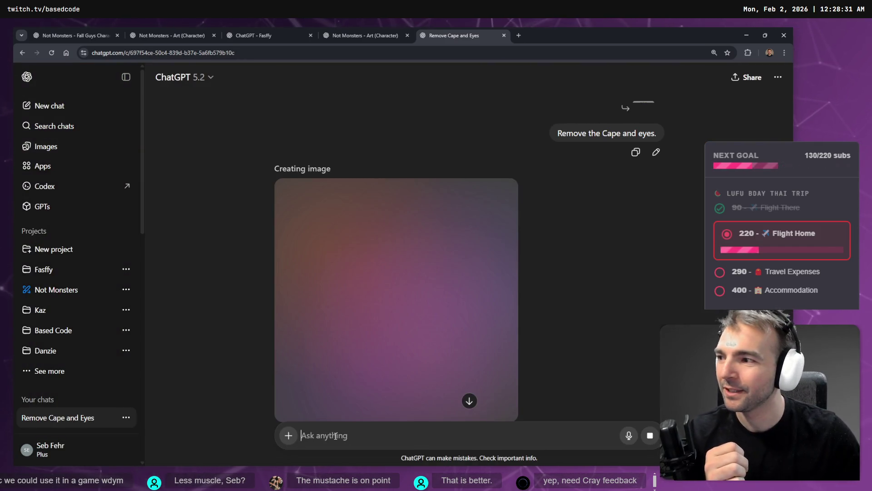
left_click(367, 35)
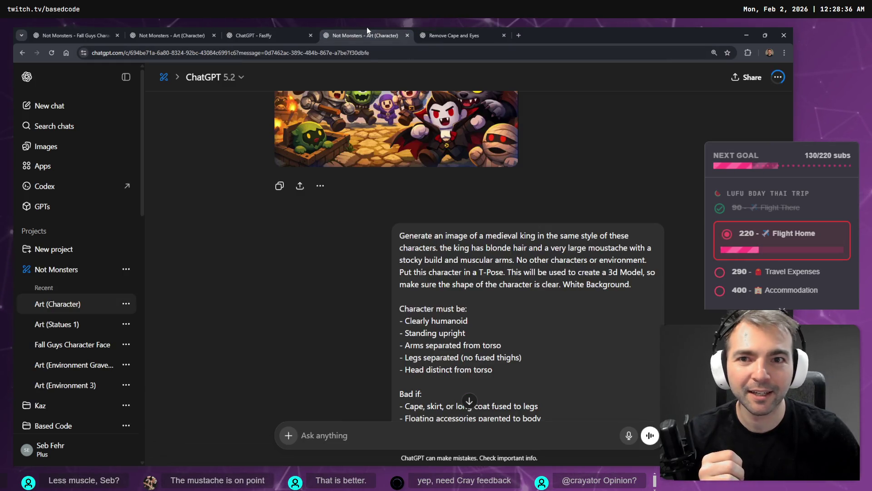
- Wait for the Remove Cape and Eyes generation while checking the other chats
scroll(488, 383, "down", 8)
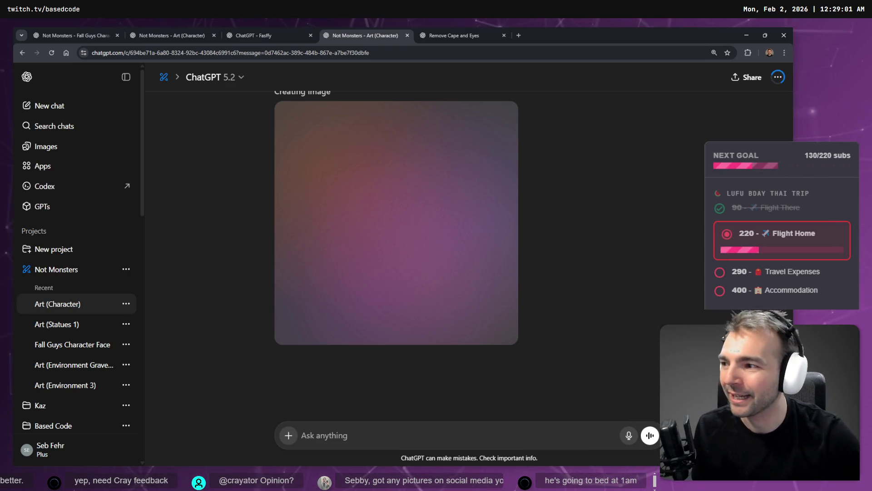
left_click(434, 32)
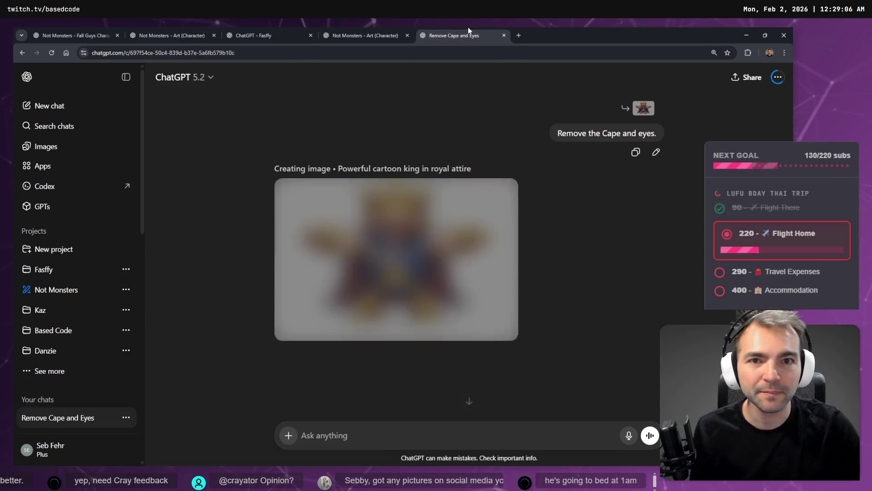
left_click(368, 28)
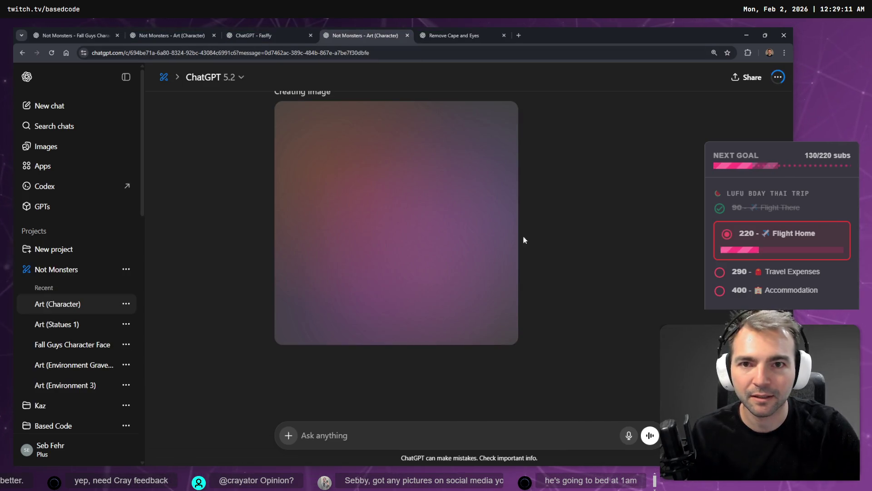
left_click(254, 36)
left_click(364, 35)
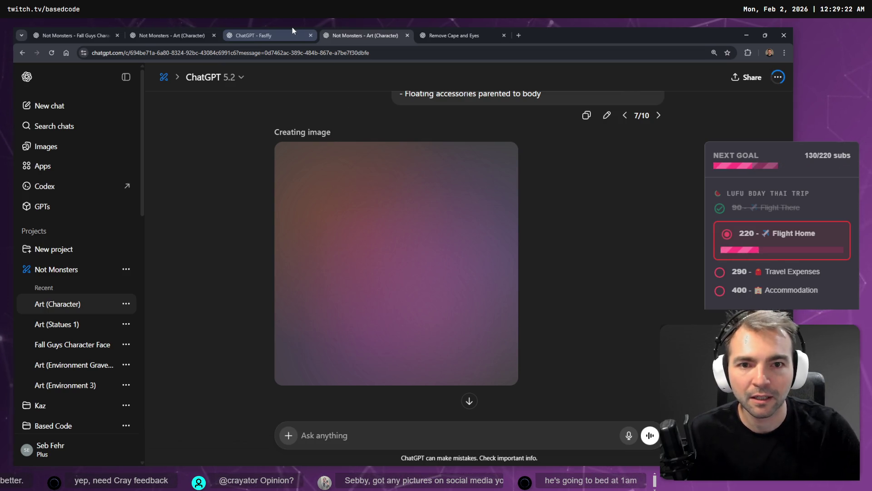
scroll(434, 243, "up", 5)
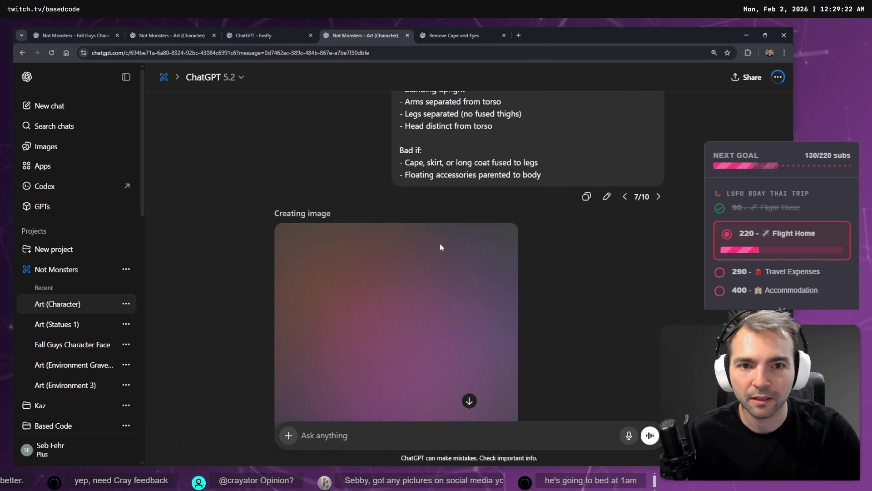
scroll(439, 247, "up", 1)
scroll(440, 243, "down", 6)
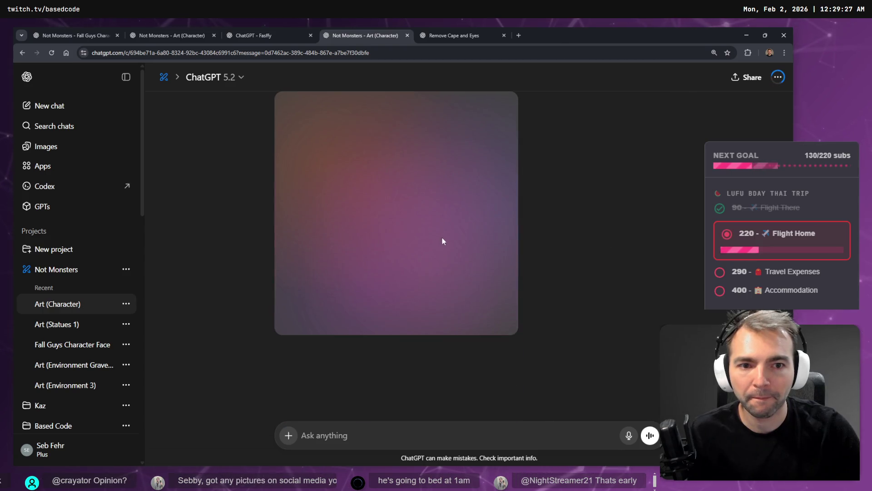
scroll(442, 238, "up", 4)
- Copy the finished cape-less king image to the clipboard
left_click(454, 36)
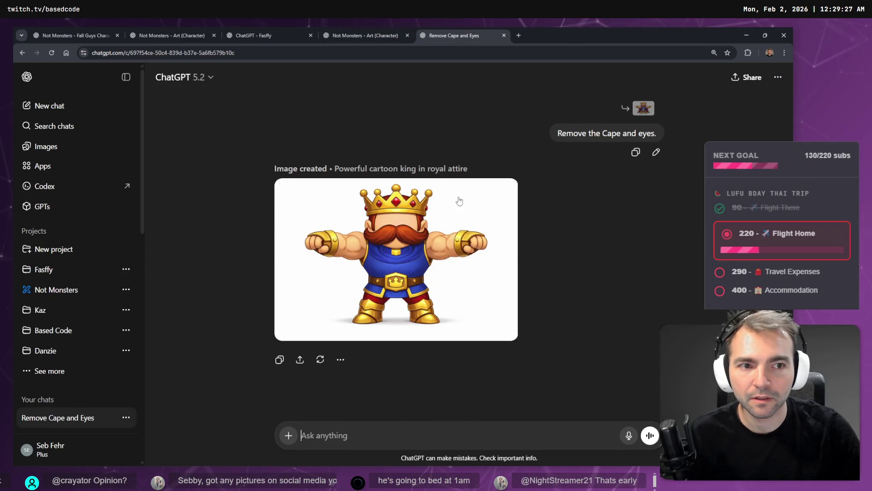
left_click(422, 226)
right_click(438, 259)
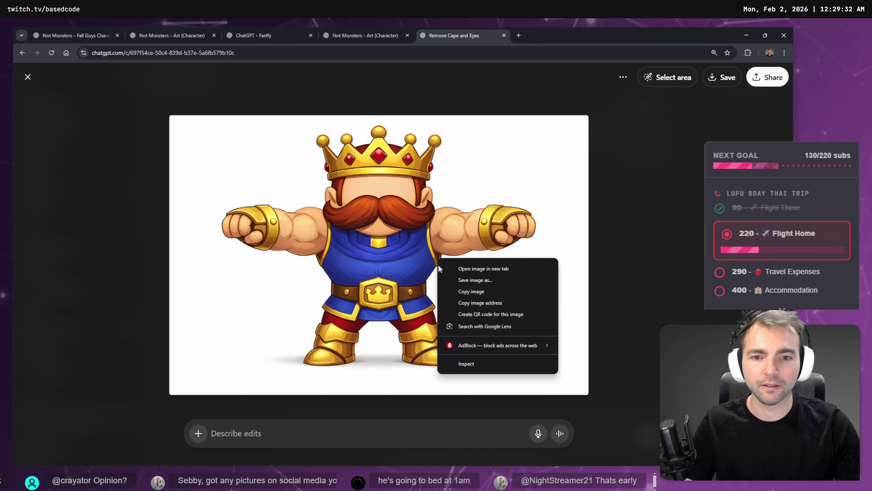
left_click(456, 291)
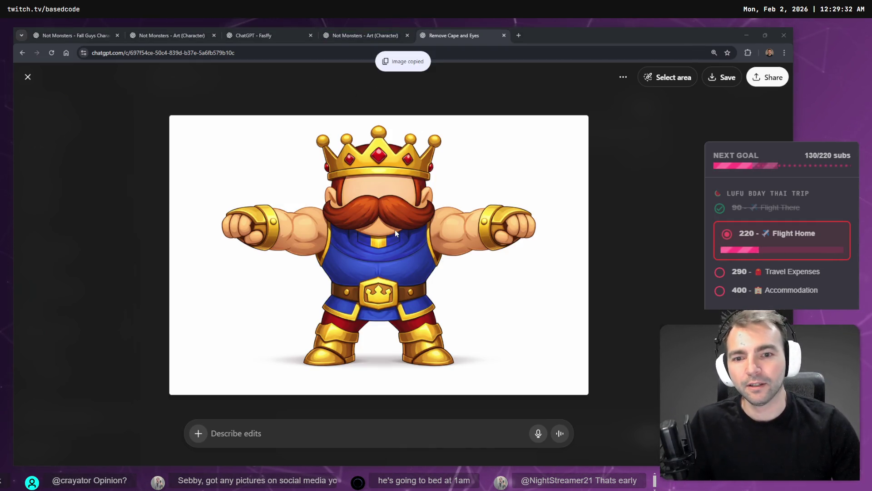
key("alt+Tab")
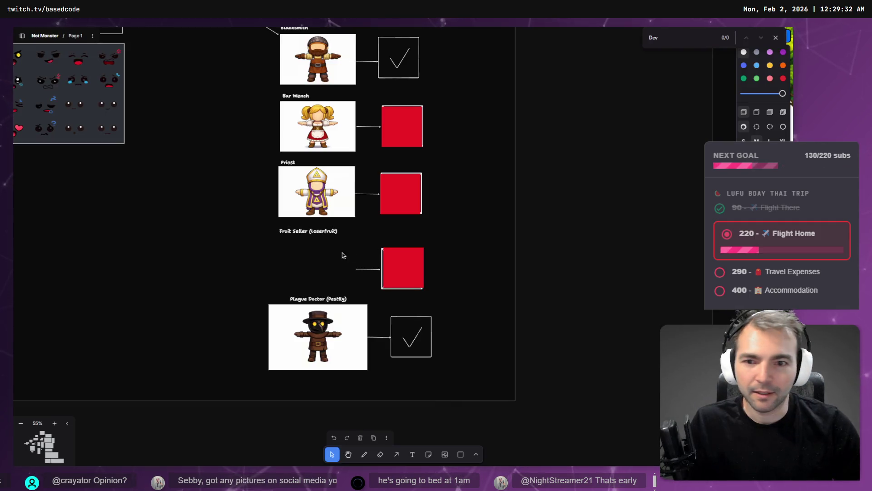
- Paste the king image below the Plague Doctor card and shrink it to match the other cards
scroll(232, 181, "down", 3)
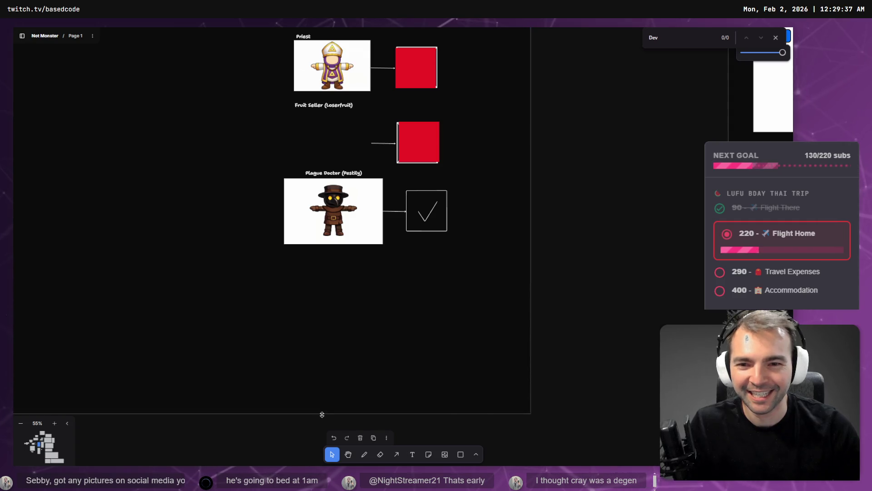
key("ctrl+v")
mouse_move(345, 300)
left_mouse_down()
mouse_move(249, 416)
mouse_move(260, 340)
left_mouse_up()
left_click_drag(473, 390, 297, 273)
mouse_move(279, 243)
left_mouse_down()
mouse_move(390, 330)
mouse_move(404, 320)
left_mouse_up()
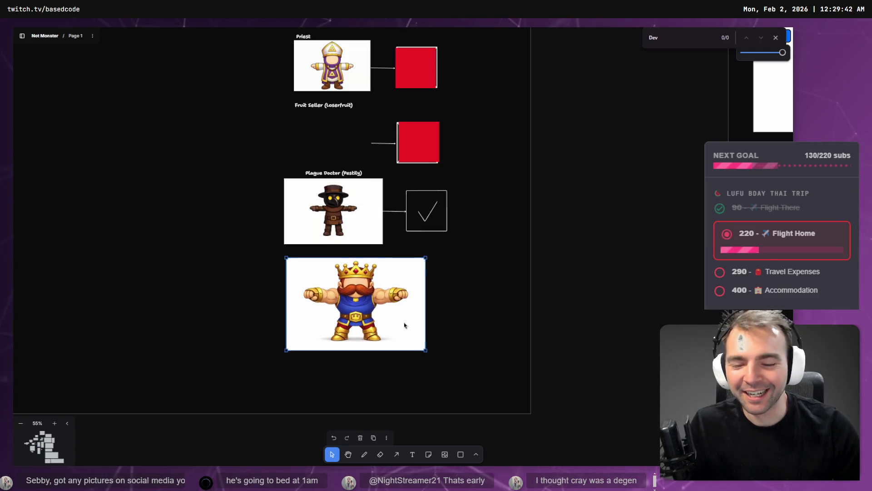
left_click_drag(427, 352, 383, 320)
left_click_drag(345, 296, 340, 320)
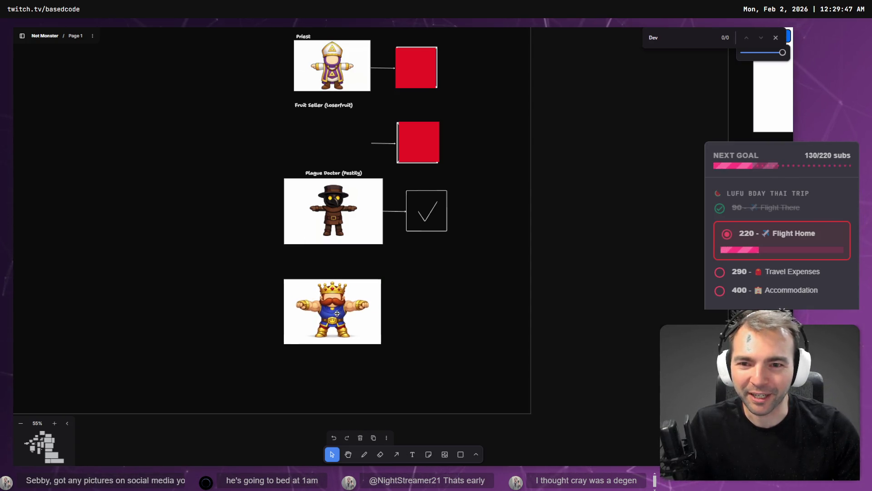
- Label the king image 'King' followed by the supporter's name in brackets
left_click(337, 173)
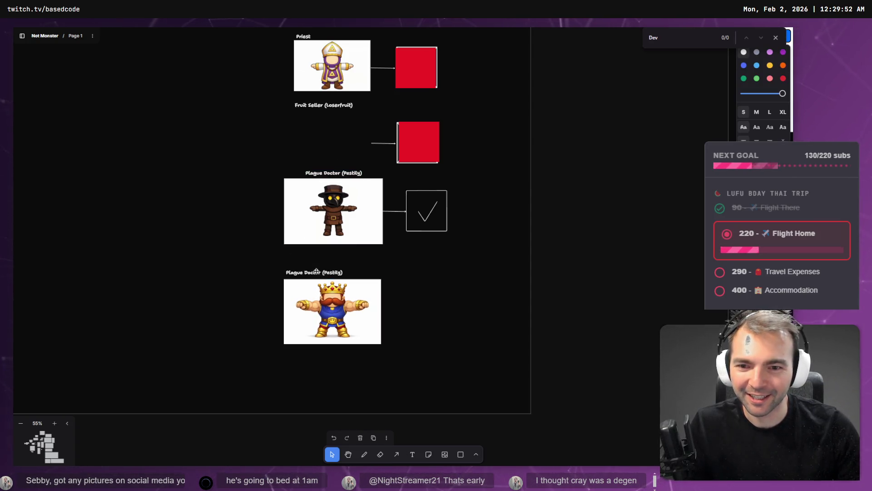
double_click(315, 274)
left_click(320, 275)
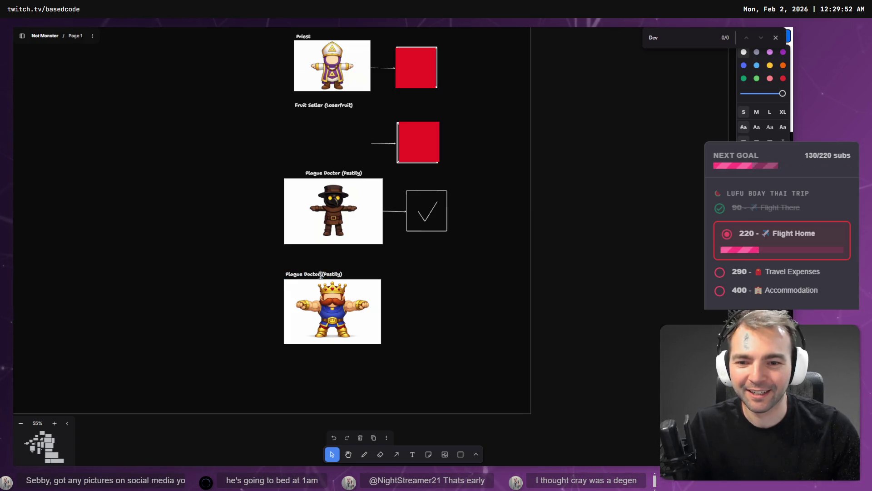
key("shift+Home")
type("King")
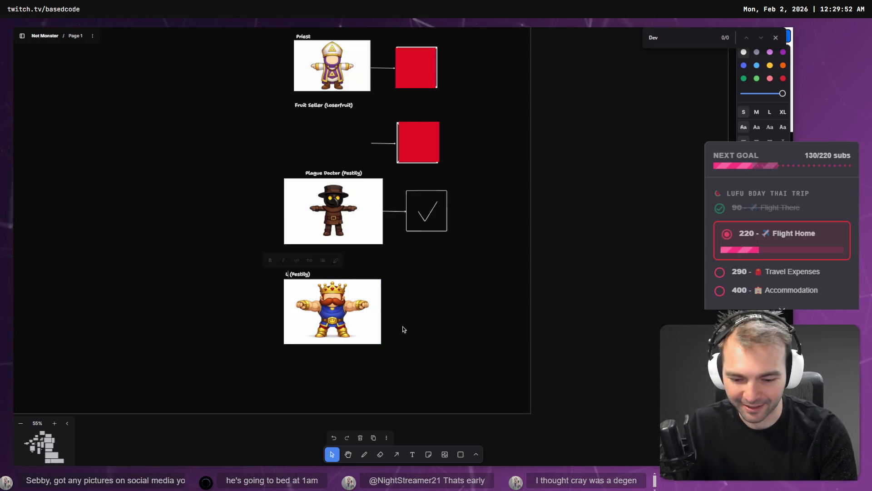
key("shift+End")
type("(Cray)")
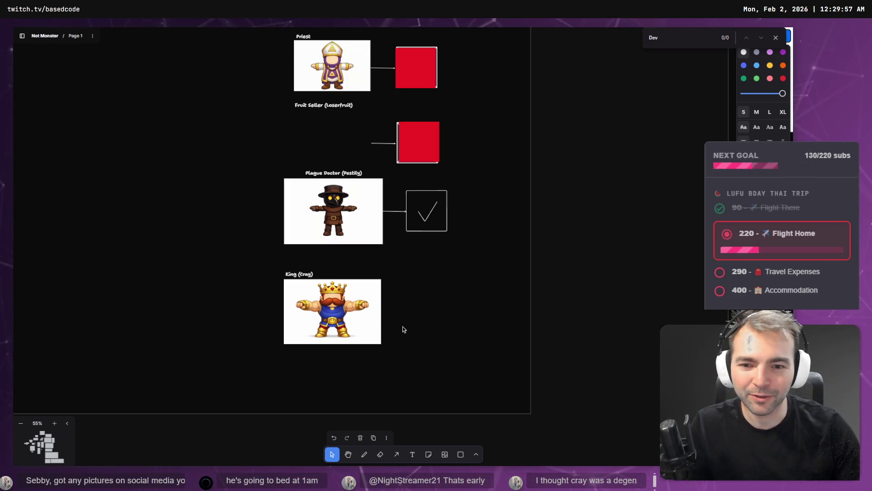
key("alt+Tab")
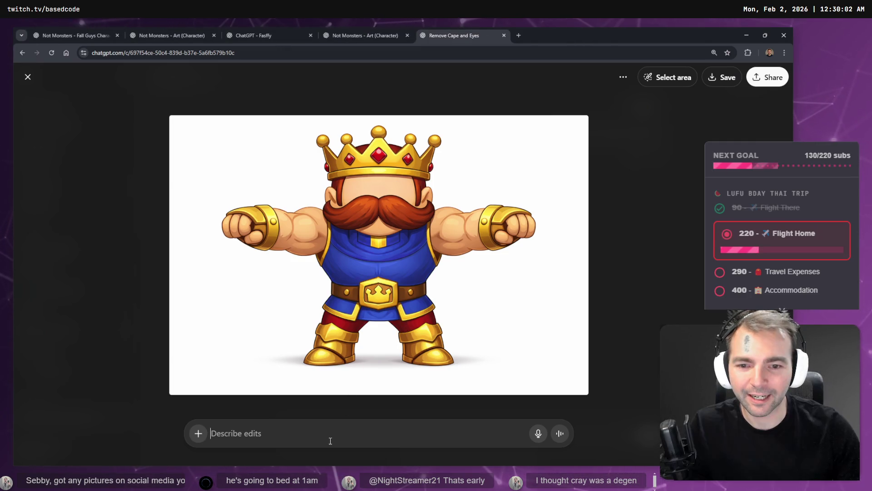
key("ctrl+t")
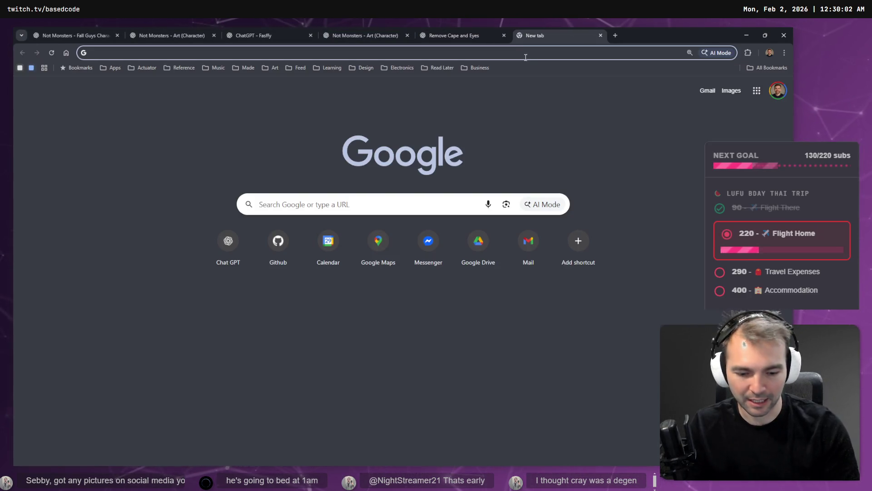
key("ctrl+w")
key("ctrl+t")
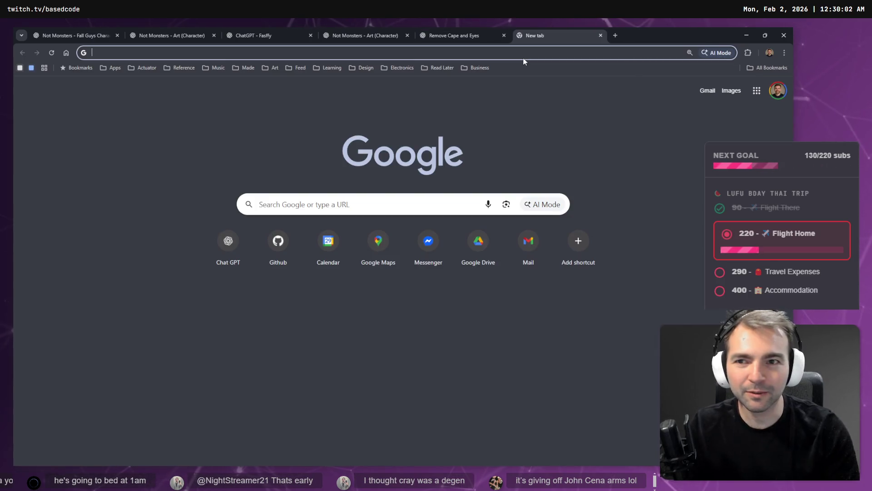
type("cray")
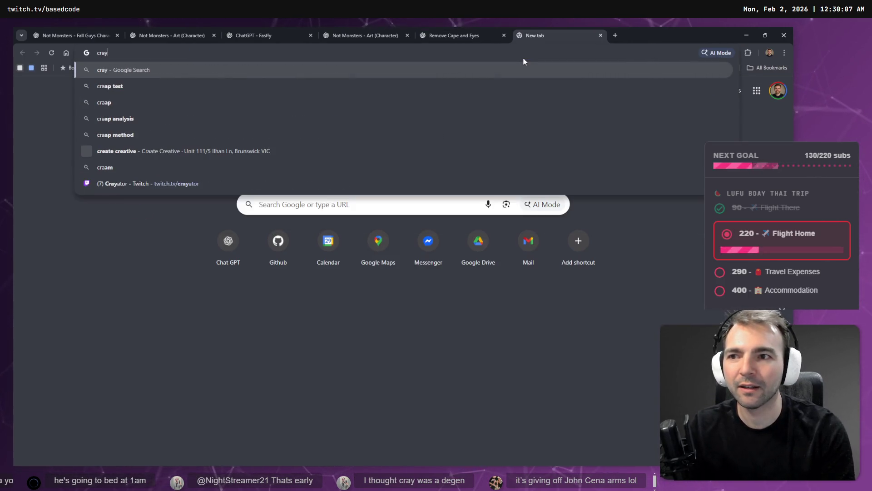
type("ator")
key("Return")
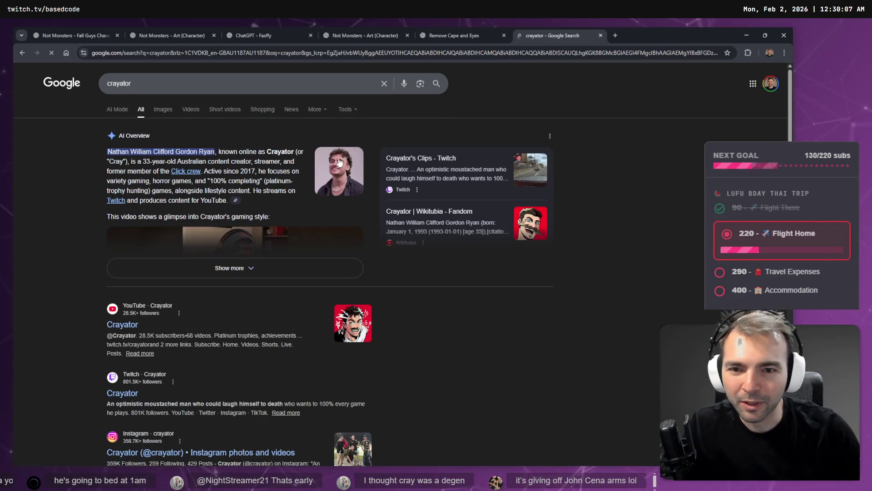
left_click(341, 160)
scroll(356, 275, "down", 5)
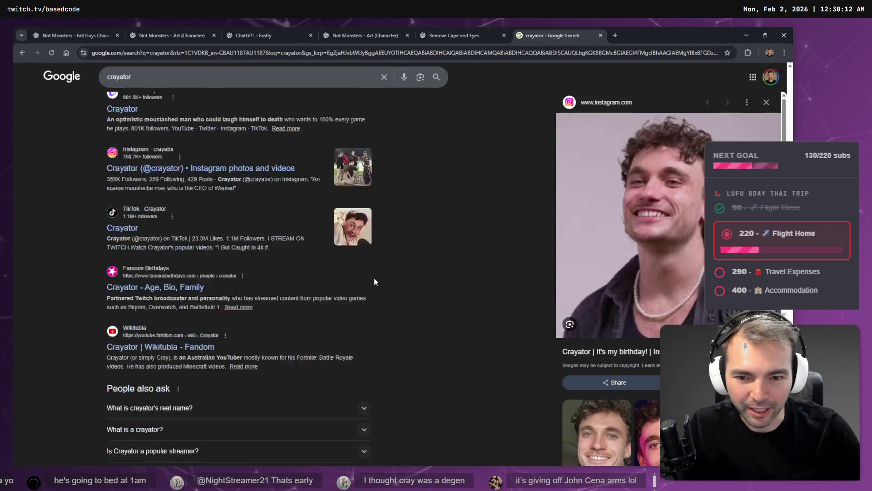
scroll(375, 281, "down", 1)
middle_click(530, 32)
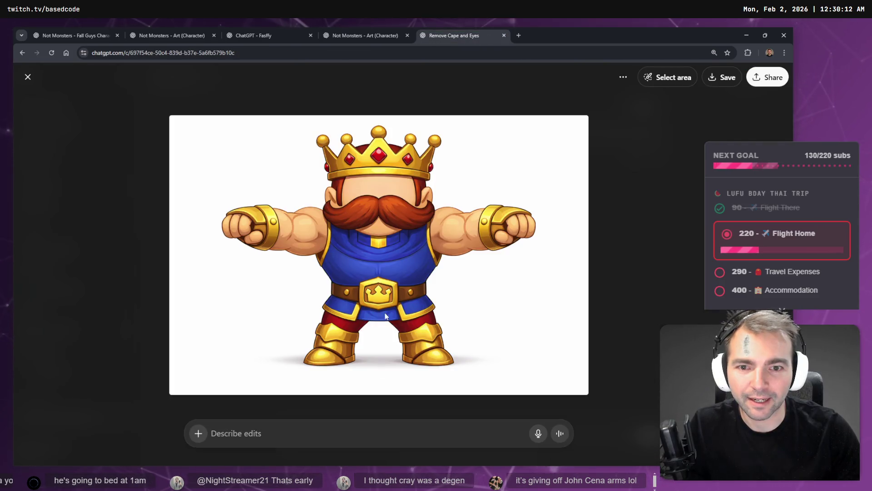
- Dictate 'Make his red hair brown.' into the ChatGPT king image chat and send it
key("super+h")
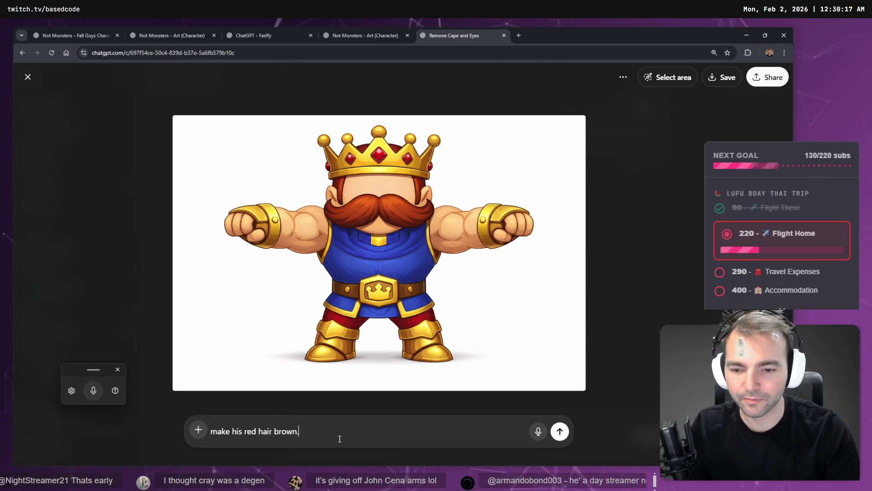
key("Return")
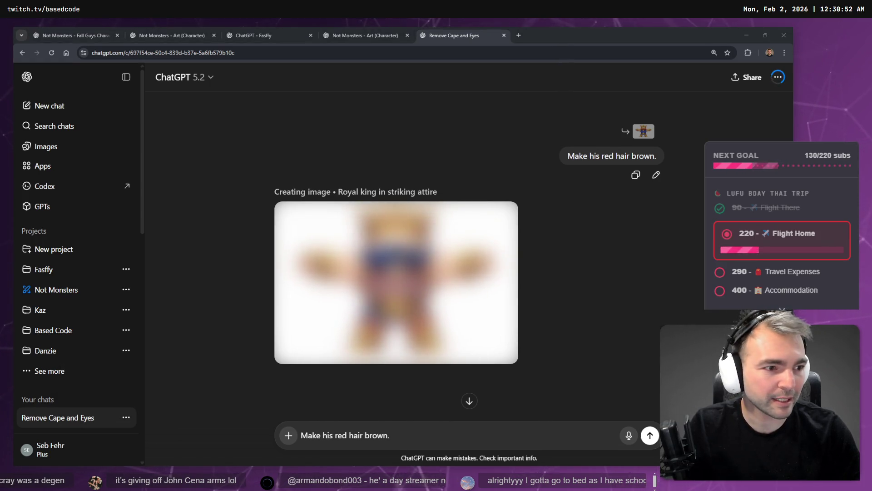
key("alt+Tab")
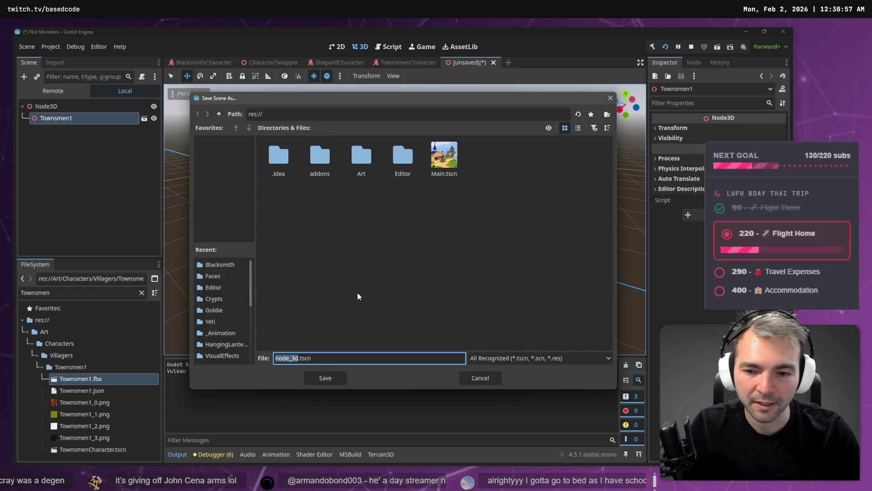
- Cancel Save Scene As and open the TownsmenCharacter scene with CharacterNode3D expanded
mouse_move(386, 108)
left_mouse_down()
mouse_move(446, 402)
mouse_move(344, 108)
mouse_move(352, 110)
left_mouse_up()
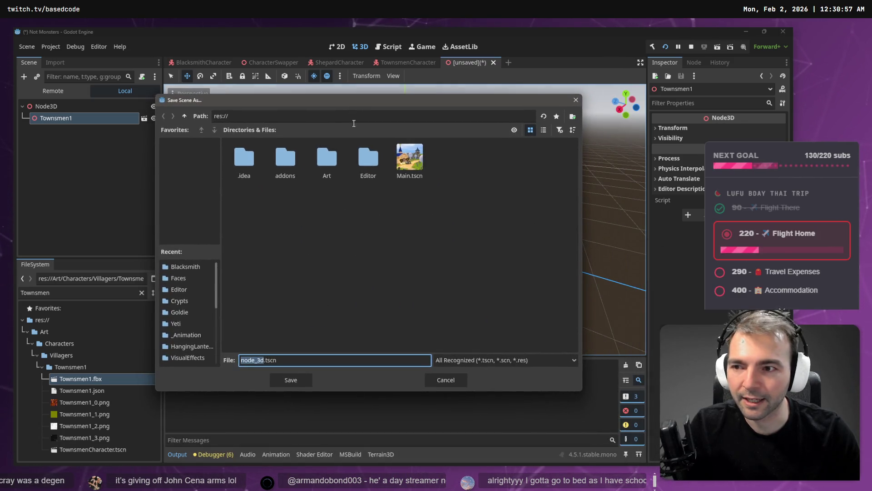
left_click(445, 379)
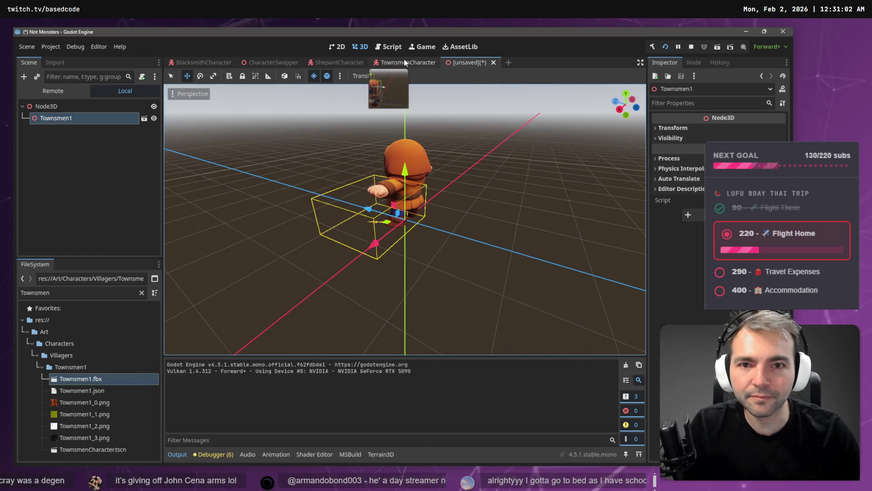
left_click(404, 63)
mouse_move(439, 168)
left_mouse_down()
mouse_move(384, 162)
mouse_move(423, 150)
mouse_move(472, 113)
left_mouse_up()
left_click(475, 64)
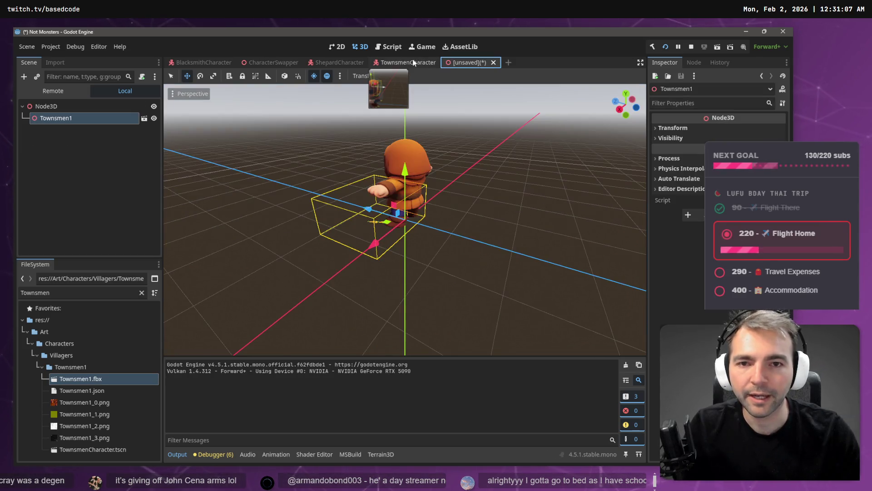
left_click(401, 59)
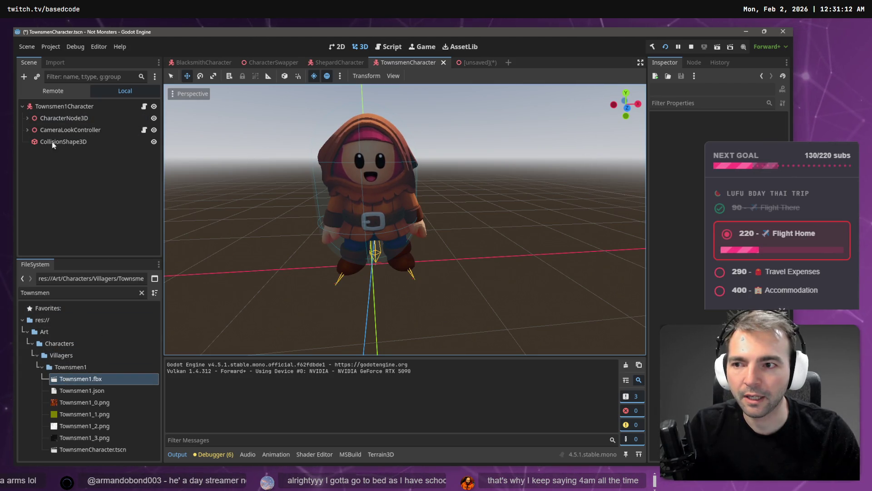
left_click(27, 130)
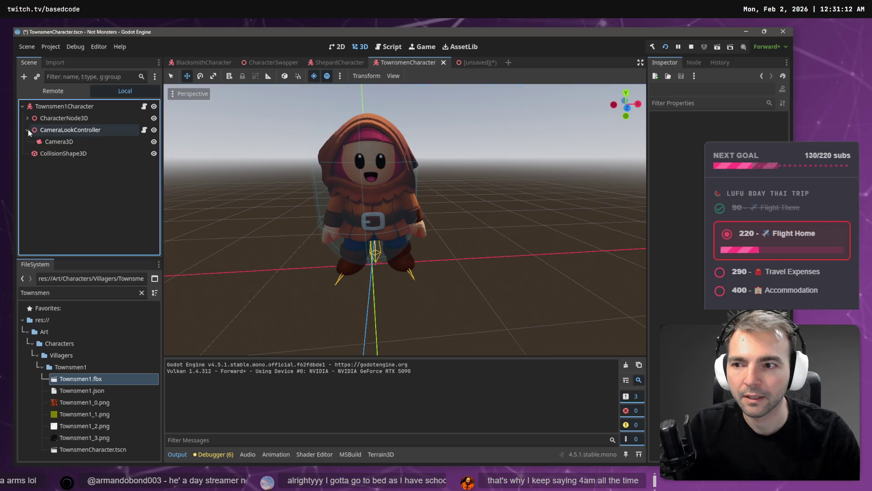
left_click(27, 118)
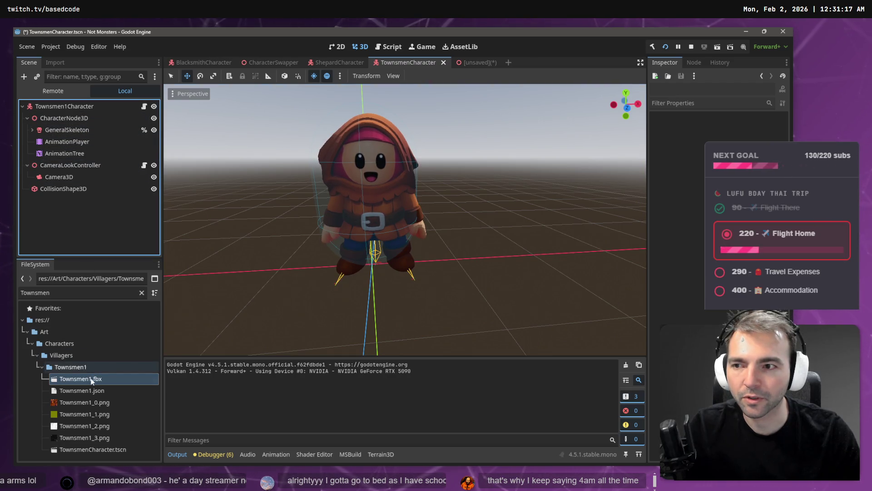
- Add Townsmen1.fbx under CharacterNode3D and make its children local
mouse_move(88, 382)
left_mouse_down()
mouse_move(86, 230)
mouse_move(64, 128)
left_mouse_up()
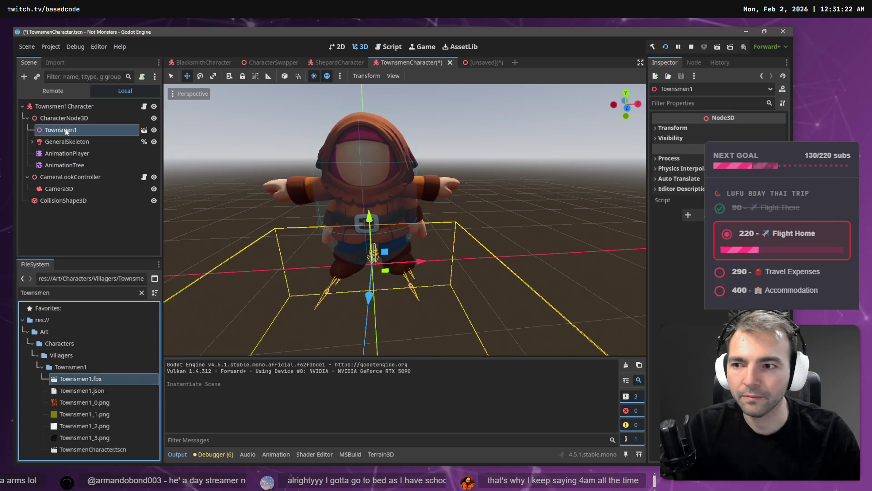
left_click(80, 141)
left_click(83, 142)
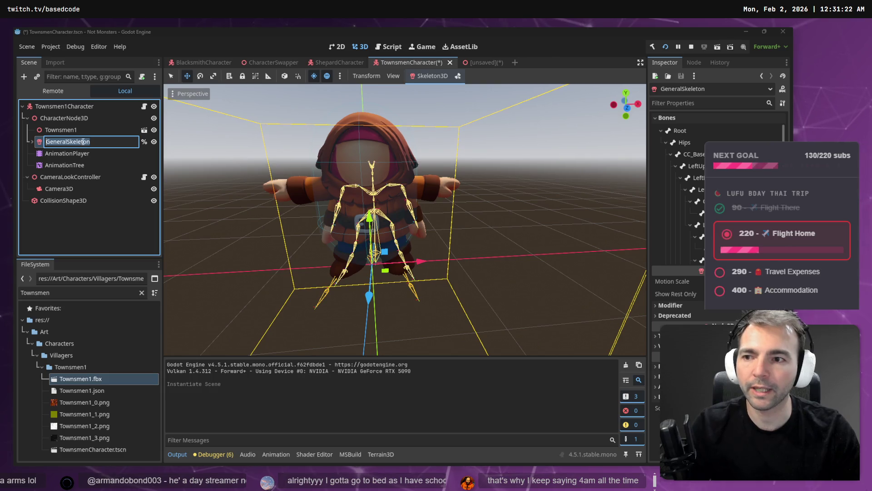
left_click(83, 130)
right_click(98, 131)
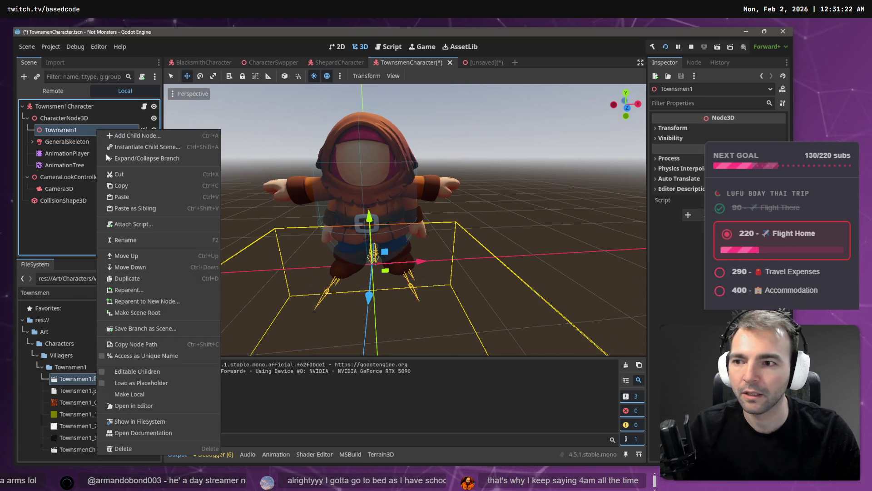
left_click(151, 393)
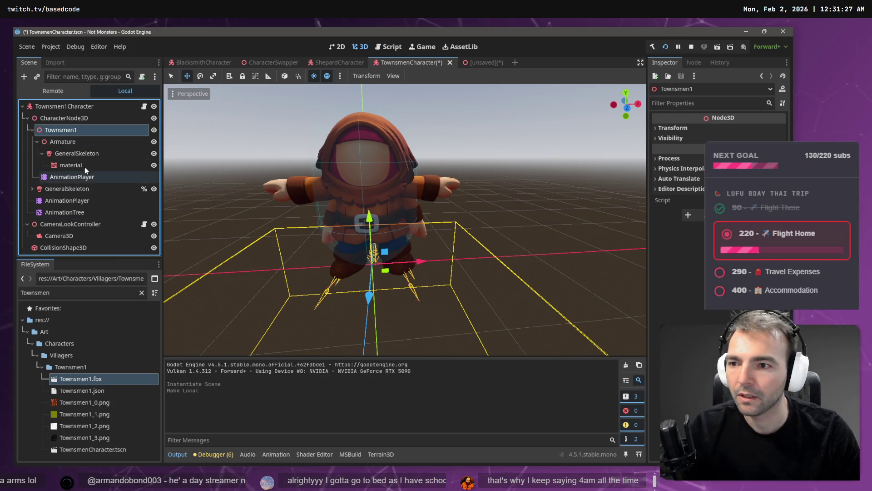
- Move GeneralSkeleton directly under Townsmen1 and delete the empty Armature node
left_click(91, 156)
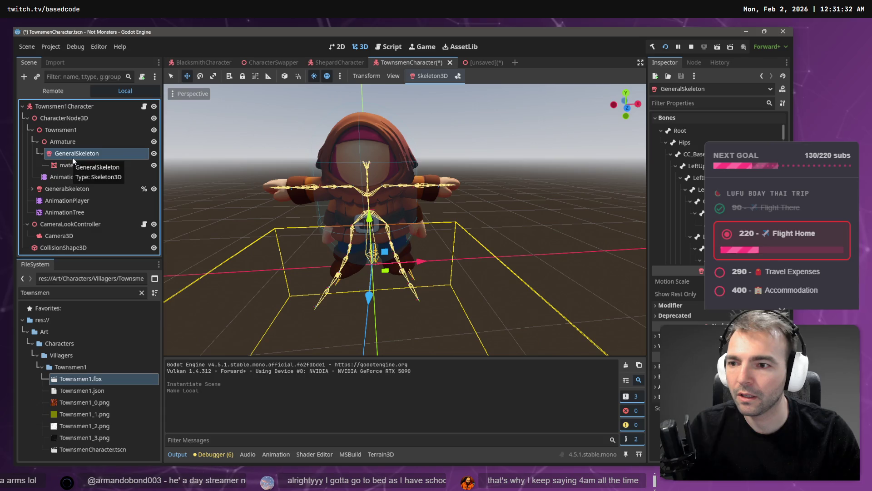
left_click(65, 118)
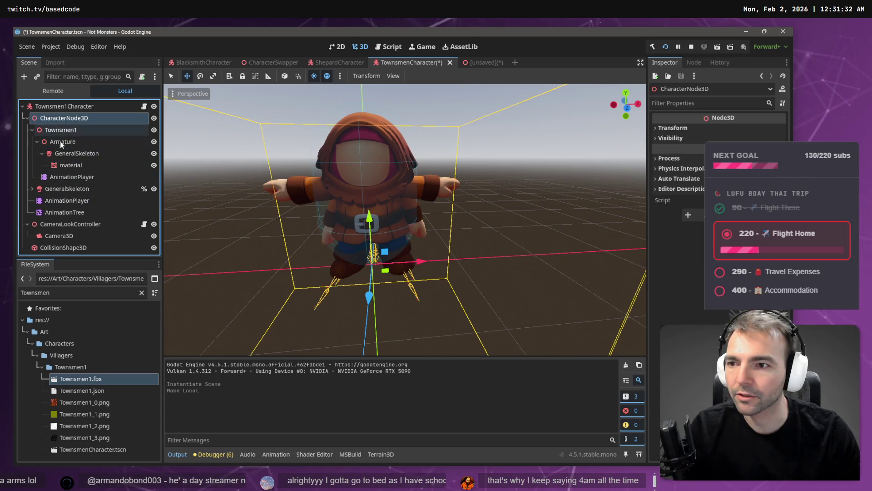
left_click(55, 186)
left_click(31, 186)
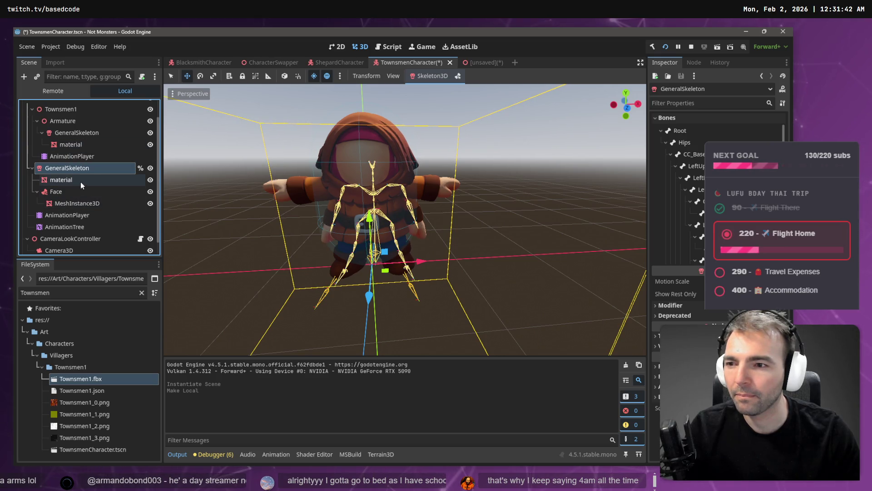
left_click(67, 134)
left_click(68, 144, "shift")
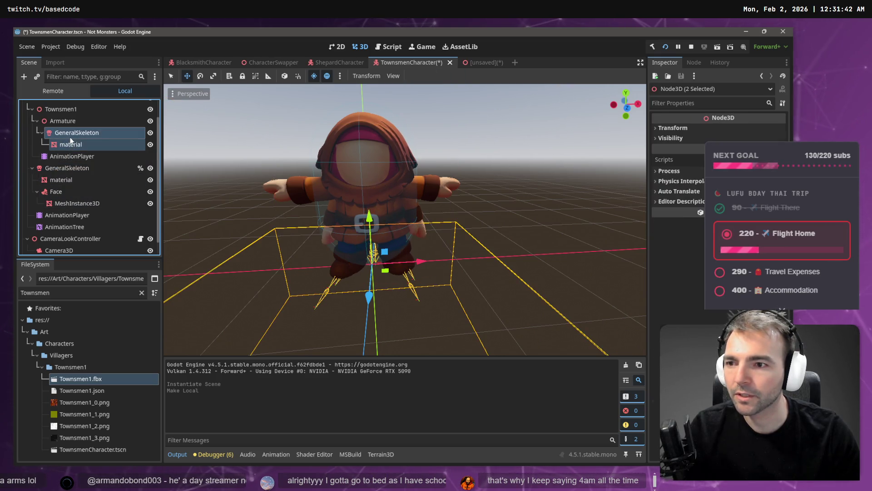
left_click_drag(68, 136, 61, 112)
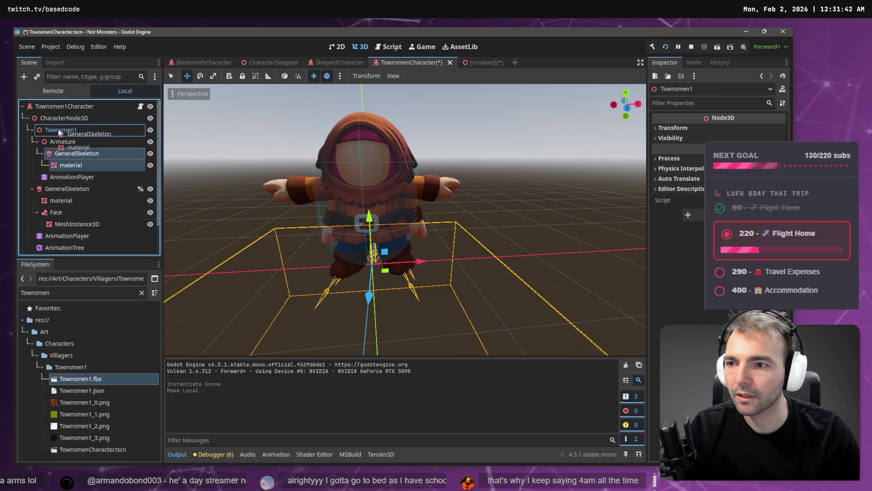
left_click(74, 144)
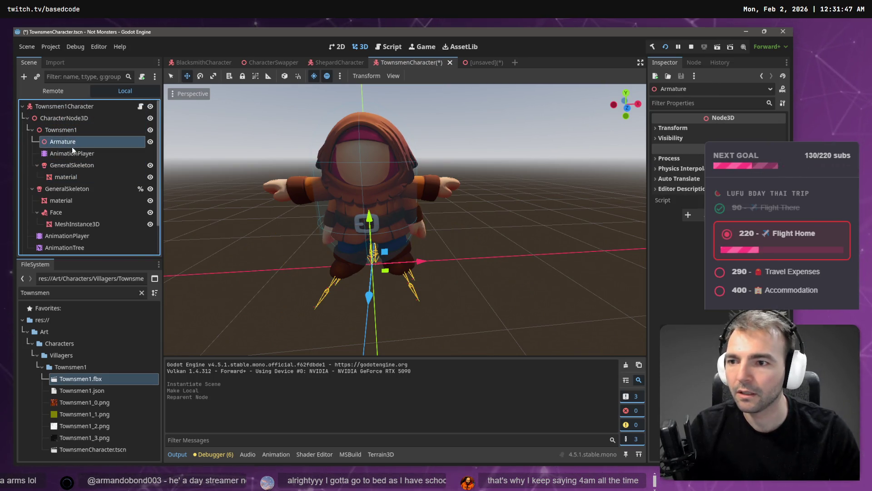
key("Delete")
key("Return")
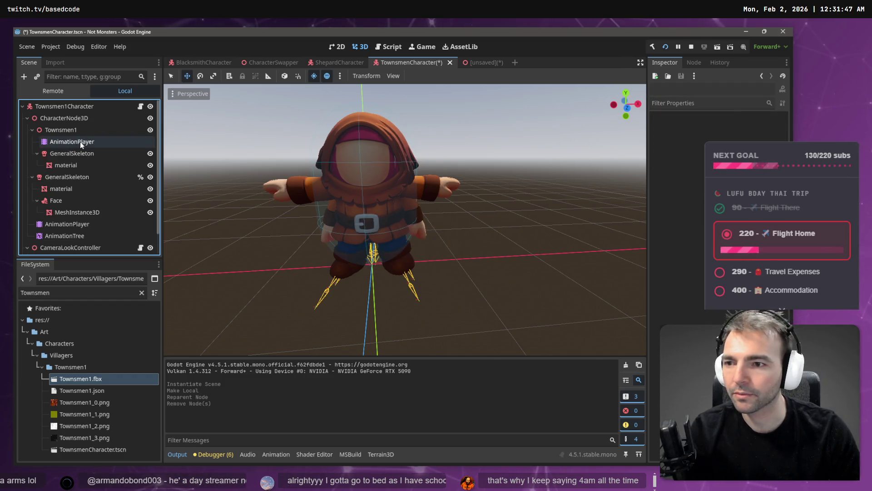
left_click(80, 141)
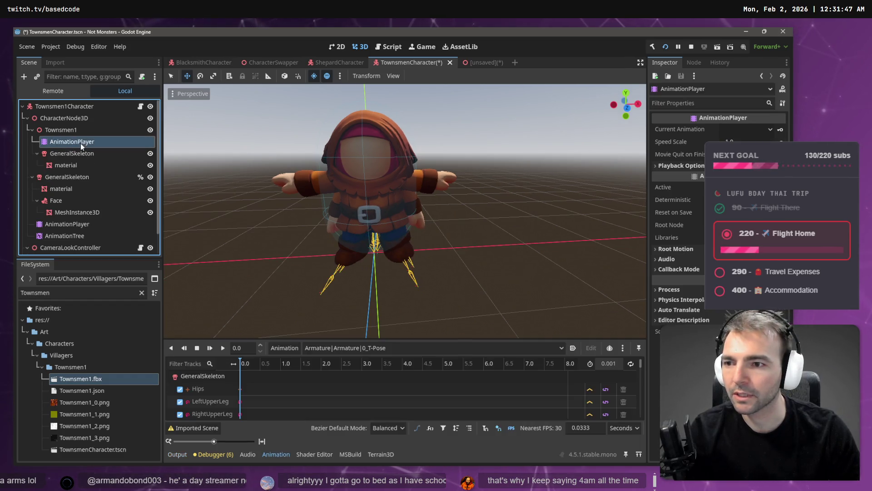
- Compare both AnimationPlayers' T-pose animations, then open Manage Animations for Townsmen1's AnimationPlayer
left_click(69, 223)
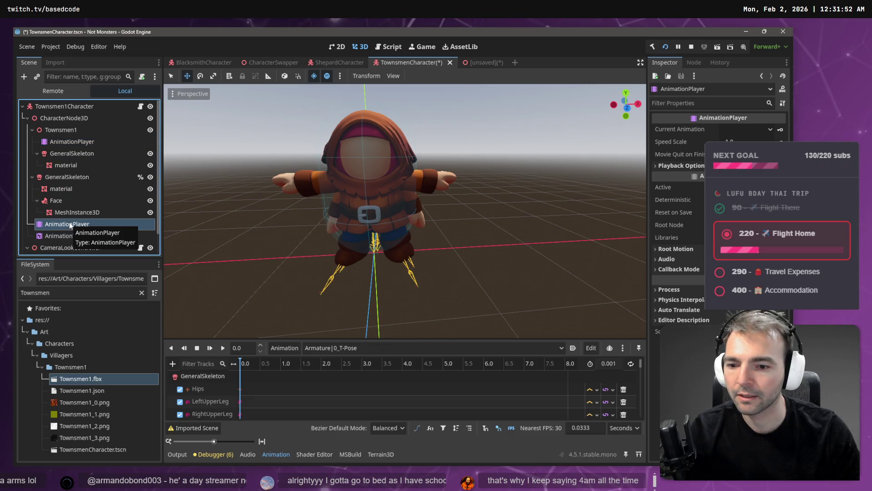
left_click(66, 141)
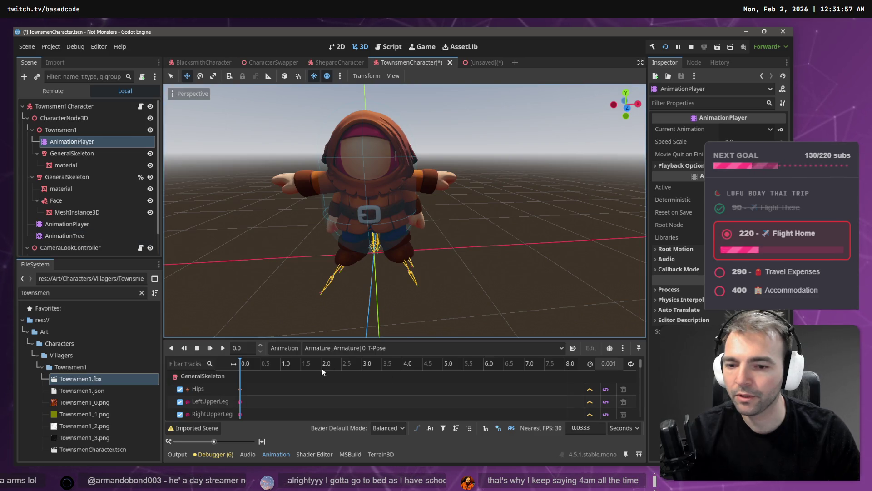
left_click(71, 224)
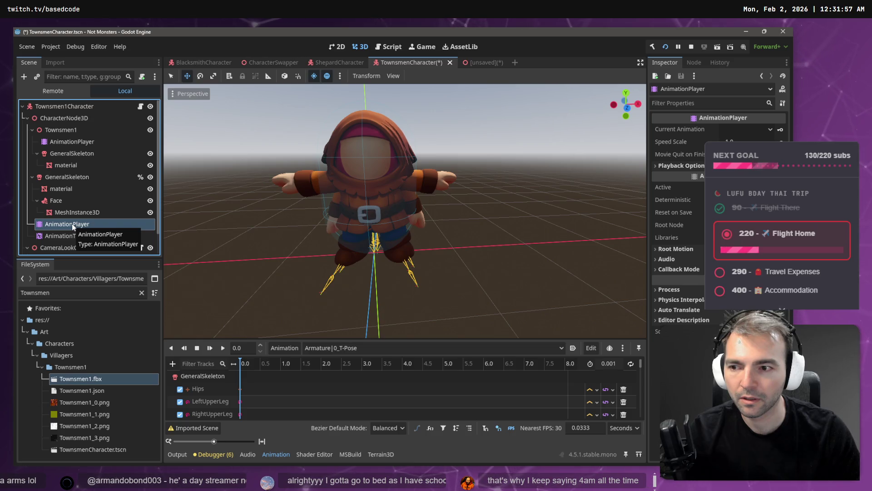
left_click(73, 144)
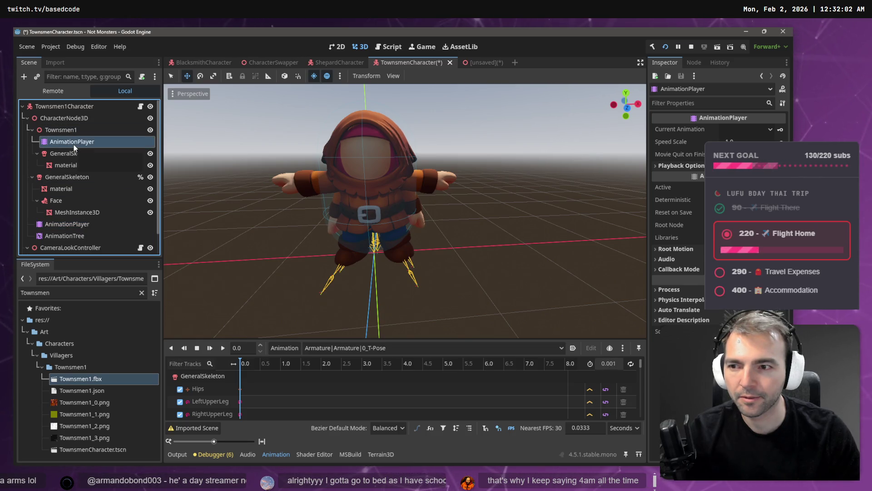
left_click(296, 348)
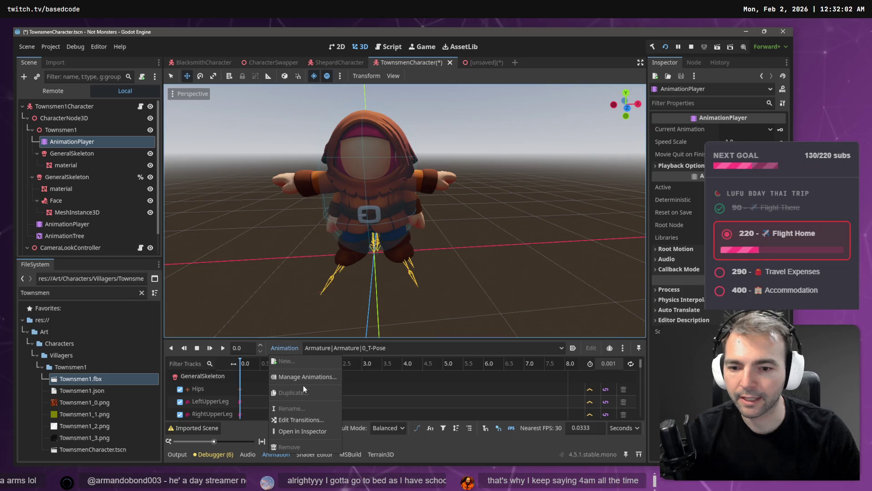
left_click(307, 377)
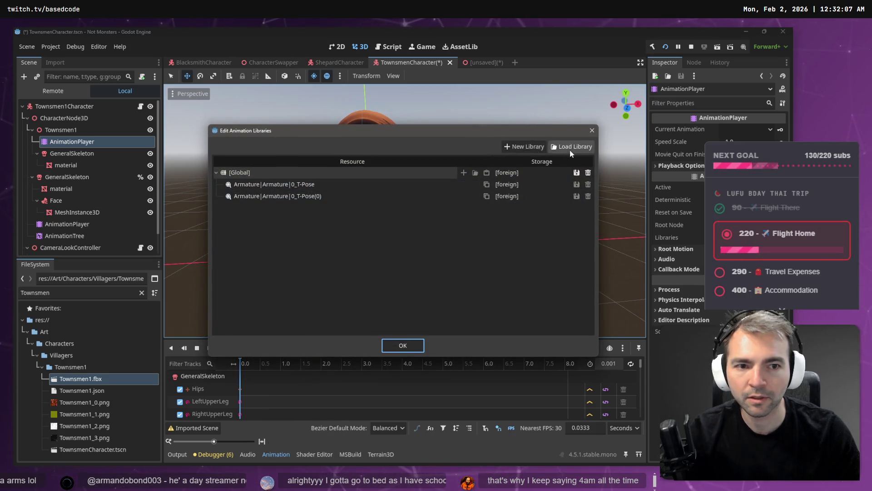
- Load the animation library from res://Art/Characters/_Animation into Townsmen1's AnimationPlayer and confirm
left_click(570, 148)
double_click(274, 130)
double_click(221, 127)
double_click(193, 128)
double_click(190, 131)
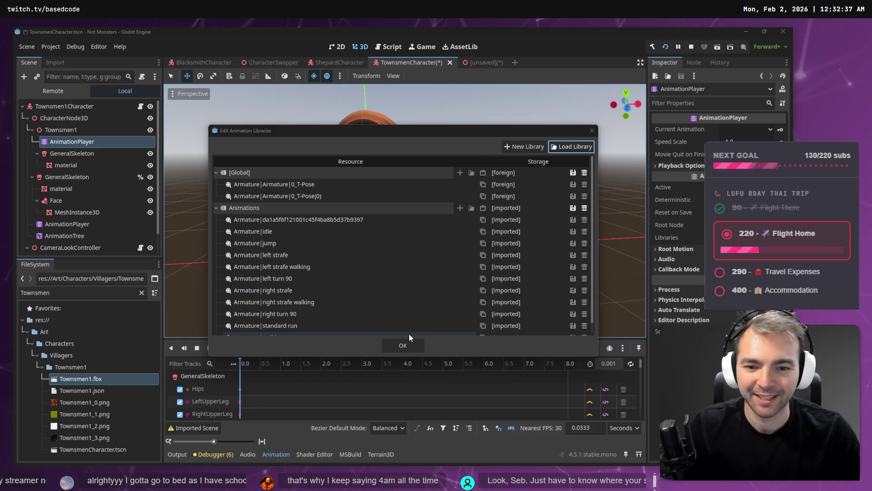
left_click(402, 344)
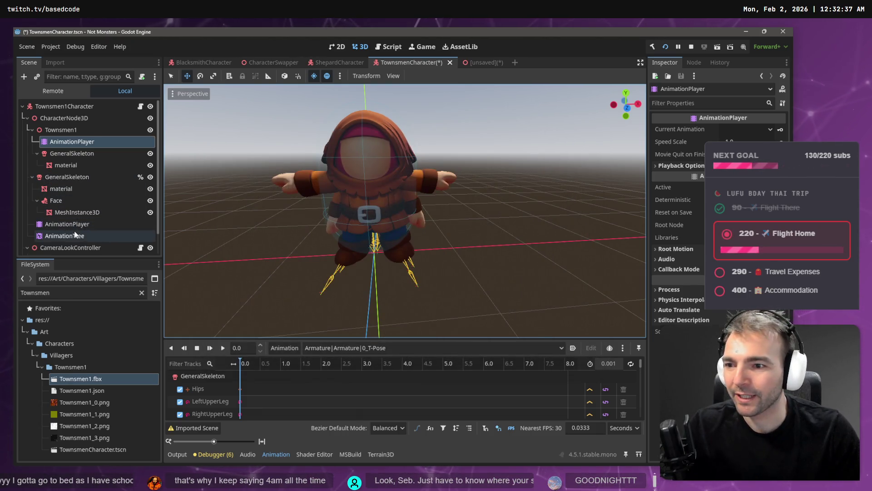
- Move the original AnimationTree under Townsmen1
left_click(68, 236)
left_click(68, 224)
mouse_move(69, 235)
left_mouse_down()
mouse_move(60, 235)
mouse_move(70, 136)
left_mouse_up()
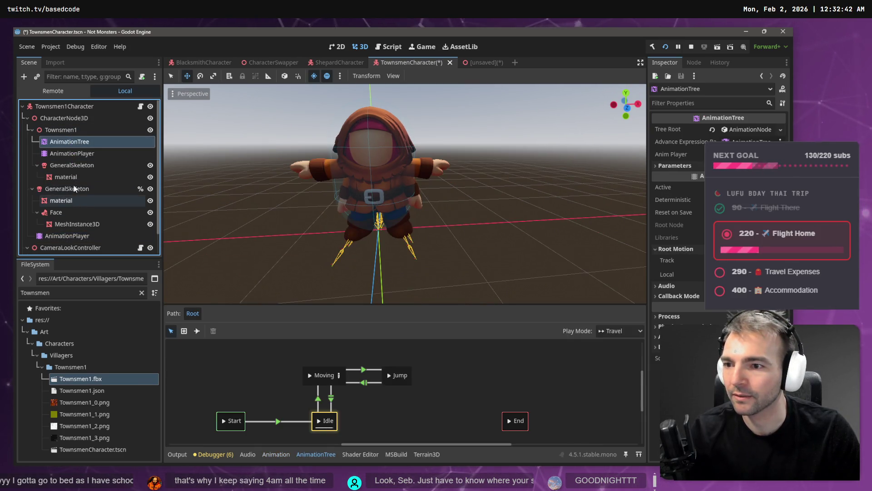
- Rename Townsmen1 to CharacterNode3D and place it directly under Townsmen1Character
left_click(64, 118)
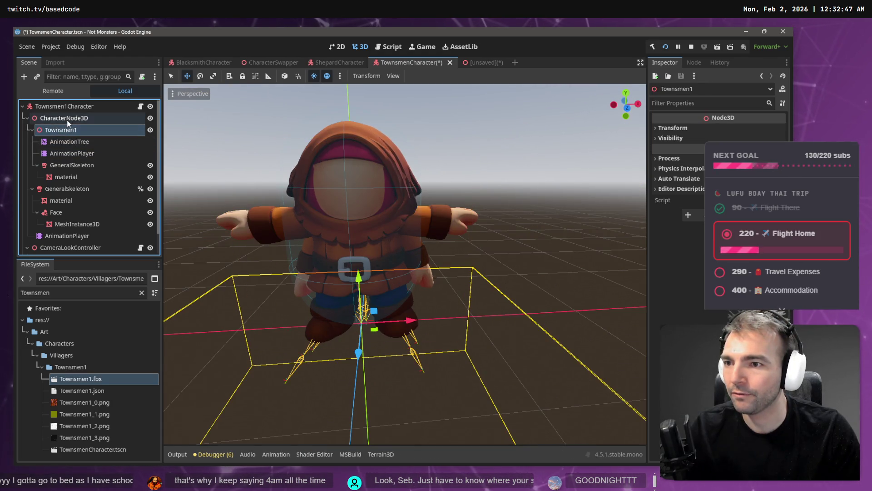
key("F2")
left_click(73, 133)
key("F2")
type("CharacterNode3D")
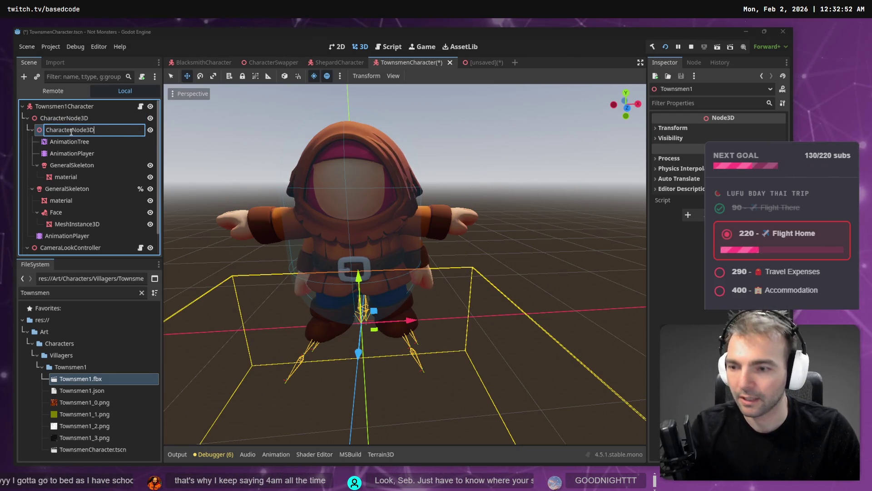
key("Return")
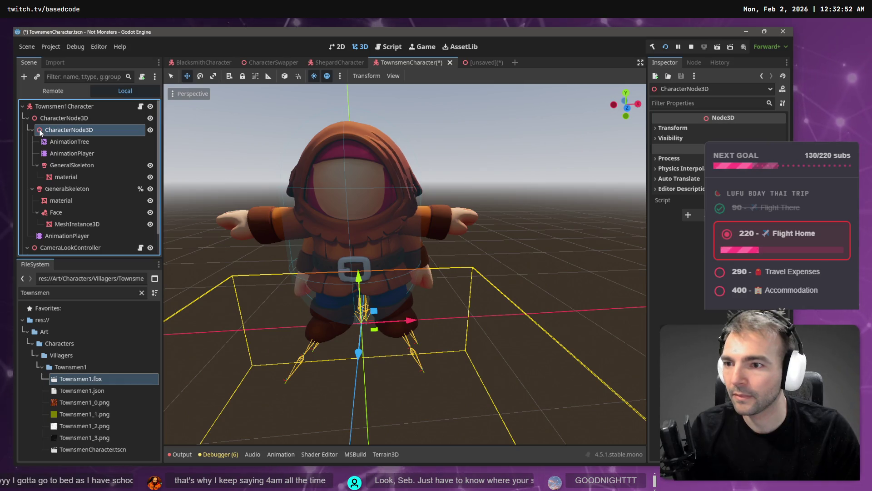
left_click_drag(50, 130, 39, 117)
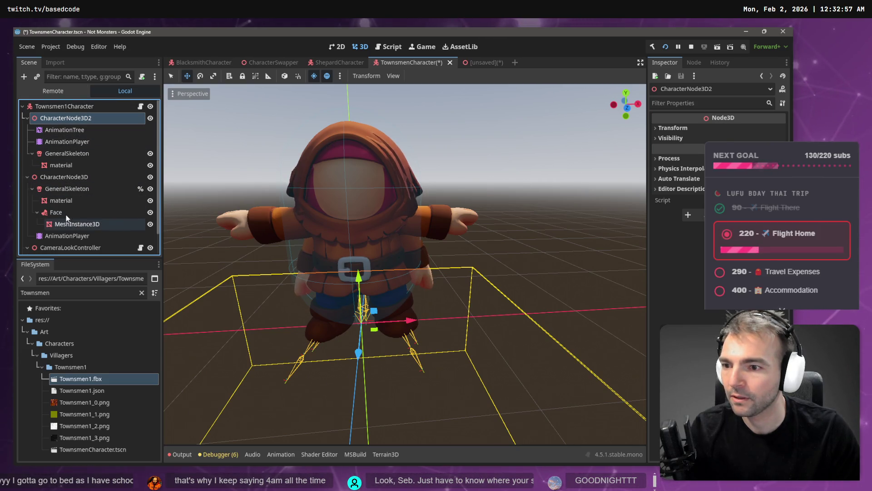
- Move the Face bone attachment under the new model's GeneralSkeleton
left_click(54, 212)
mouse_move(56, 212)
left_mouse_down()
mouse_move(59, 157)
mouse_move(61, 172)
left_mouse_up()
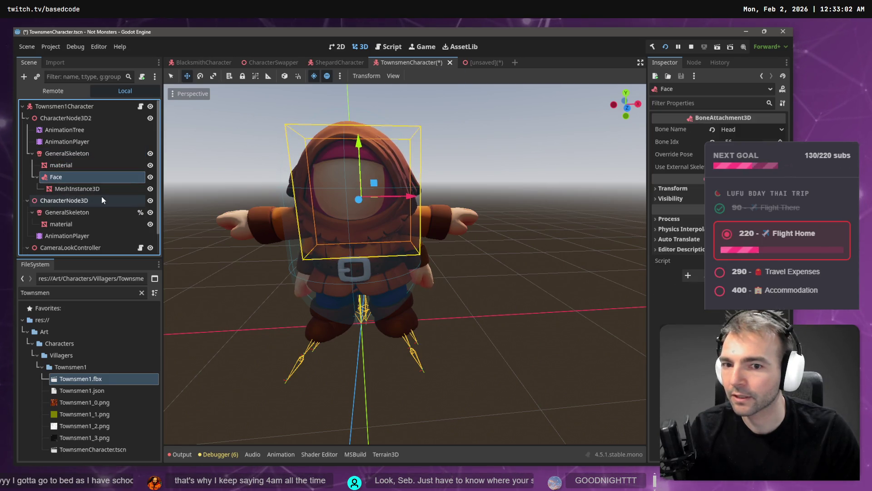
left_click(73, 201)
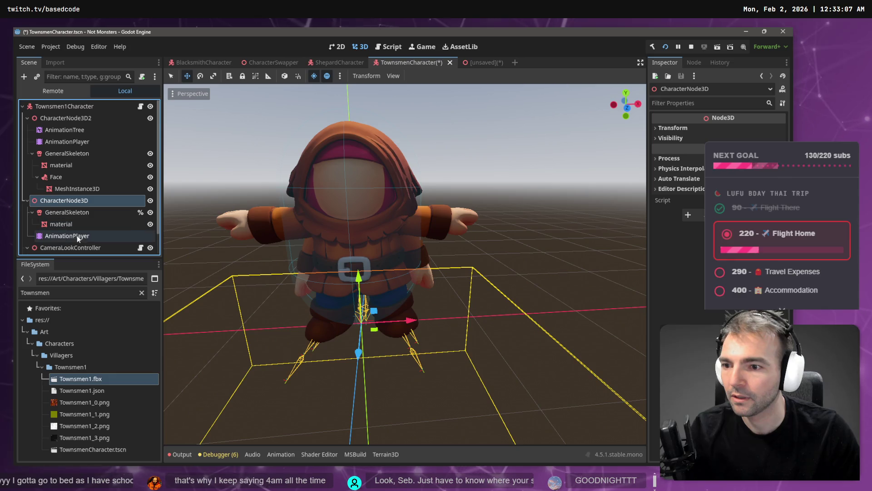
left_click(77, 236)
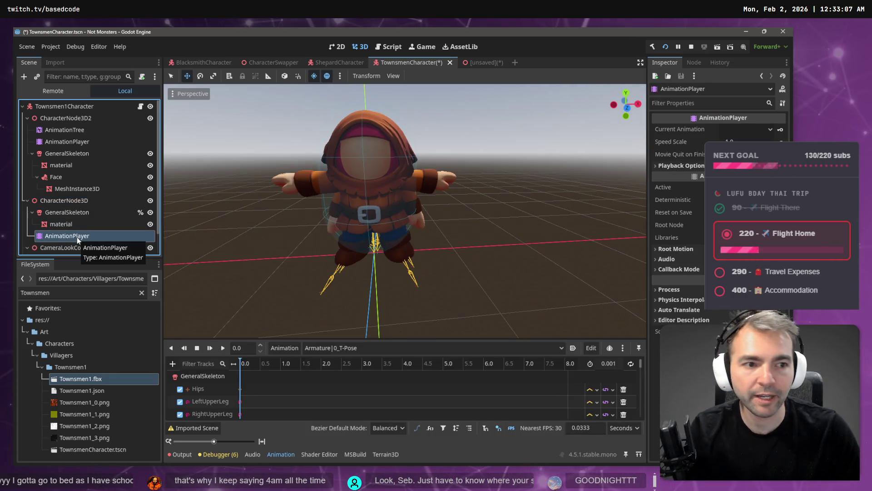
- Delete the old CharacterNode3D and its children
left_click(64, 202)
key("Delete")
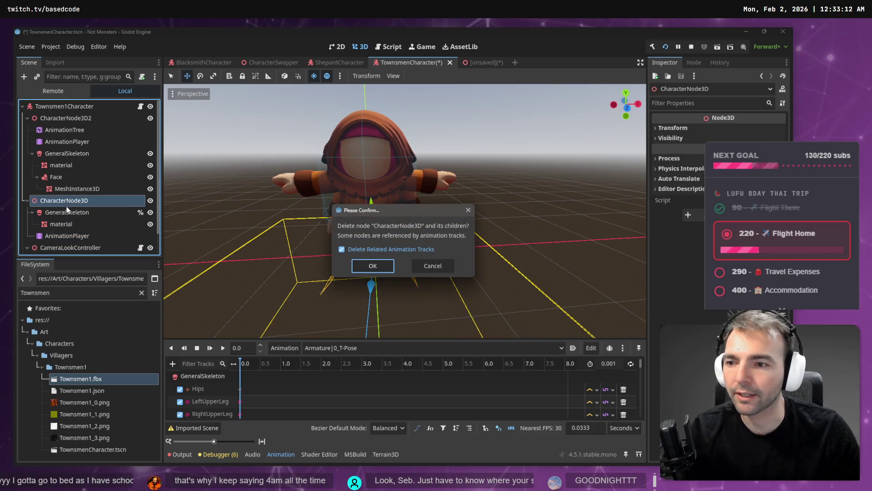
key("Return")
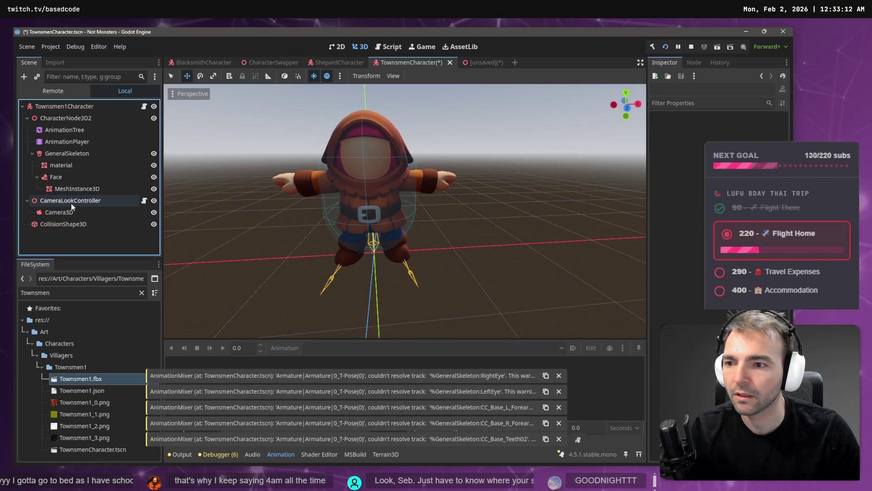
- Assign the remaining AnimationPlayer to the AnimationTree's Anim Player field
left_click(71, 202)
left_click(71, 224)
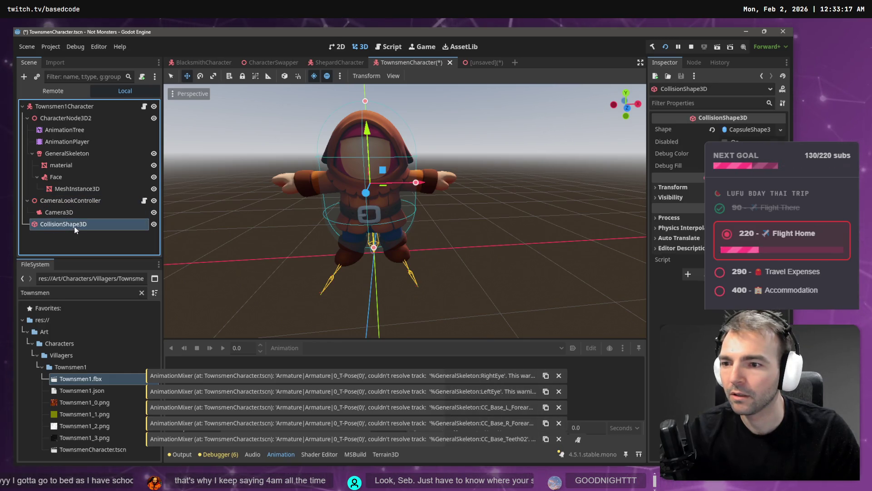
left_click(65, 130)
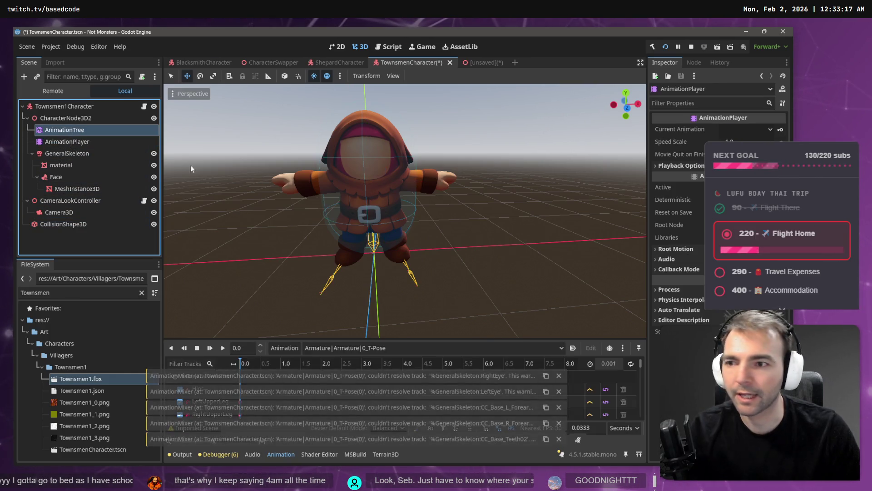
mouse_move(84, 142)
left_mouse_down()
mouse_move(96, 155)
mouse_move(744, 154)
left_mouse_up()
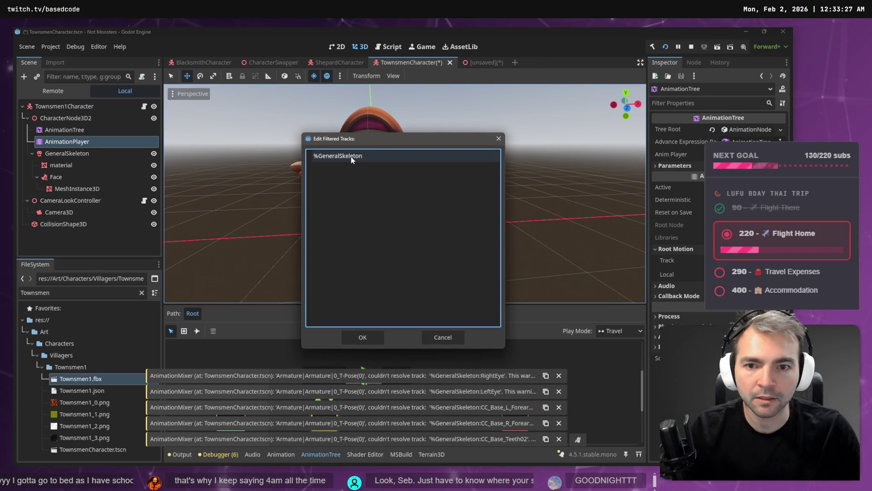
- Review the AnimationTree's filtered tracks listing %GeneralSkeleton and close the dialog
left_click(363, 335)
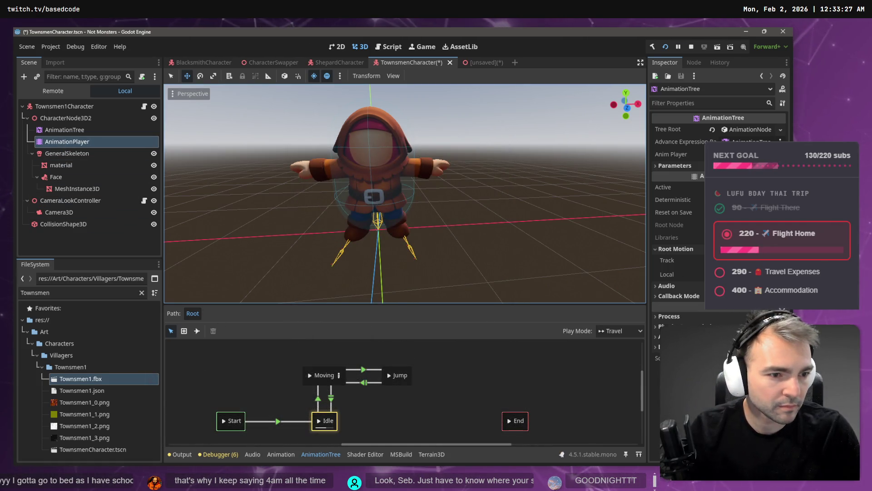
left_click(745, 260)
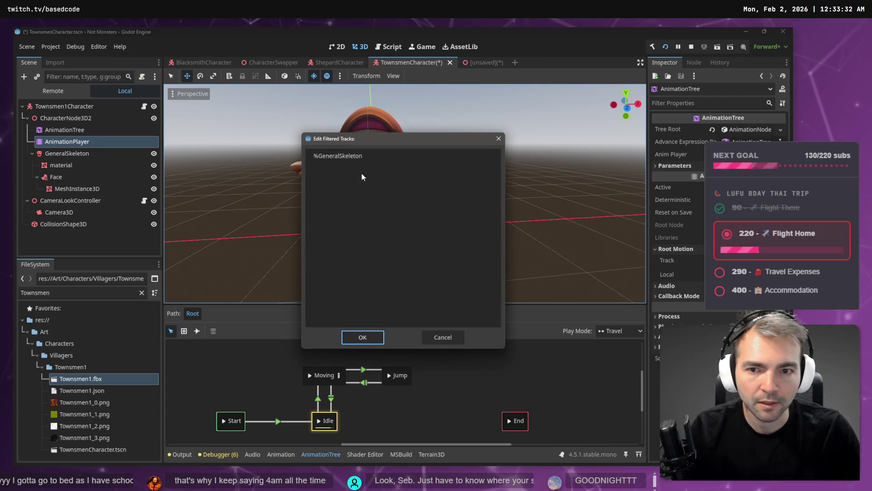
key("Escape")
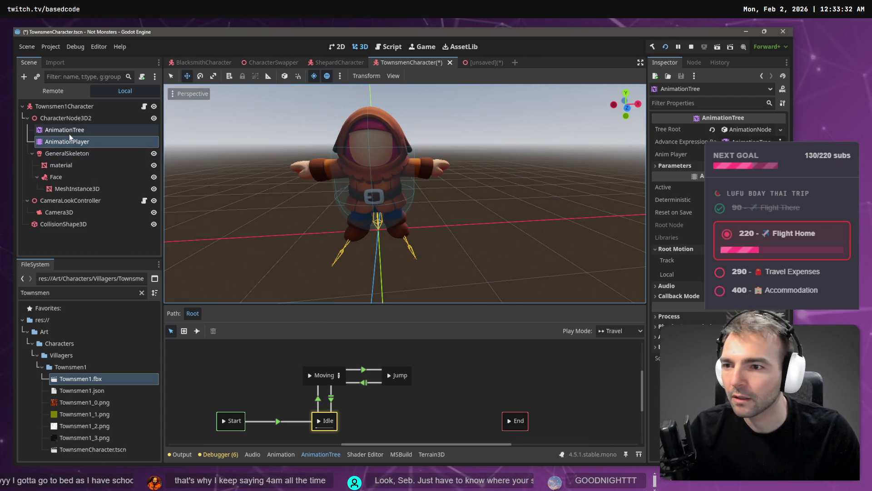
- Move AnimationTree and AnimationPlayer below GeneralSkeleton under CharacterNode3D2
left_click(72, 135, "shift")
left_click_drag(65, 140, 63, 119)
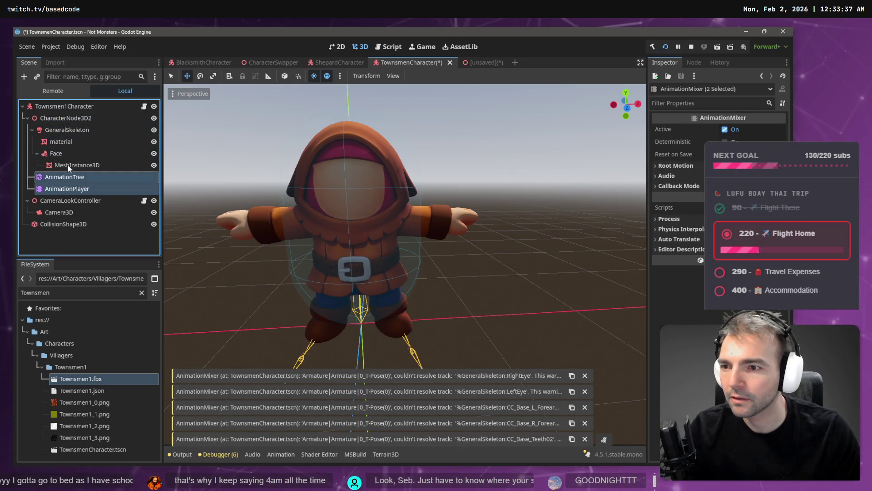
left_click(75, 188)
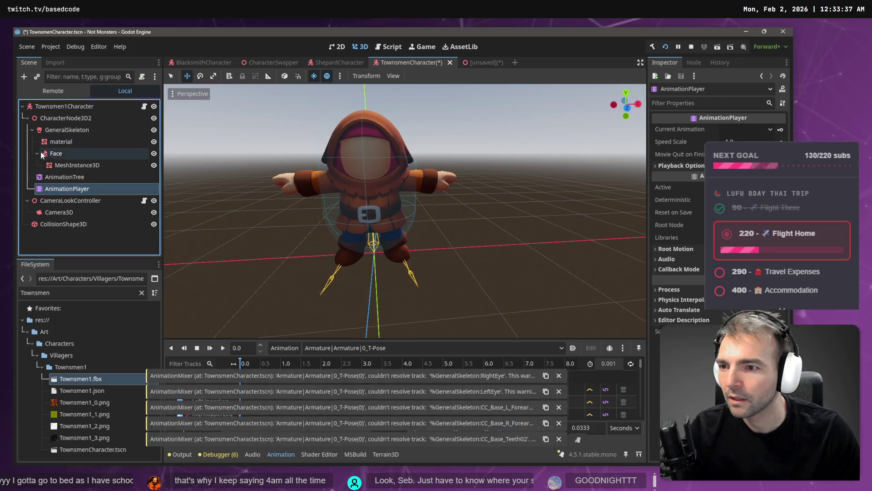
left_click(32, 130)
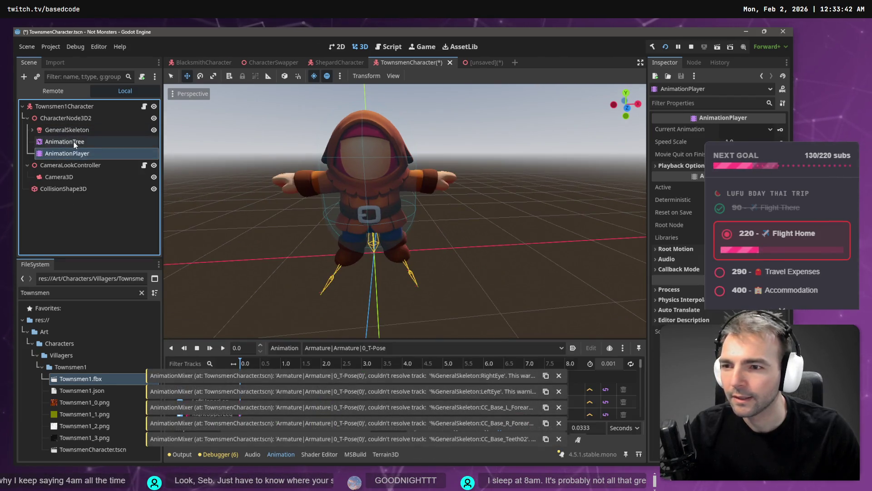
left_click(64, 142)
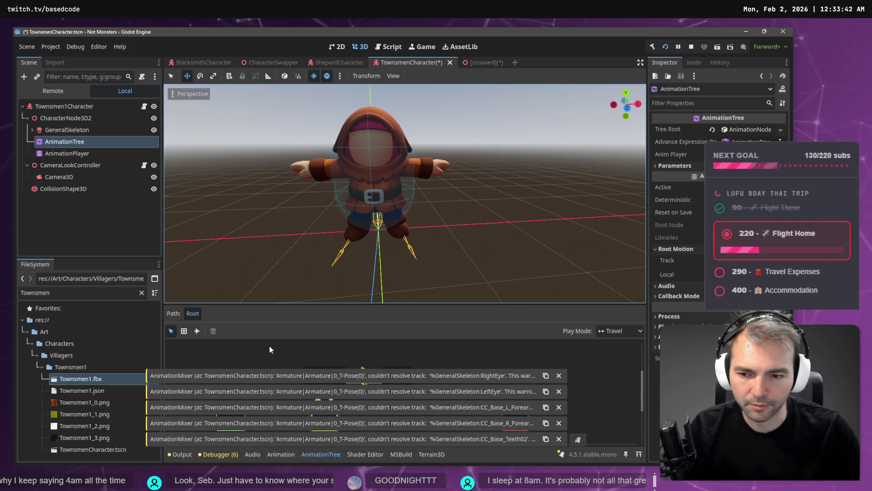
left_click(91, 153)
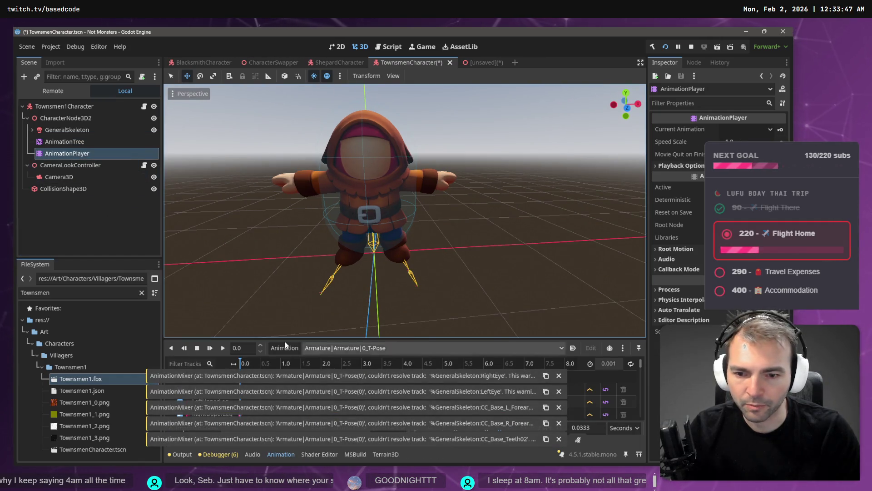
left_click(347, 353)
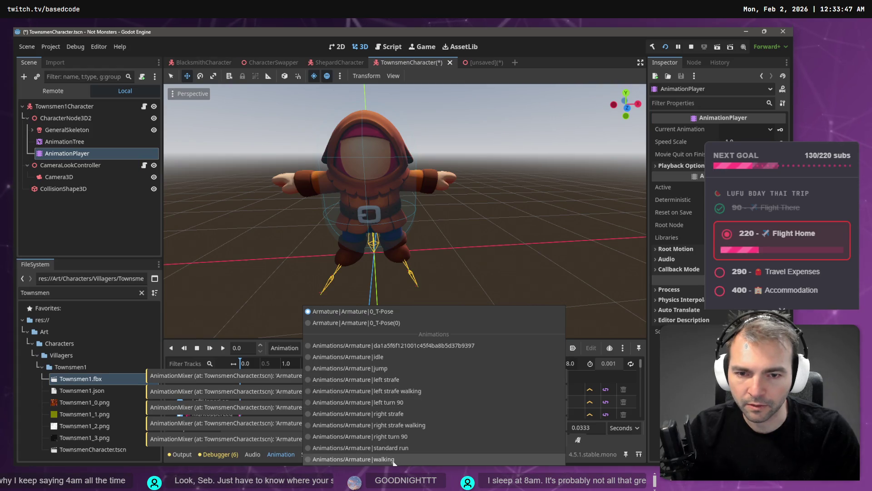
- Set the current animation to Animations/Armature|walking and open Townsmen1.fbx's advanced import settings
left_click(383, 427)
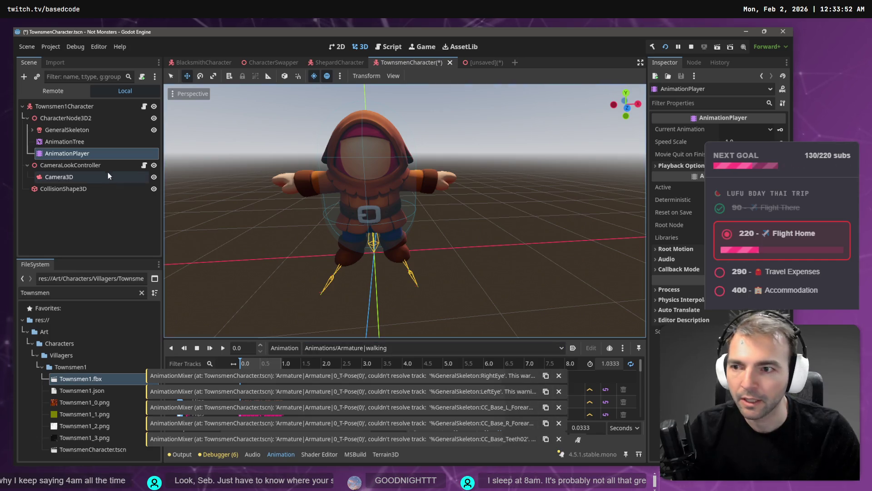
left_click(61, 117)
left_click(94, 378)
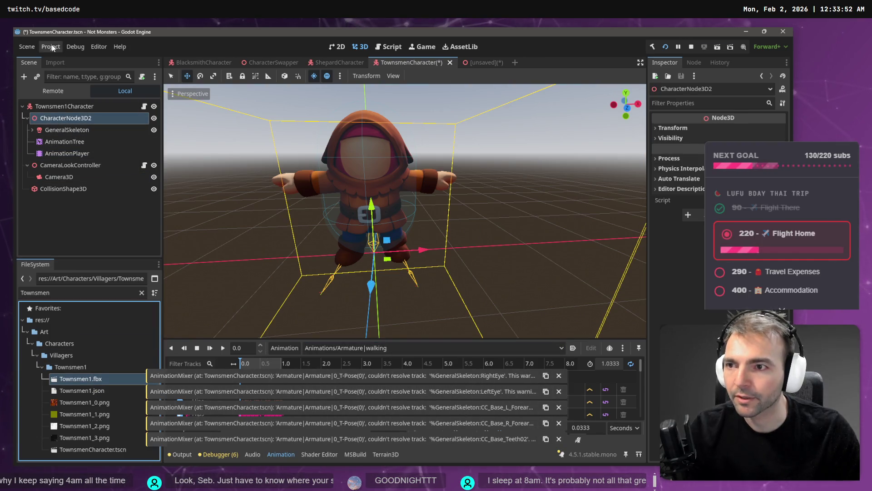
left_click(60, 249)
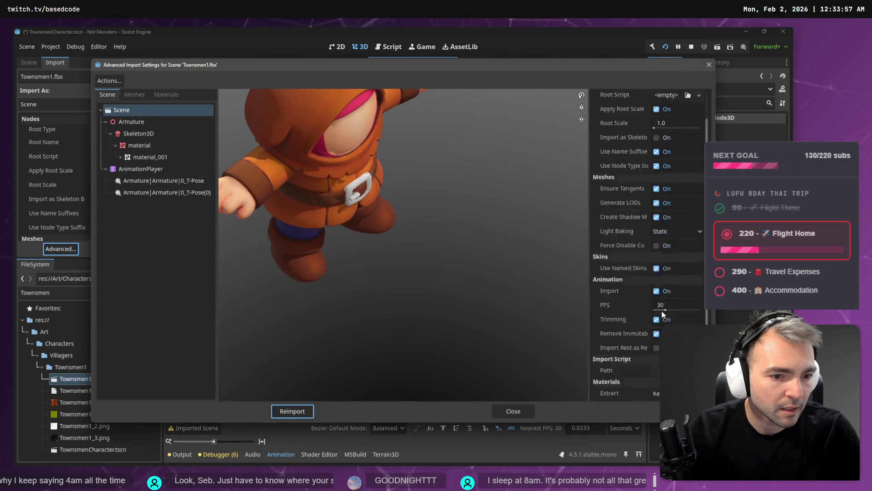
- Inspect the Skeleton3D bone map in Townsmen1.fbx's advanced import settings, then close them
left_click(154, 134)
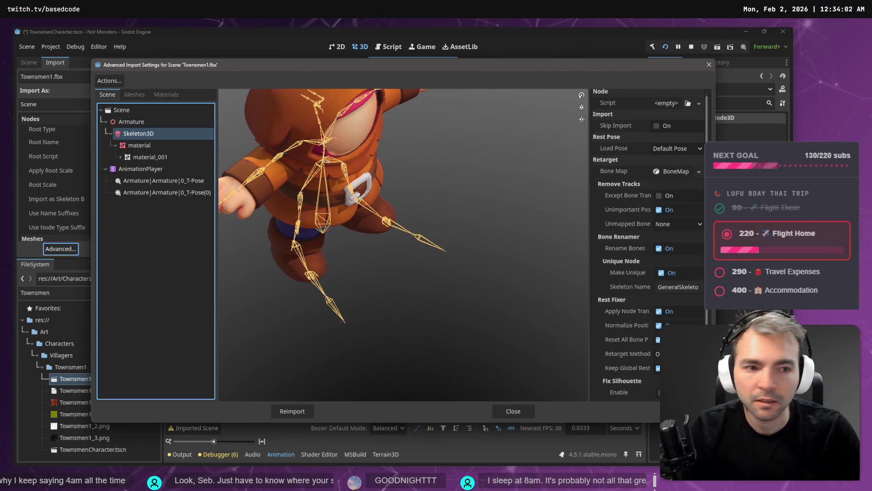
left_click(679, 171)
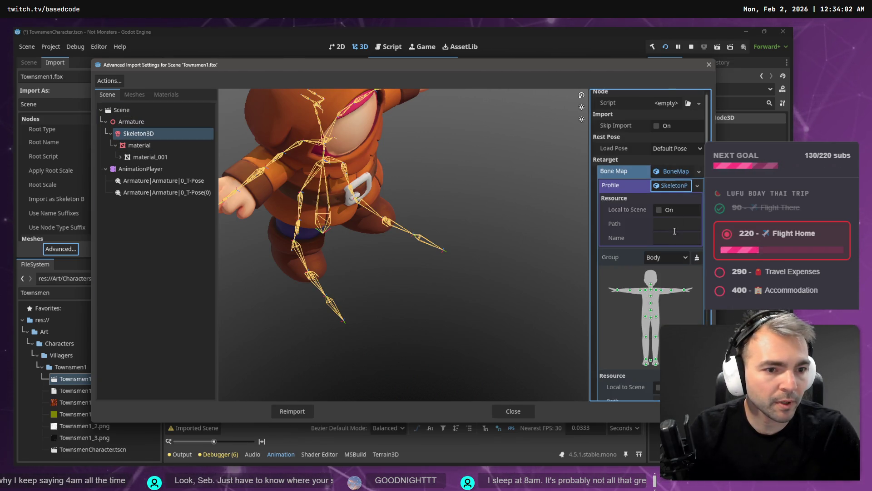
scroll(661, 301, "down", 5)
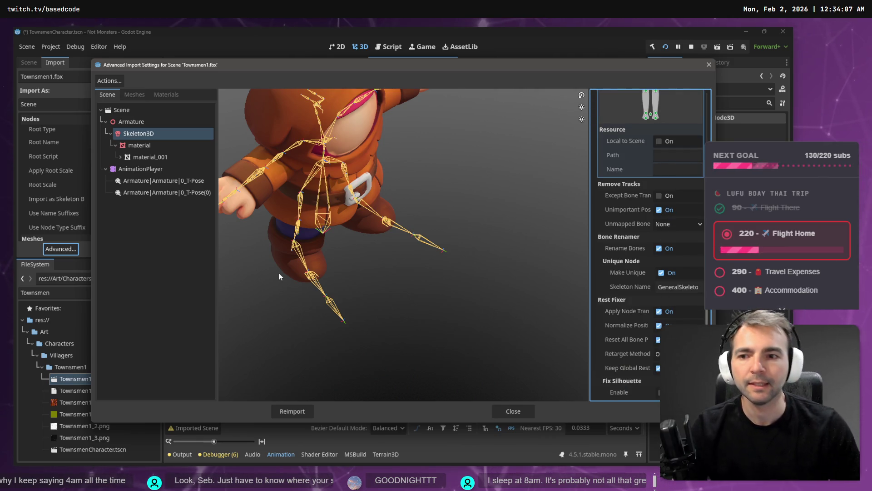
left_click(506, 412)
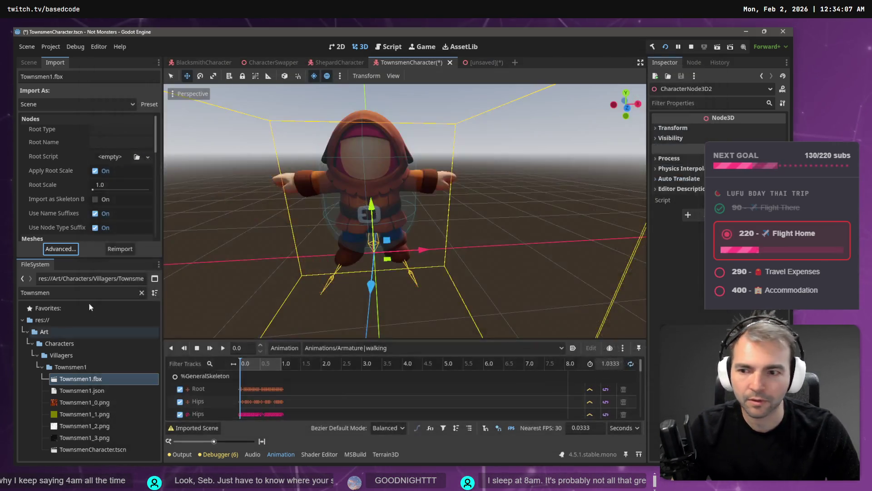
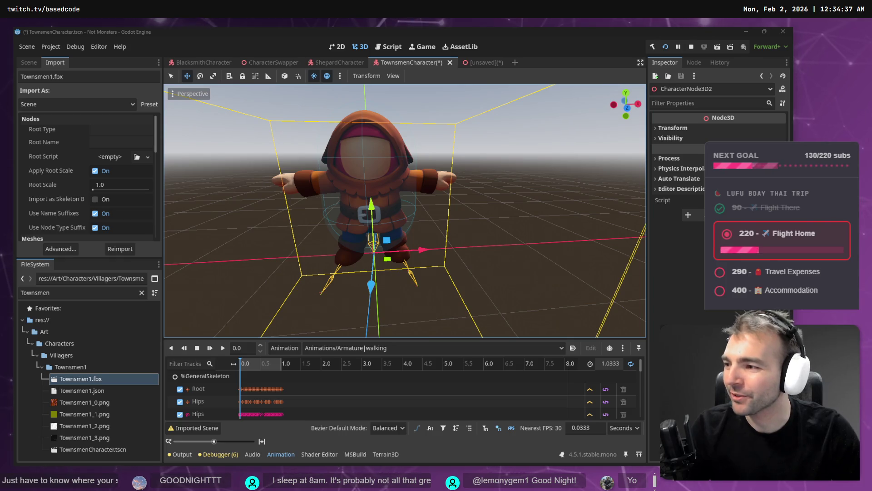
- Compare Townsmen's CharacterNode3D2 with the model node name in the ShepardCharacter scene, leaving it unchanged
left_click(32, 61)
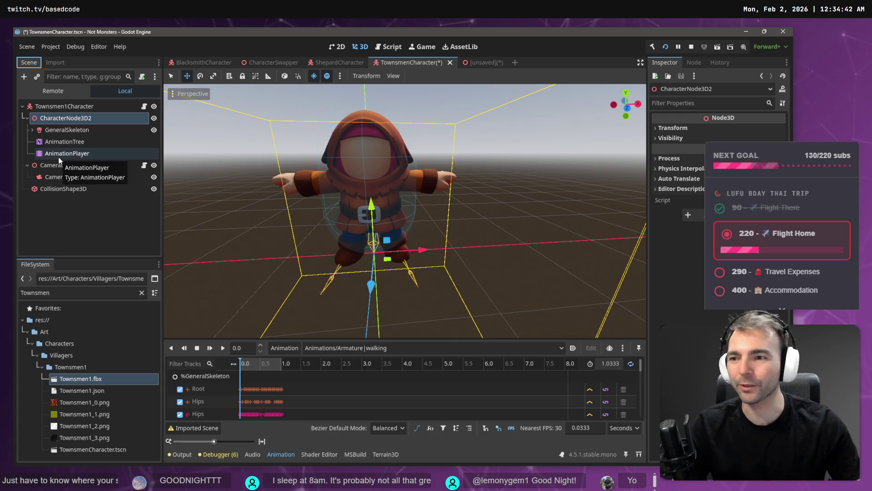
left_click(27, 118)
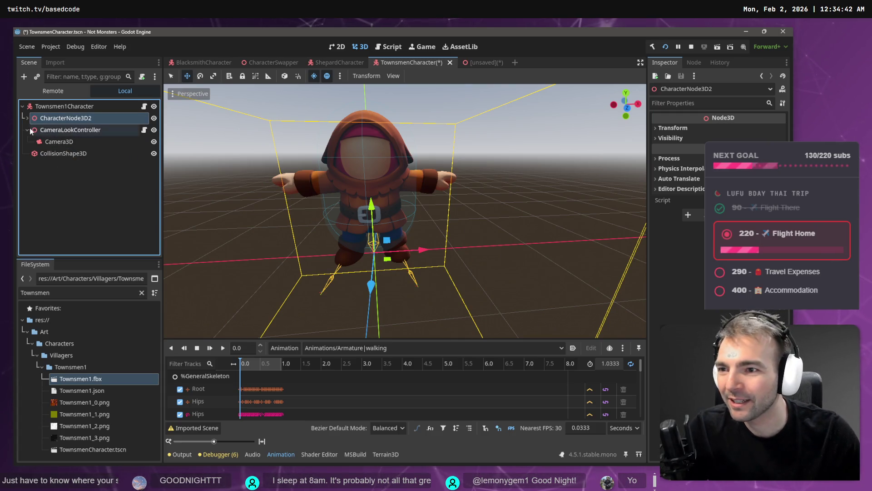
double_click(66, 119)
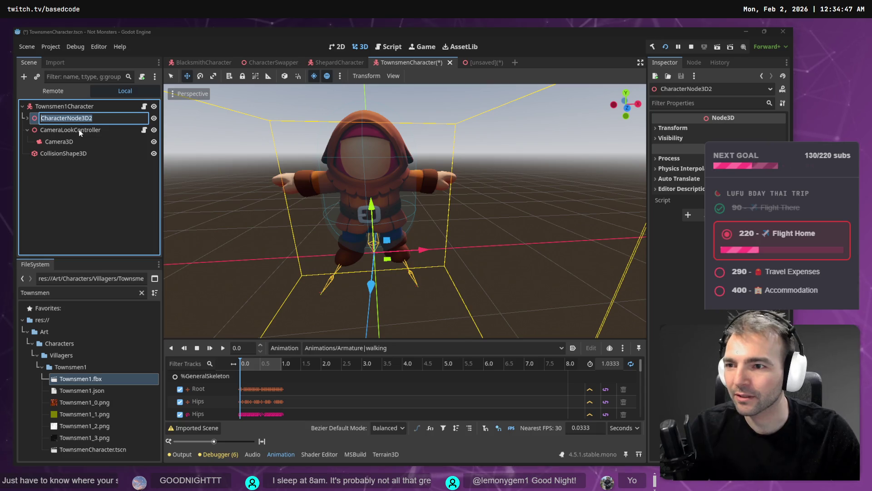
key("Return")
left_click(334, 65)
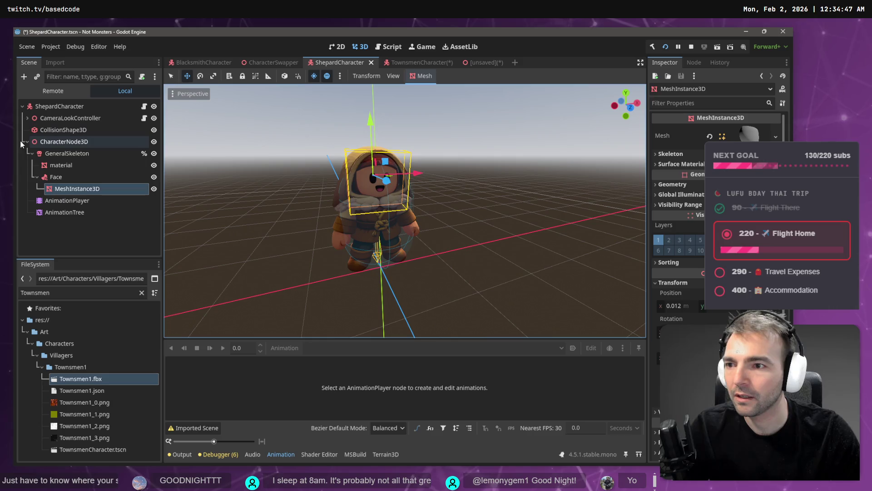
left_click(26, 141)
double_click(68, 142)
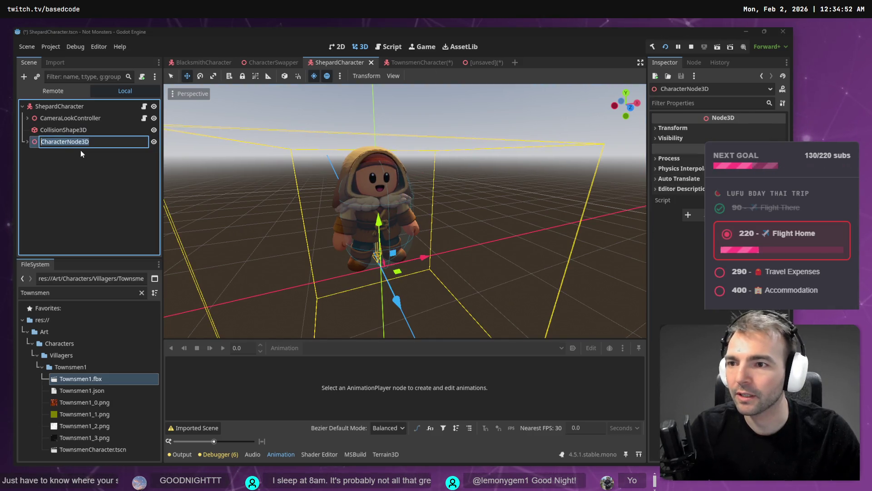
left_click(411, 62)
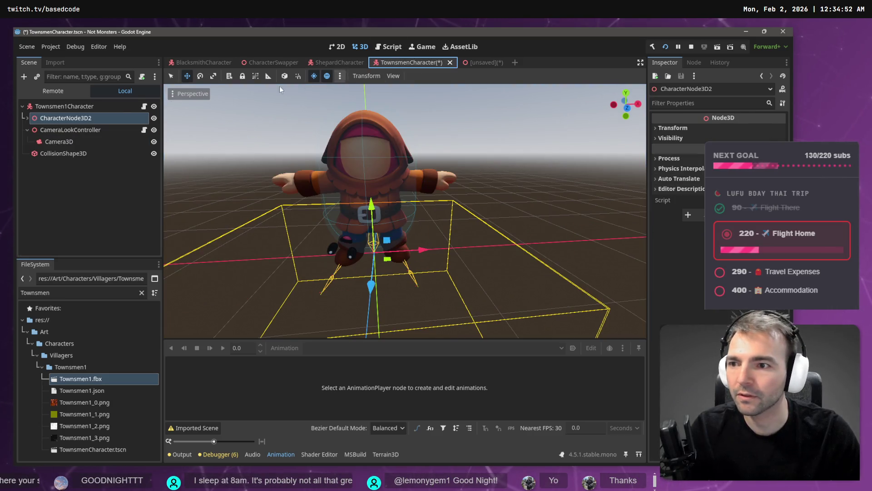
- Rename CharacterNode3D2 to CharacterNode3D and compare its children with ShepardCharacter's
double_click(64, 119)
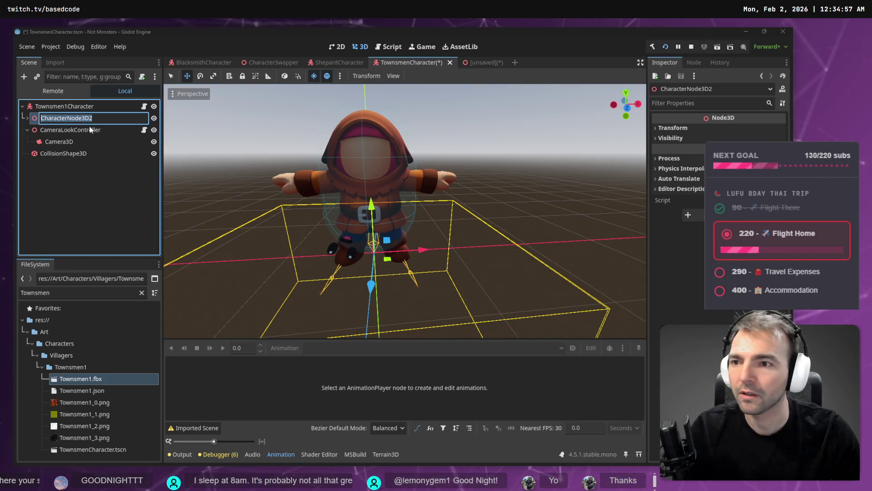
key("End")
key("BackSpace")
key("Return")
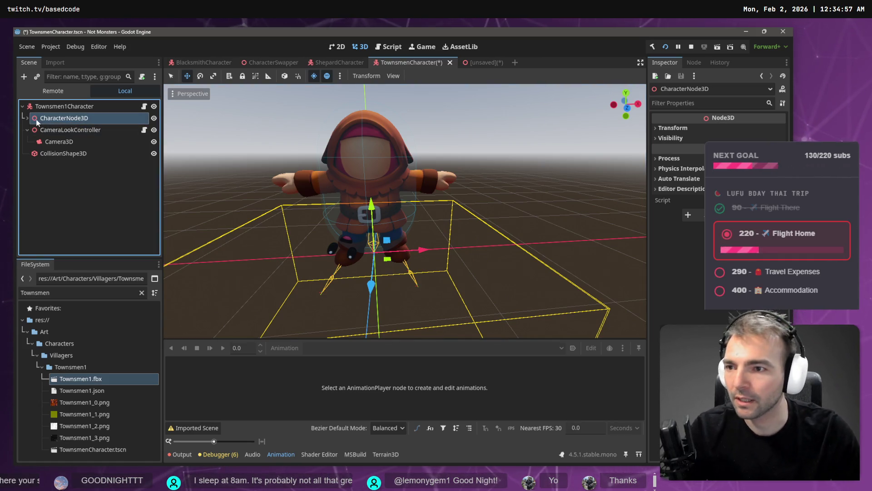
left_click(27, 119)
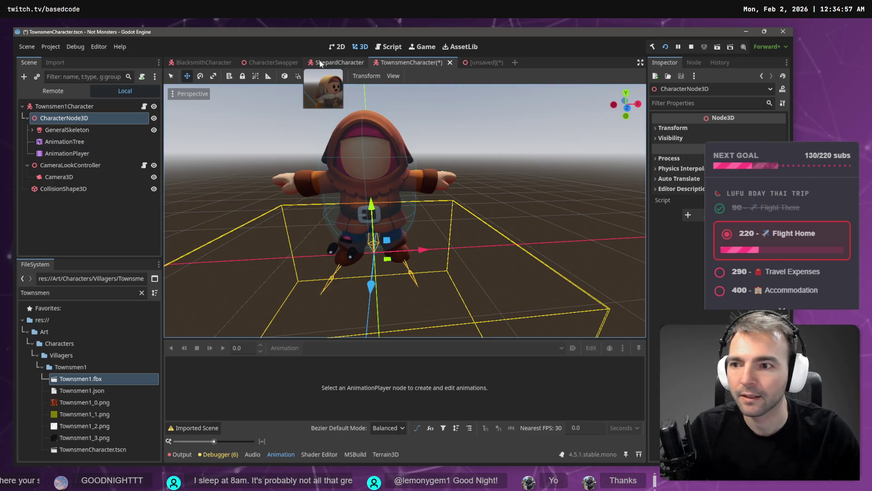
left_click(338, 62)
left_click(26, 142)
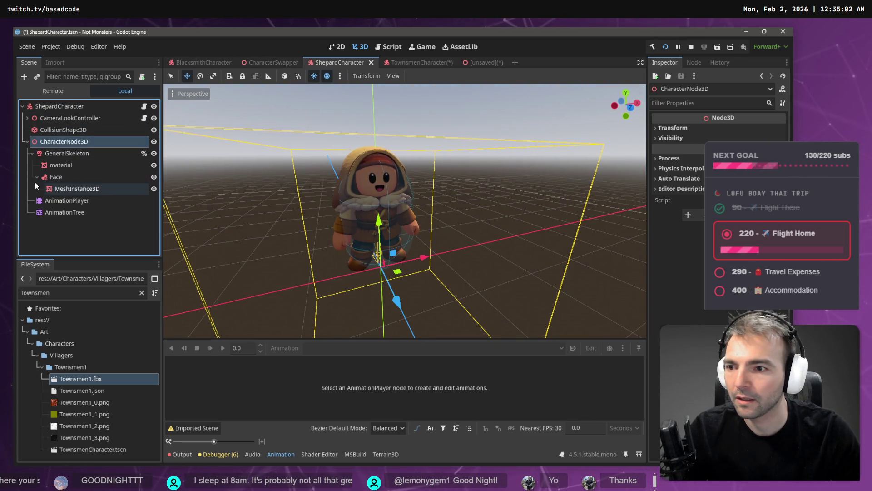
left_click(411, 62)
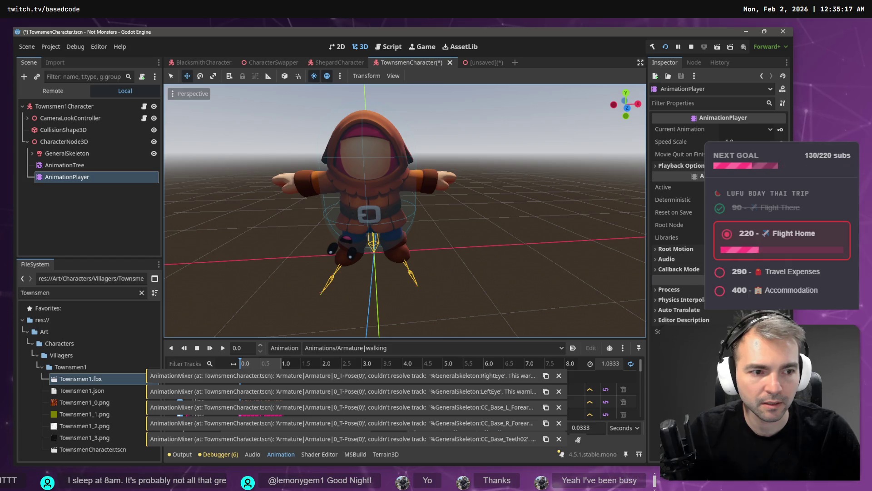
- Review the AnimationTree node's filtered animation tracks list
left_click(76, 166)
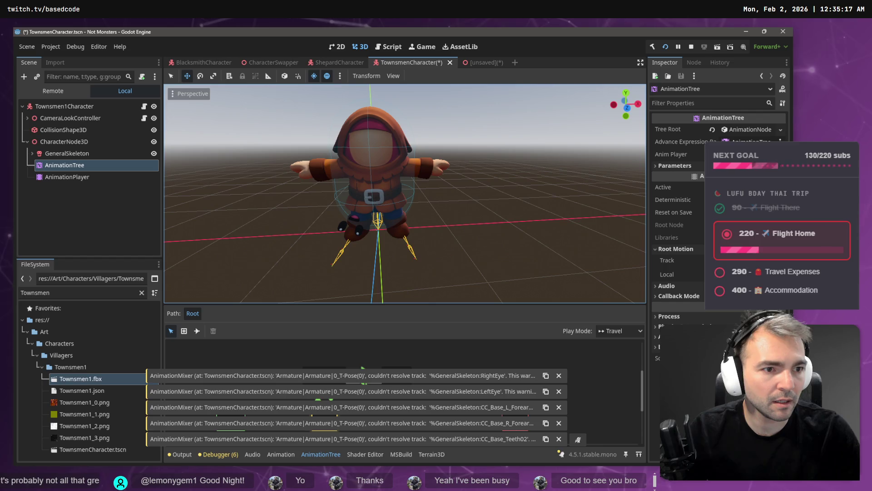
left_click_drag(91, 177, 477, 181)
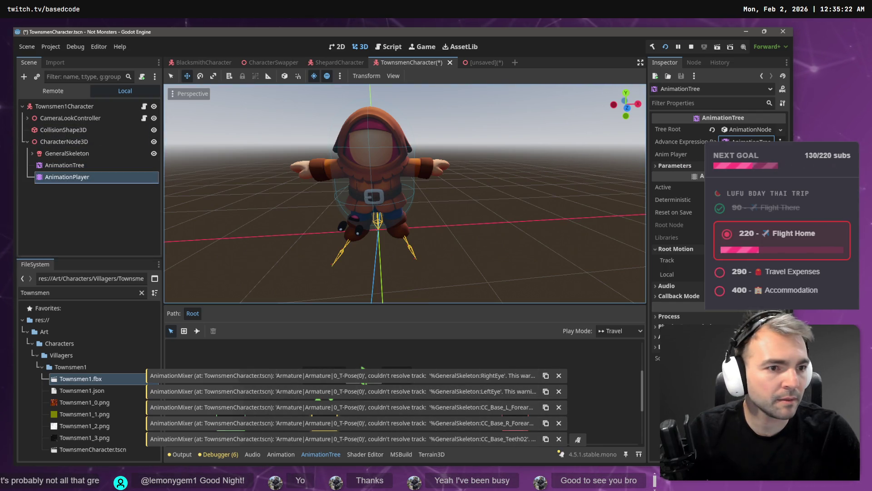
left_click(71, 168)
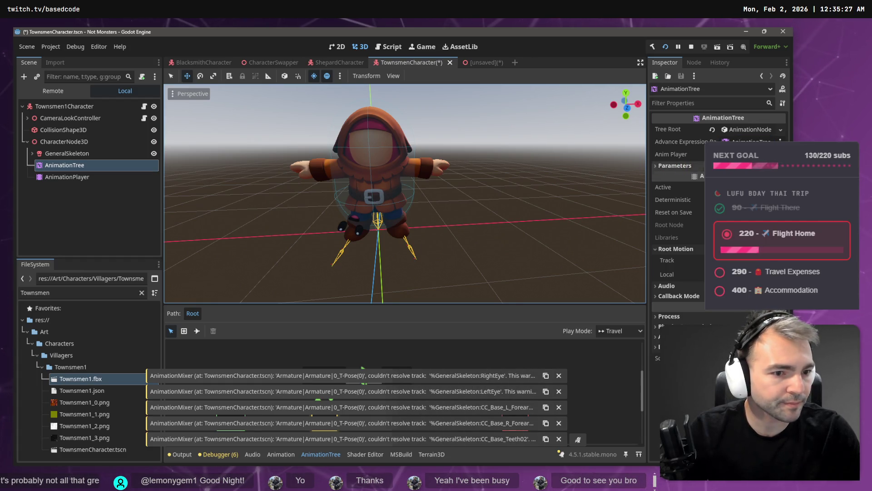
left_click(342, 167)
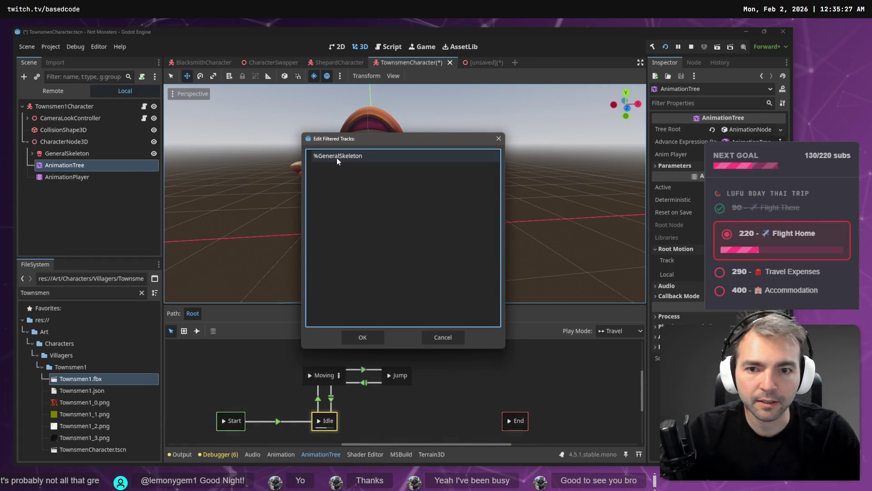
left_click(357, 314)
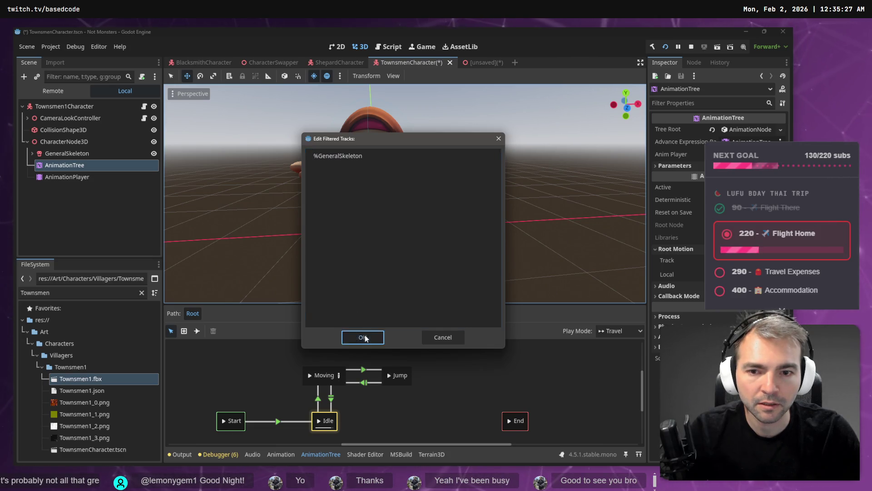
left_click(364, 336)
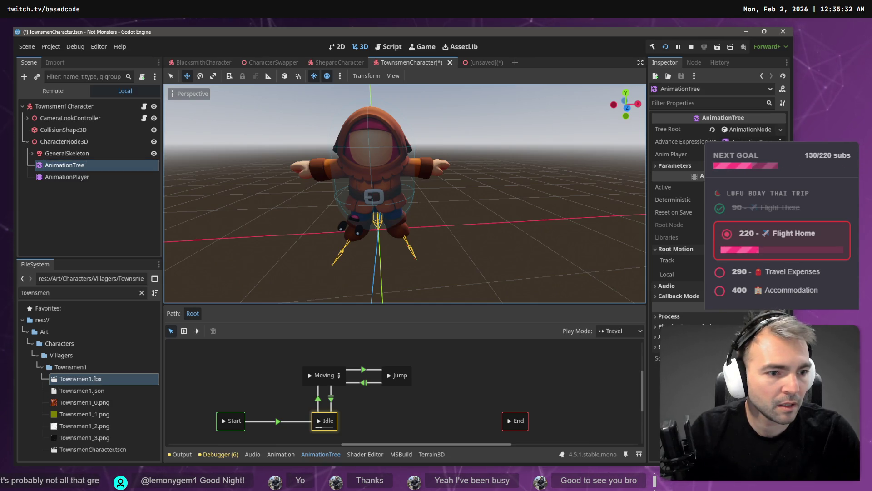
left_click(782, 310)
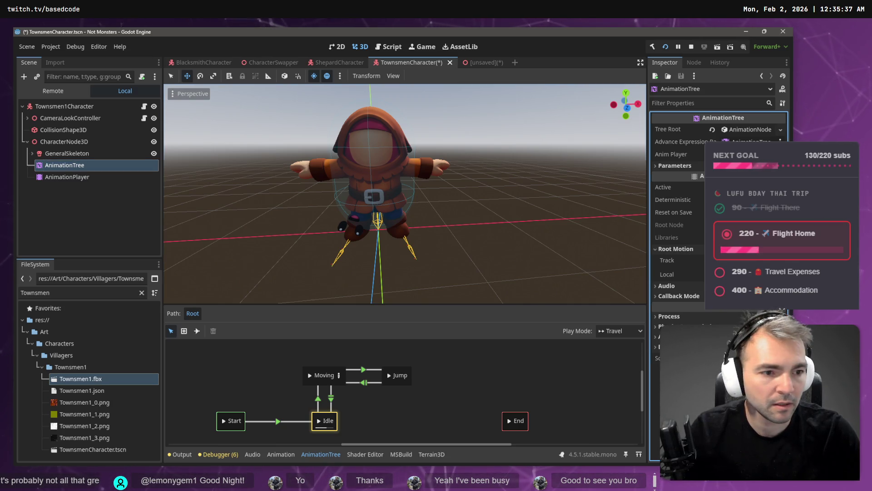
left_click(329, 156)
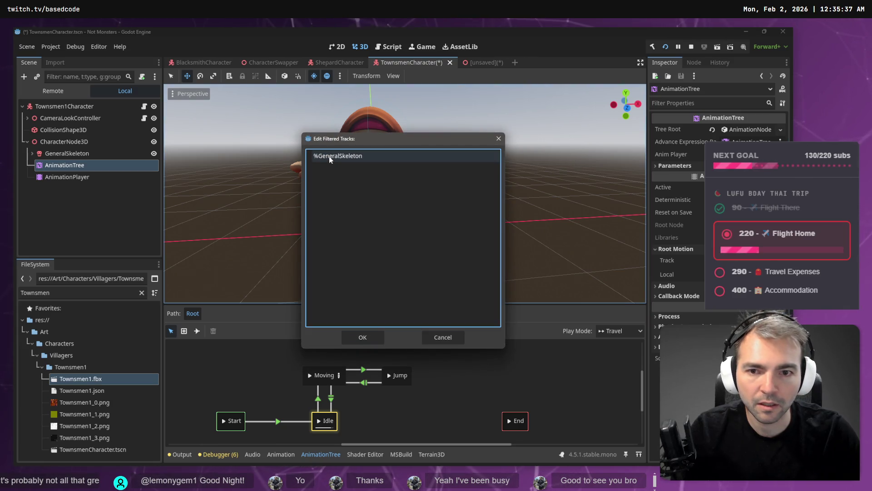
left_click(356, 336)
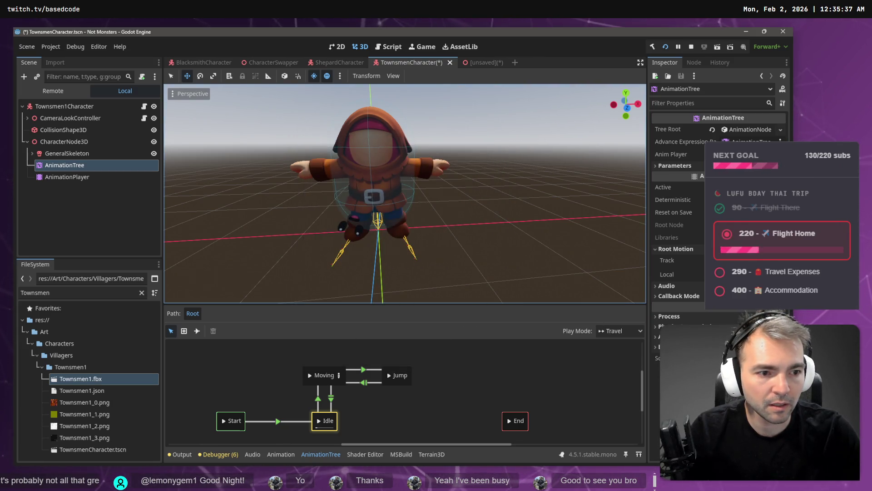
- Inspect the Moving state and frame the GeneralSkeleton node in the viewport
left_click(308, 378)
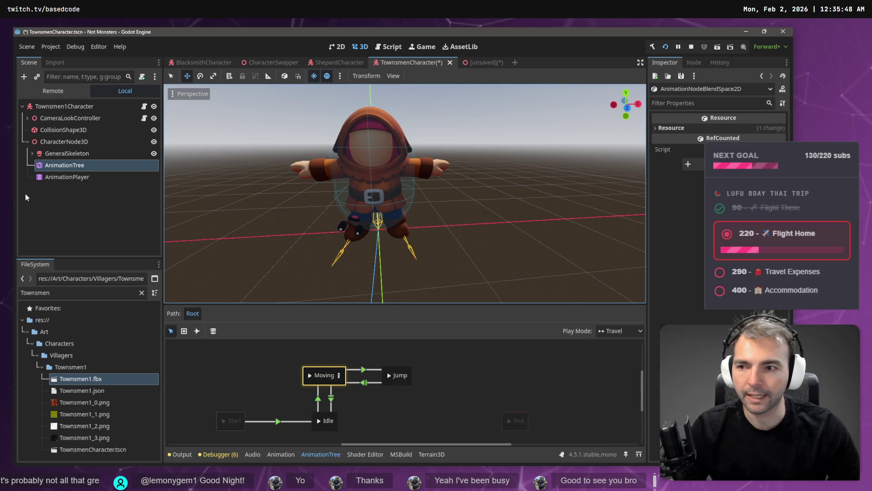
left_click(59, 154)
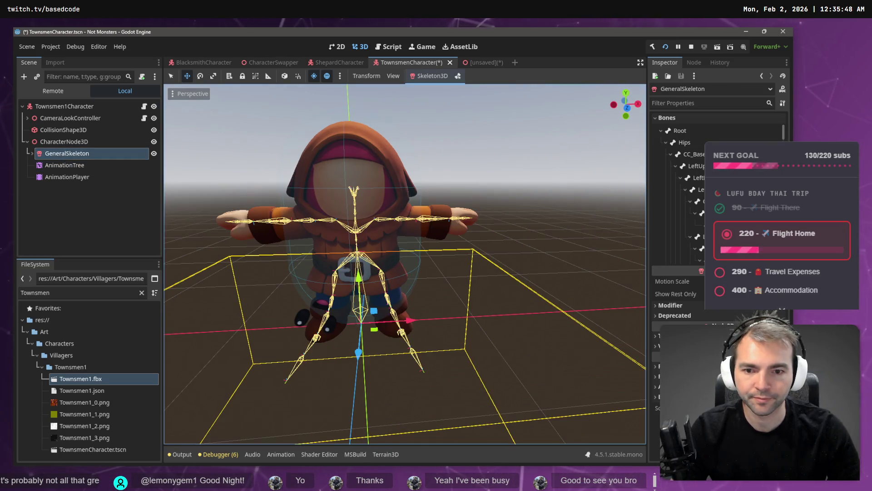
left_click_drag(409, 236, 427, 238)
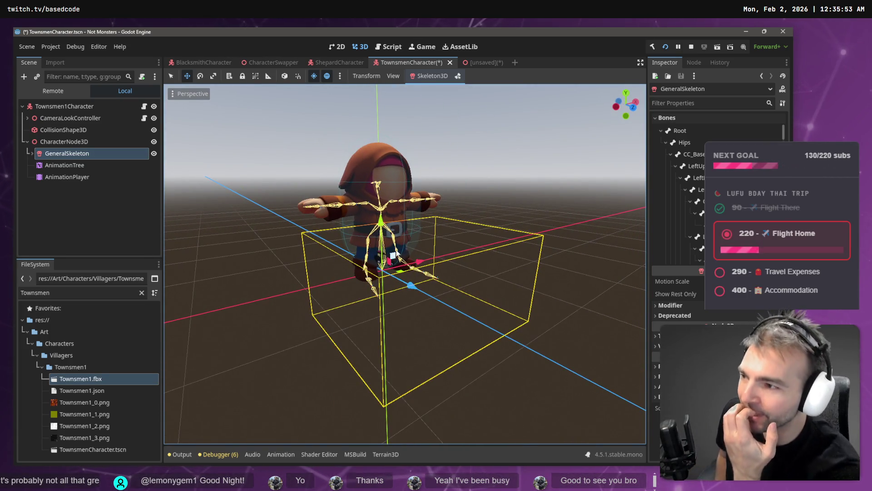
left_click(507, 116)
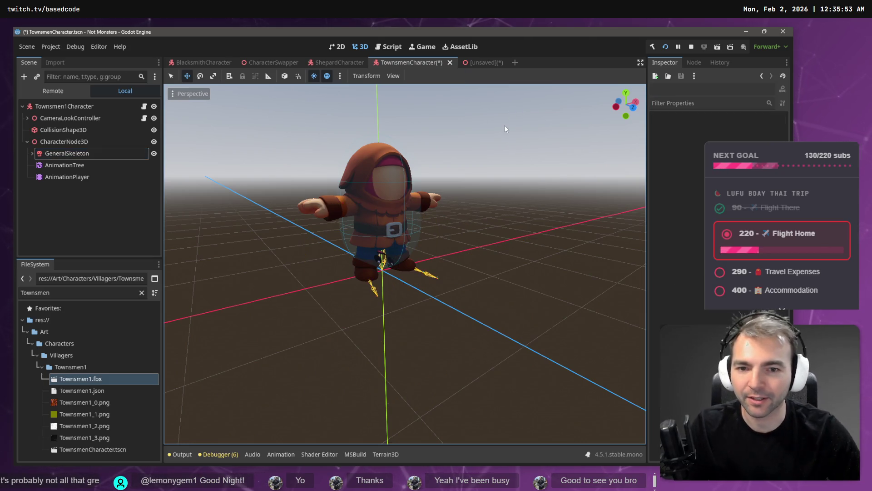
scroll(506, 133, "up", 3)
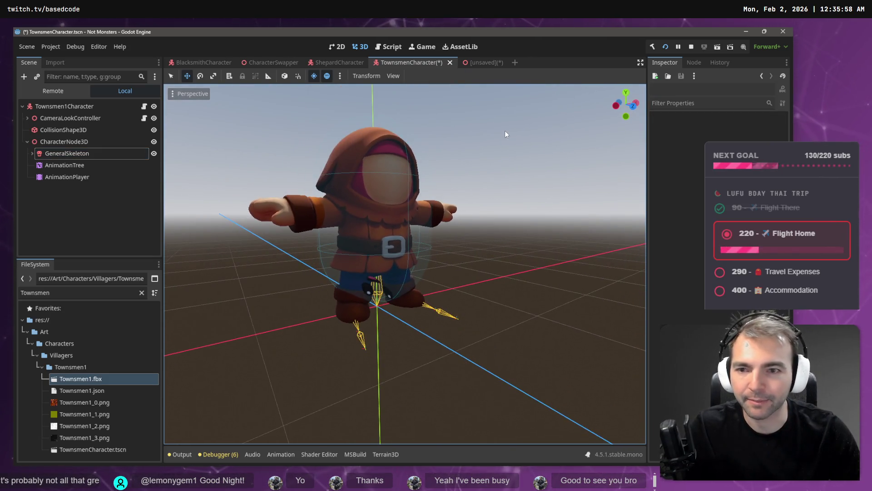
double_click(72, 153)
- Move AnimationTree directly under the Townsmen1Character root and select CharacterNode3D
left_click(76, 165)
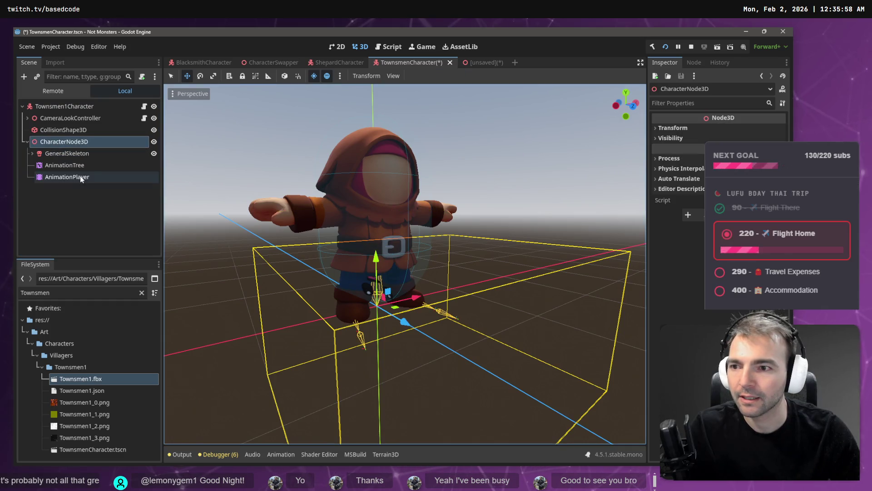
left_click(83, 178)
left_click(50, 165)
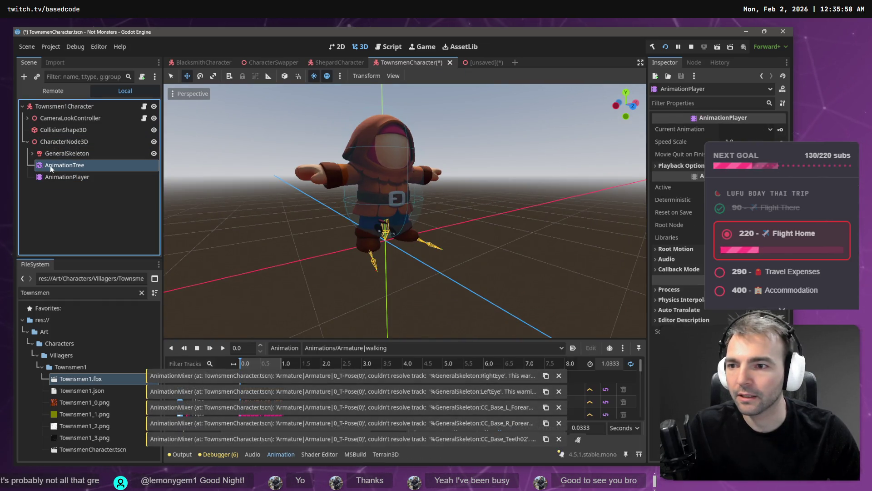
left_click_drag(53, 164, 55, 107)
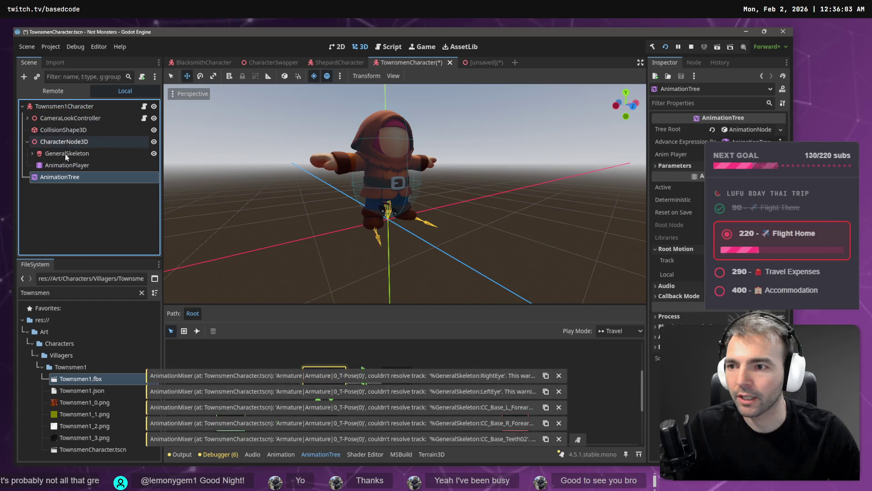
left_click(59, 142)
- Delete CharacterNode3D with its children and add Townsmen1.fbx under the root
key("Delete")
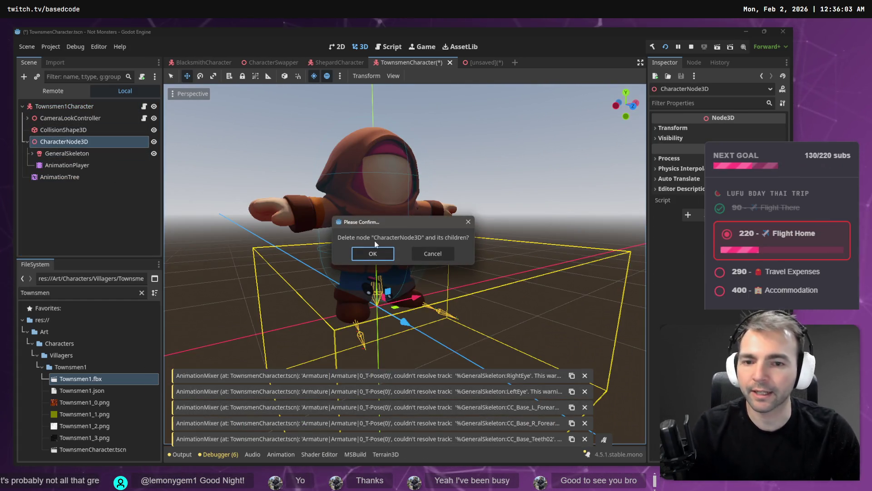
left_click(373, 254)
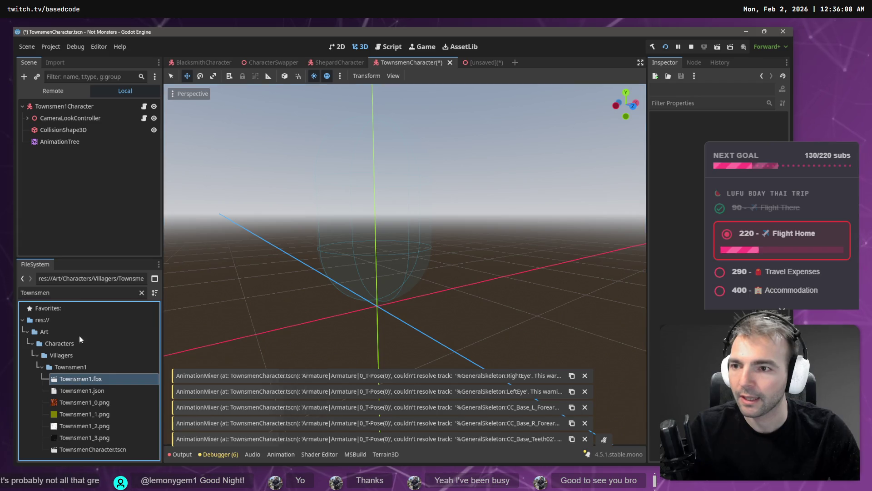
left_click_drag(65, 153, 66, 106)
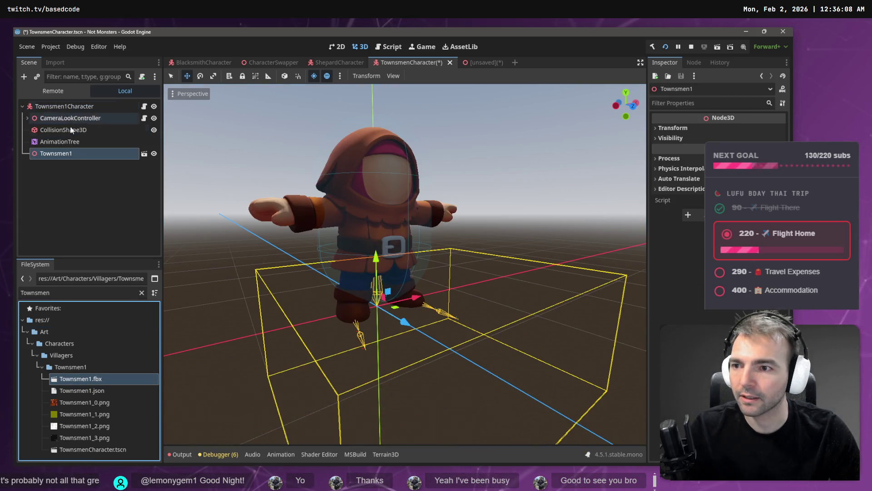
- Make Townsmen1's children editable, move GeneralSkeleton directly under it, and delete Armature
right_click(76, 162)
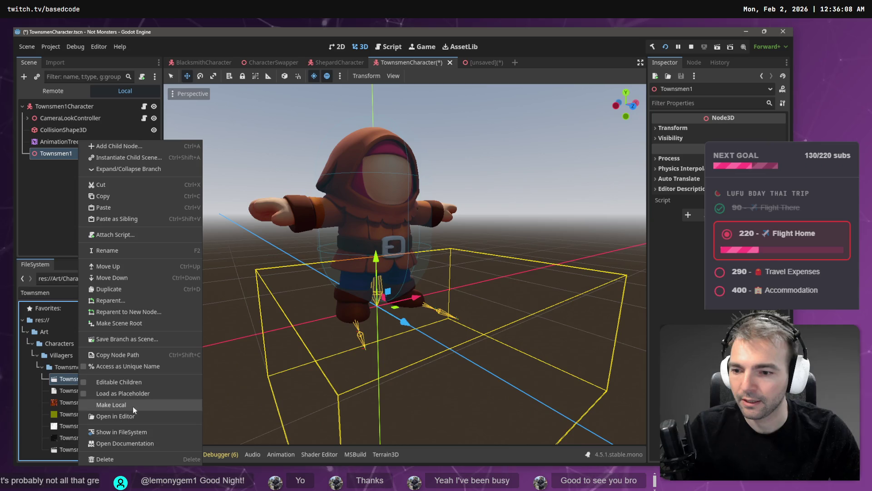
left_click(133, 404)
left_click(68, 177)
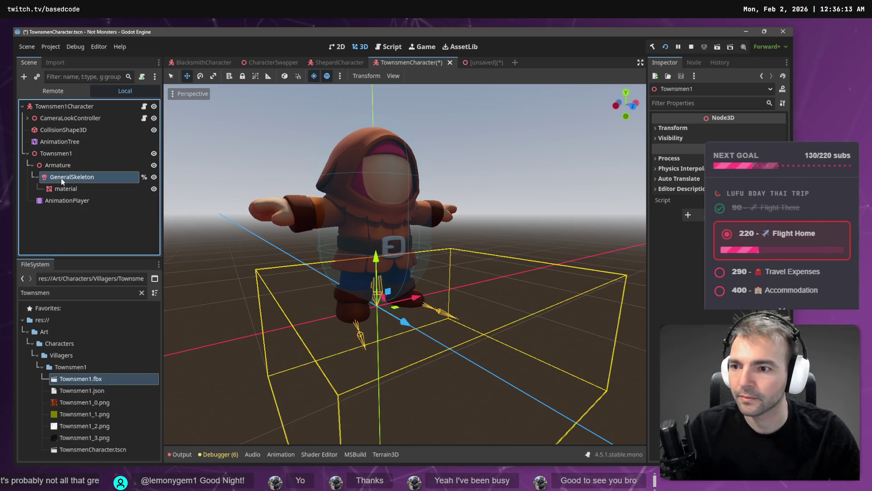
left_click_drag(59, 155, 63, 154)
left_click(57, 166)
key("Delete")
key("Return")
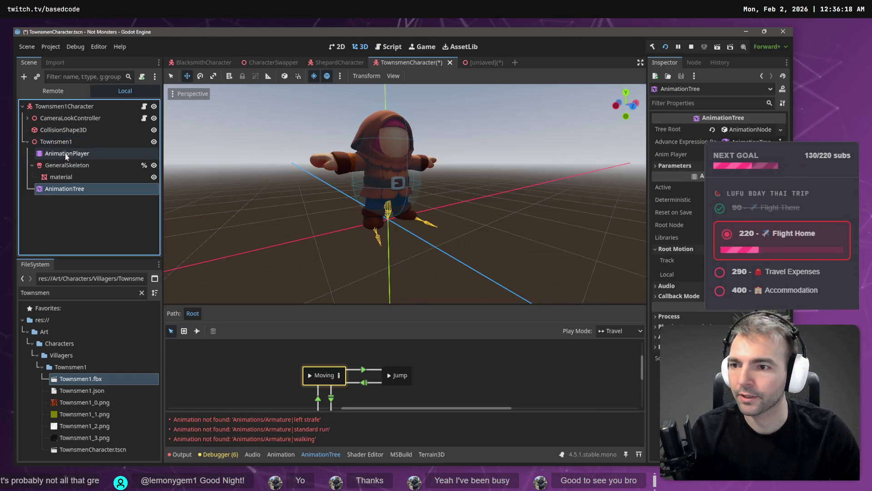
left_click(67, 145)
left_click(67, 142)
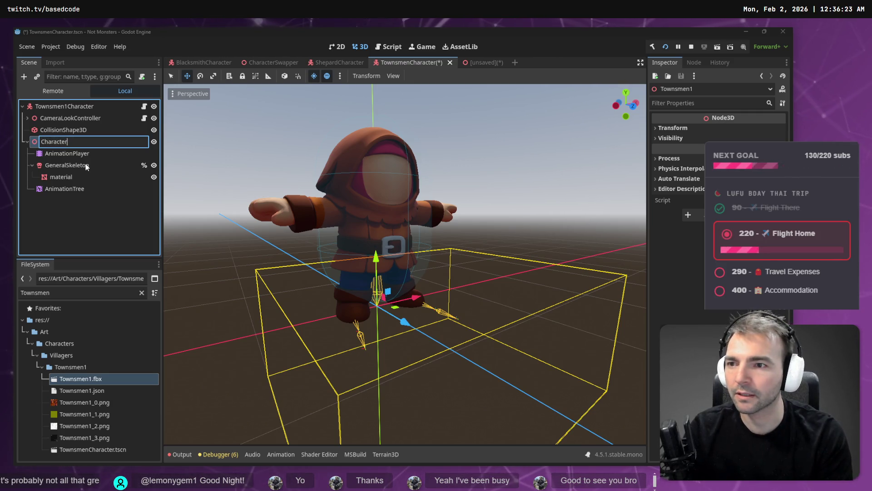
- Rename the Townsmen1 node to CharacterNode3D to match ShepardCharacter
left_click(328, 62)
left_click(411, 63)
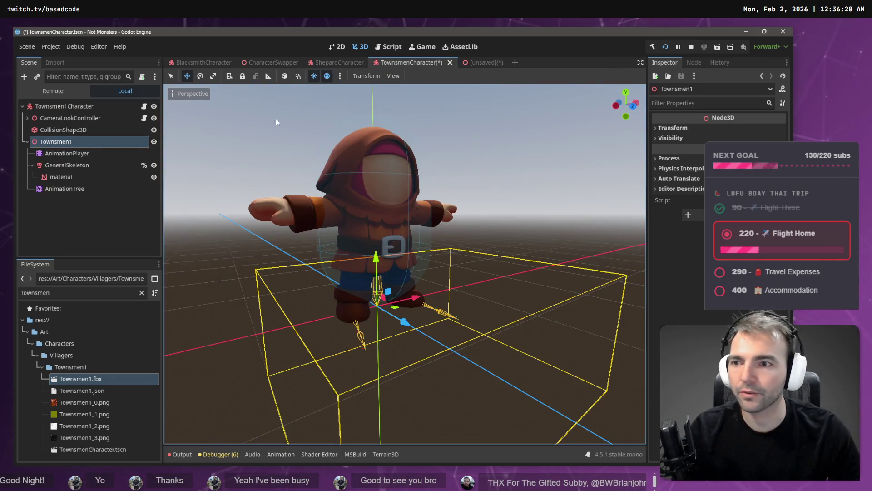
key("F2")
type("CharacterN")
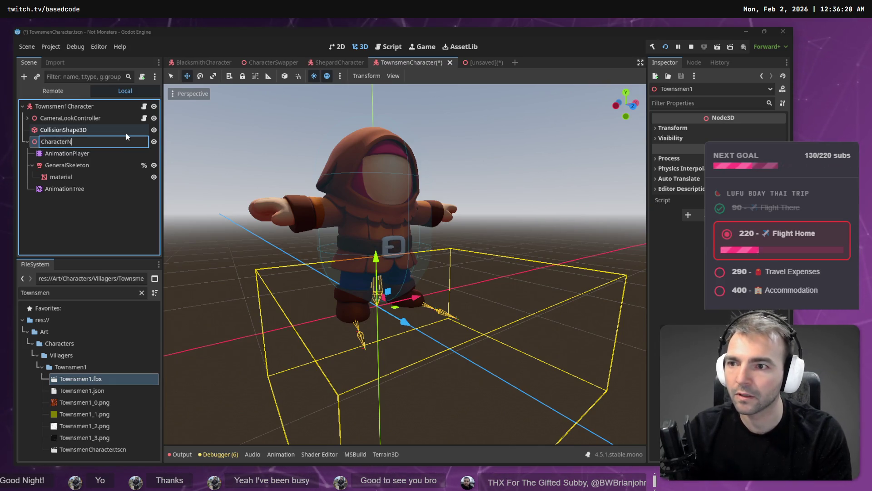
type("ode3D")
key("Return")
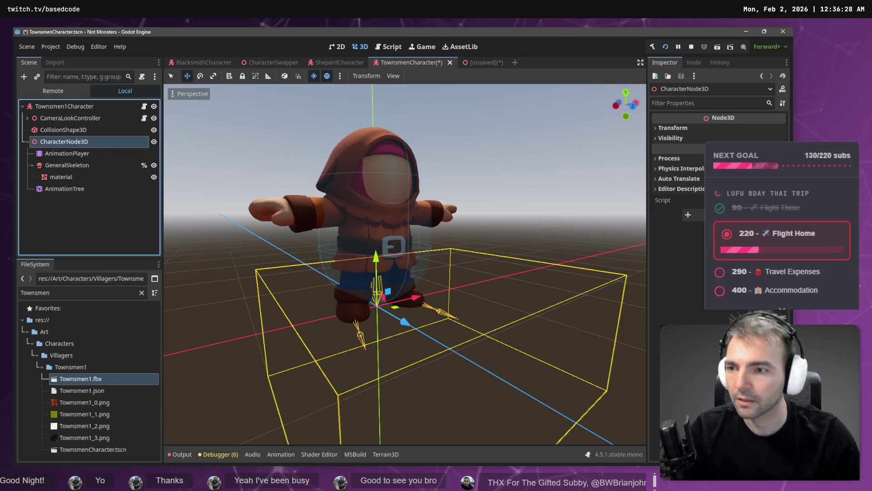
- Check the AnimationTree's filtered tracks list against the AnimationPlayer node
left_click(77, 190)
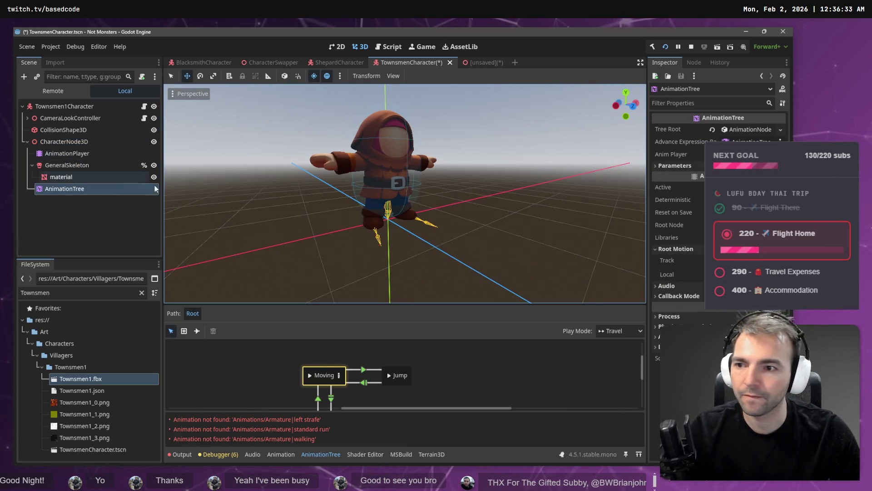
left_click(745, 260)
key("Escape")
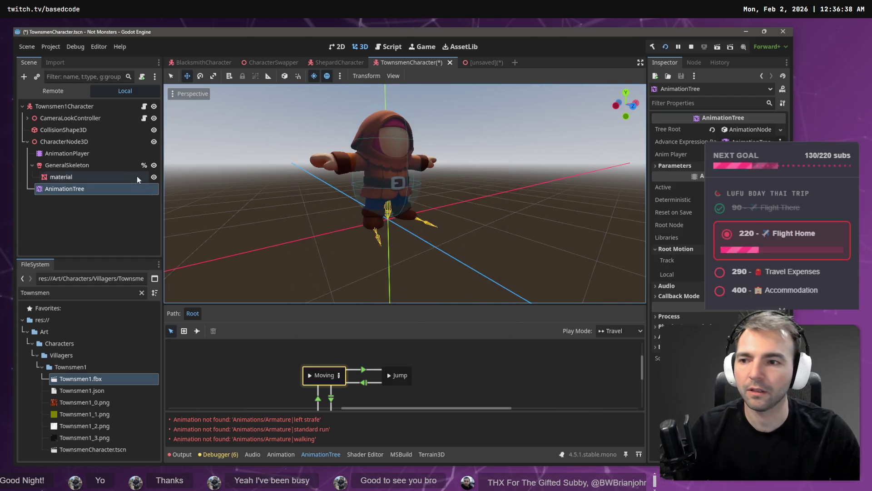
left_click(98, 157)
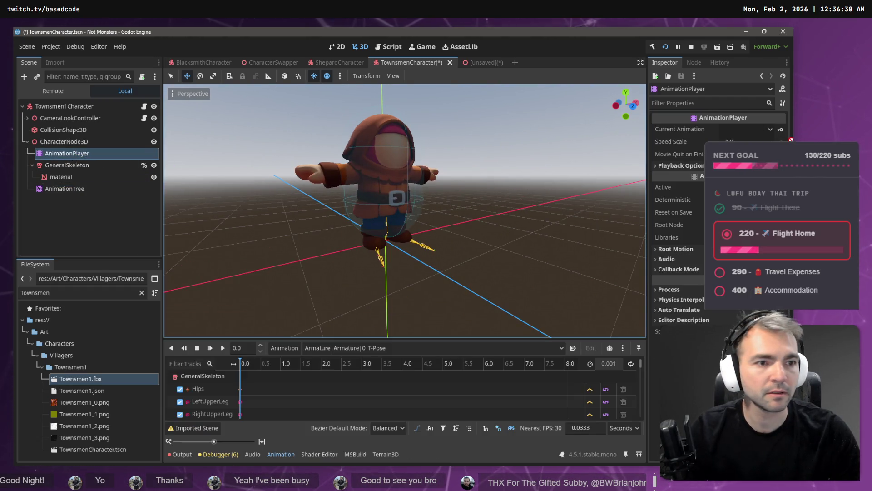
left_click(66, 189)
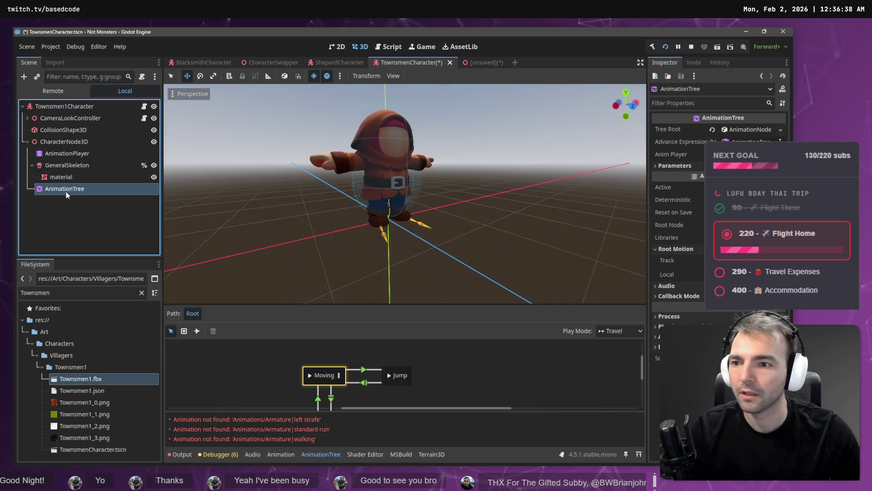
left_click(67, 155)
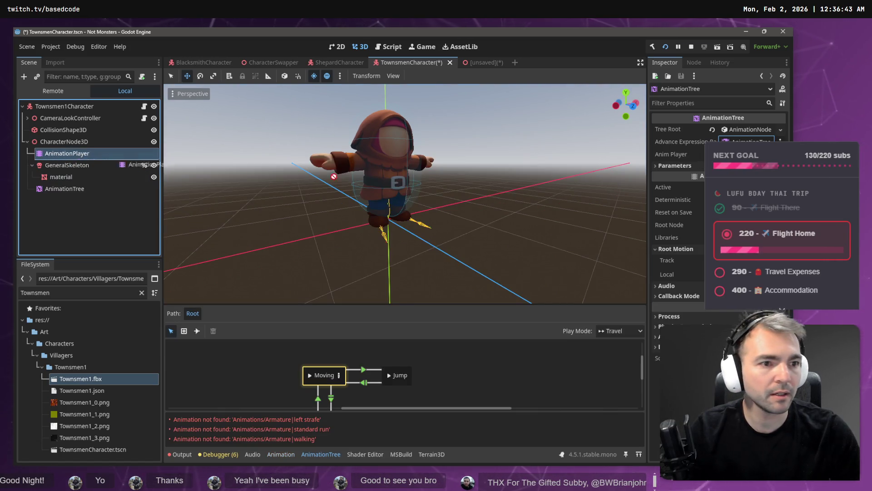
left_click(84, 191)
left_click(726, 260)
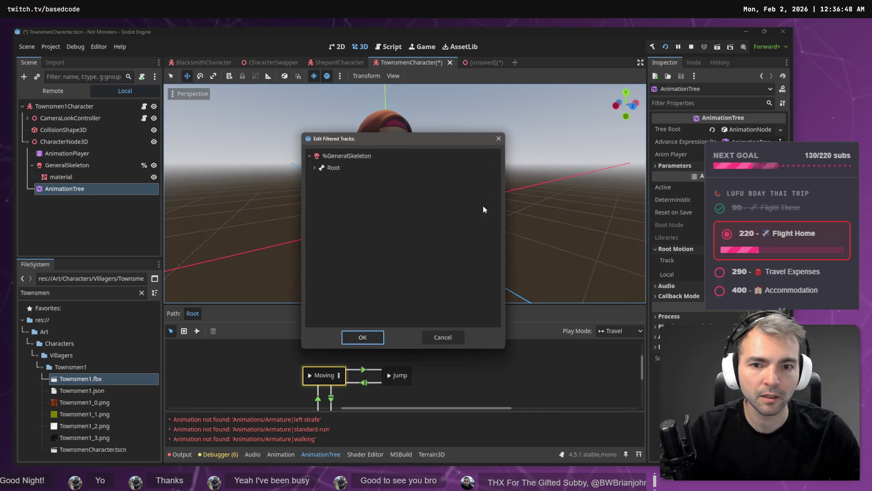
double_click(321, 169)
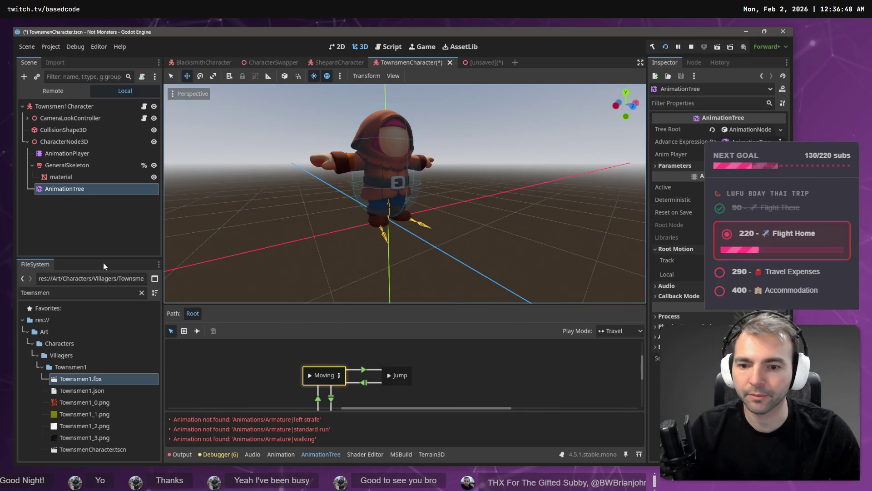
left_click(69, 154)
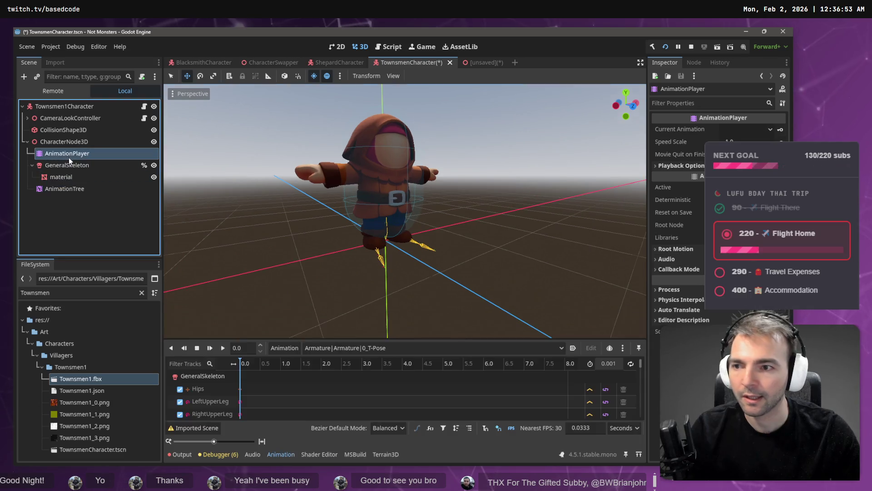
- Load an animation library file into the AnimationPlayer via Manage Animations
left_click(321, 349)
left_click(321, 348)
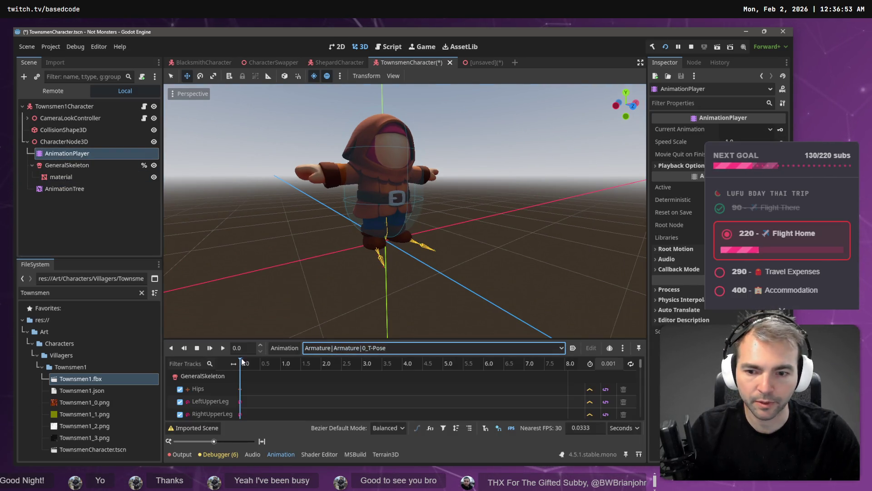
left_click(285, 347)
left_click(302, 375)
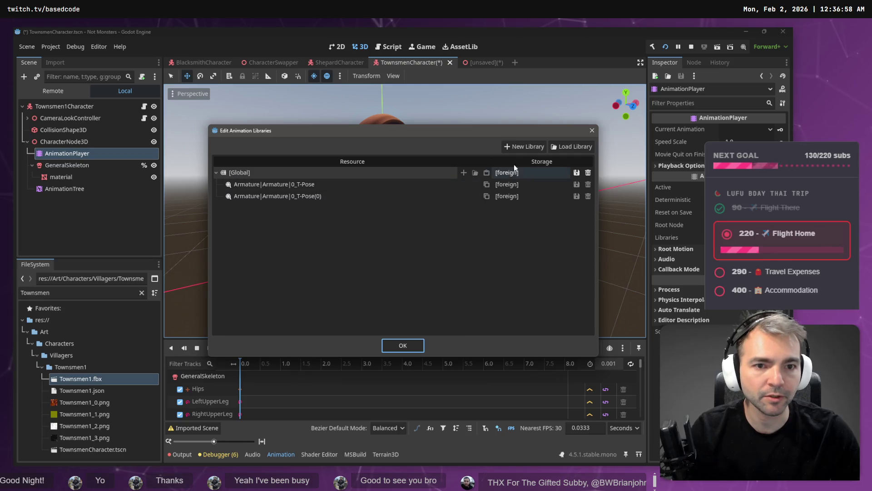
left_click(559, 146)
double_click(177, 128)
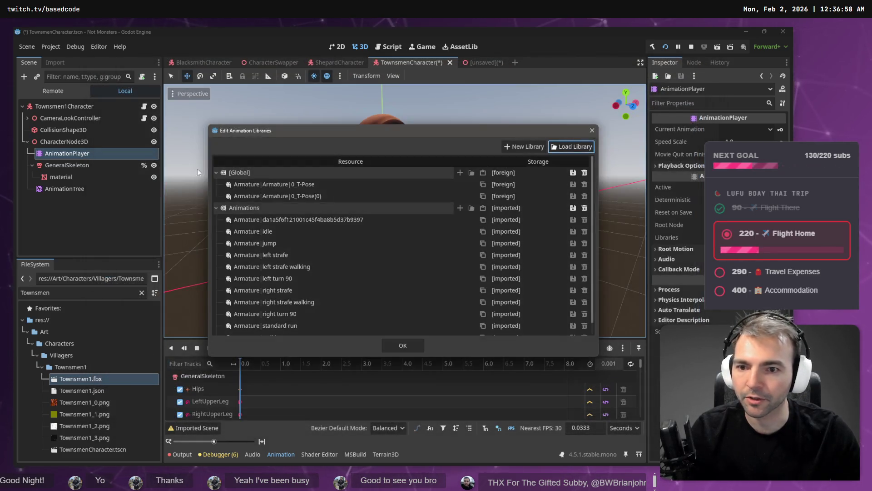
left_click(402, 346)
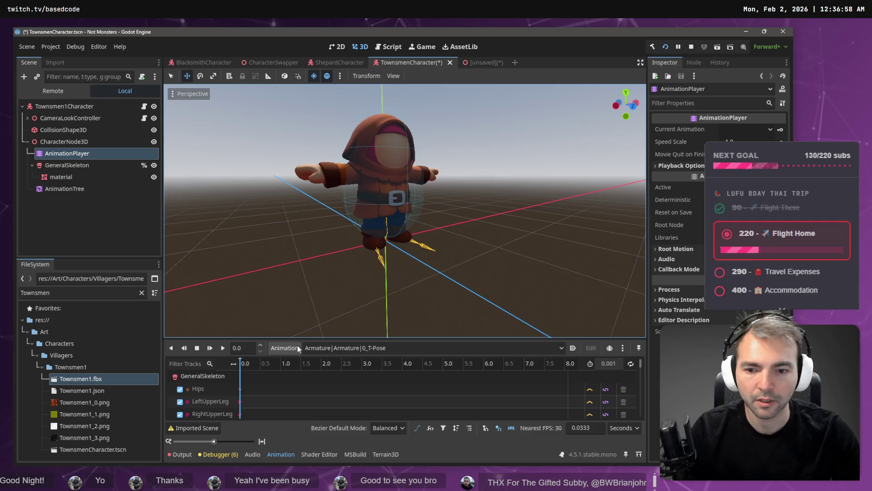
- Preview the jump, walking and standard run animations, then switch to ShepardCharacter
left_click(338, 348)
left_click(387, 367)
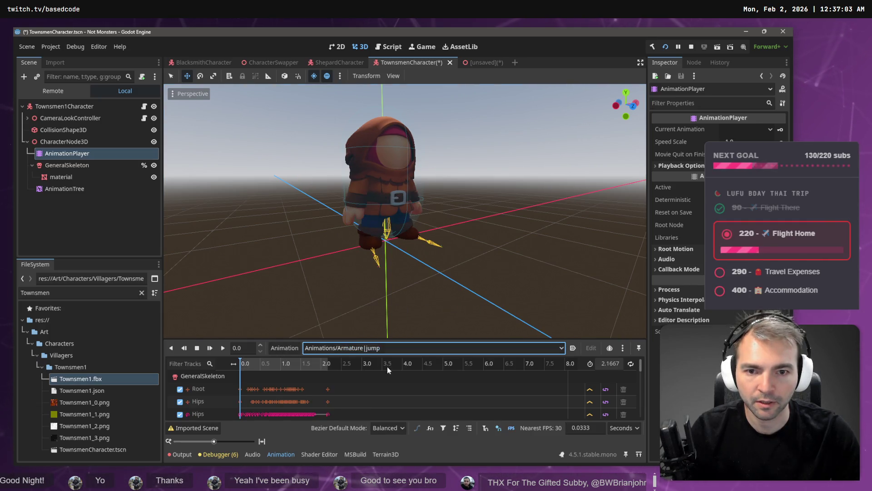
left_click(363, 348)
left_click(327, 468)
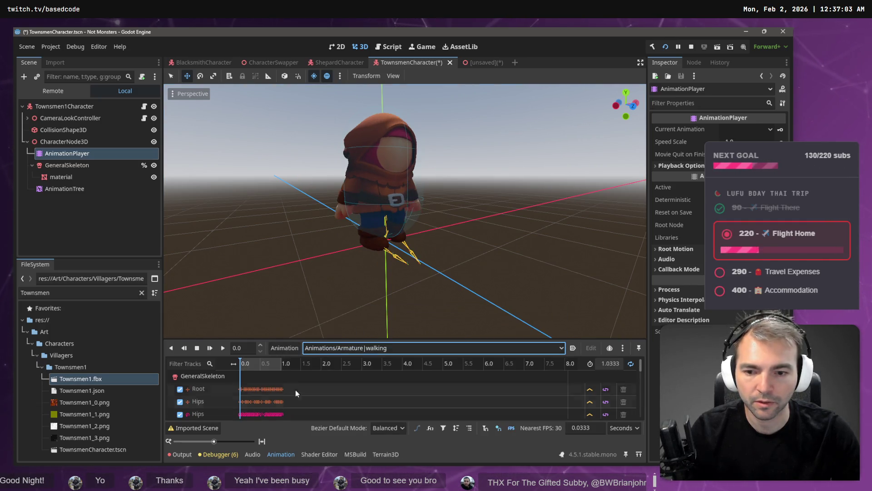
left_click(222, 348)
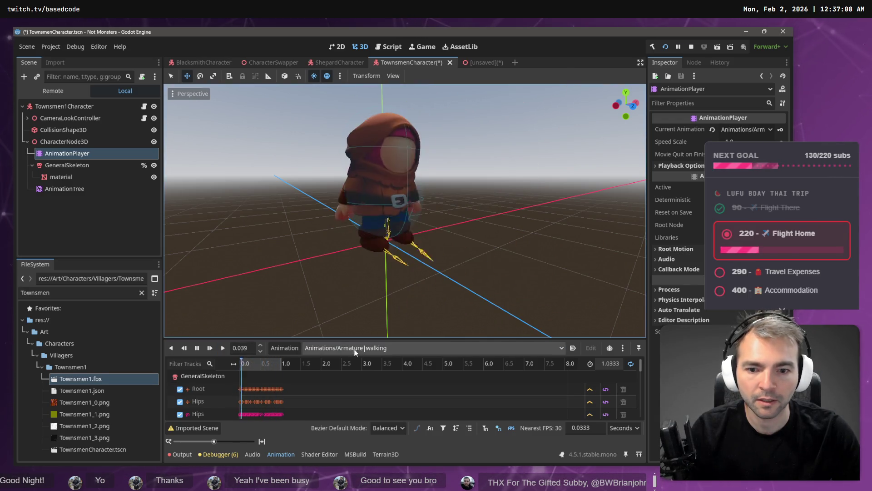
left_click(359, 348)
left_click(386, 447)
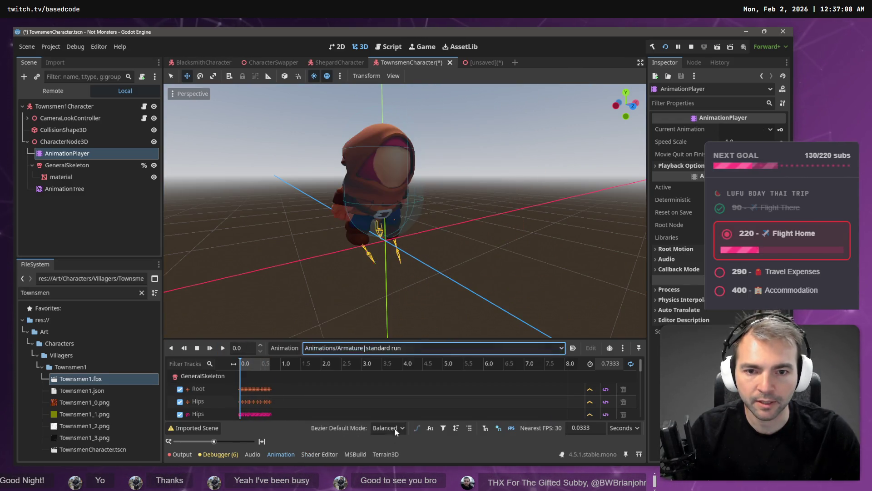
left_click(215, 348)
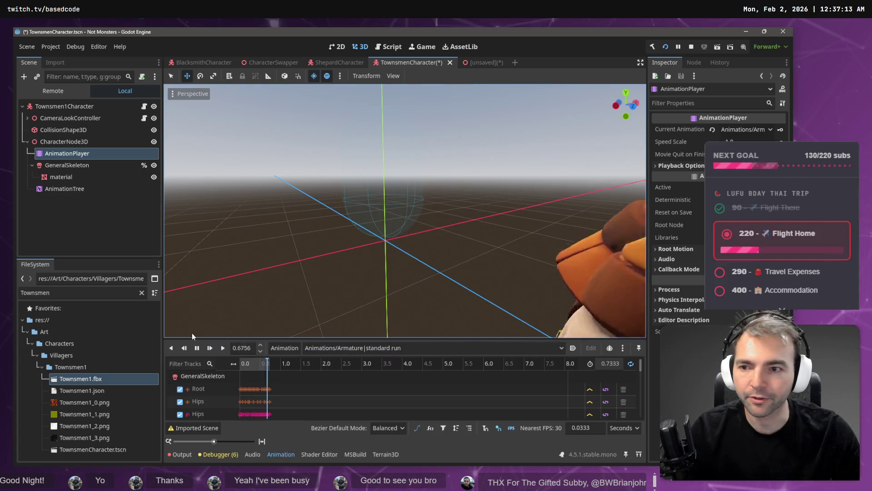
left_click(197, 348)
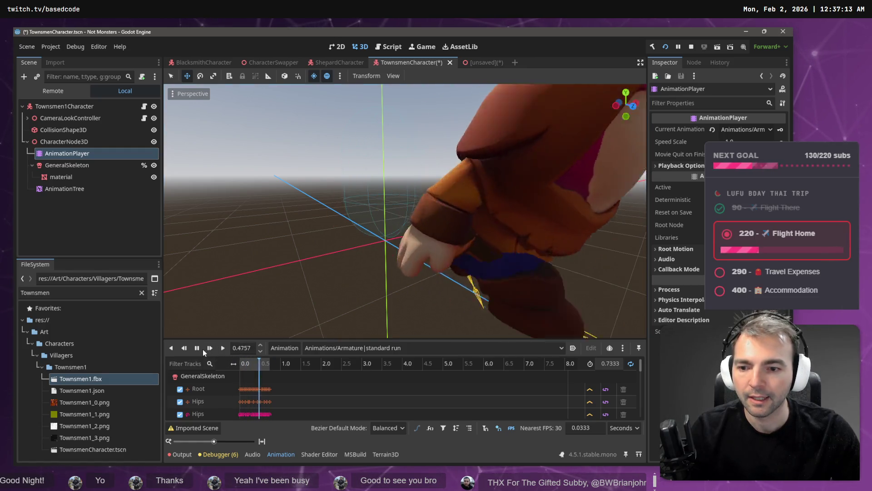
left_click(344, 65)
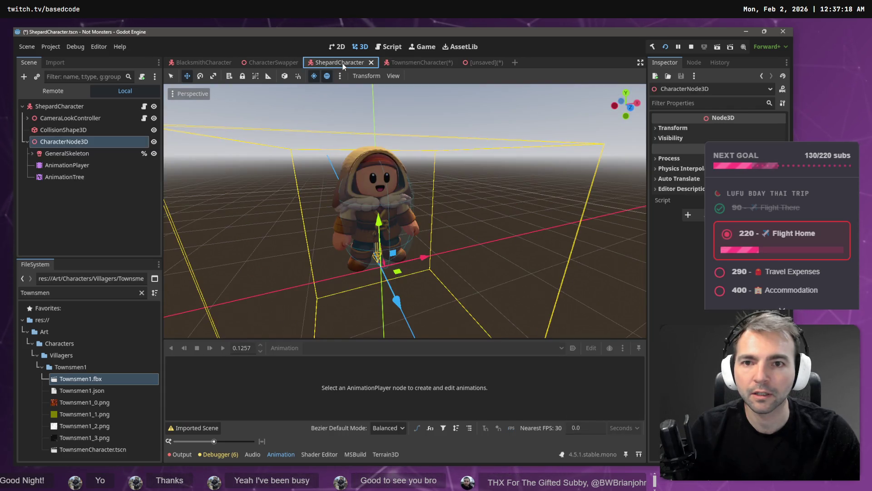
- Check Shepard's Face node, then attach Townsmen's Face to the Head bone
left_click(30, 154)
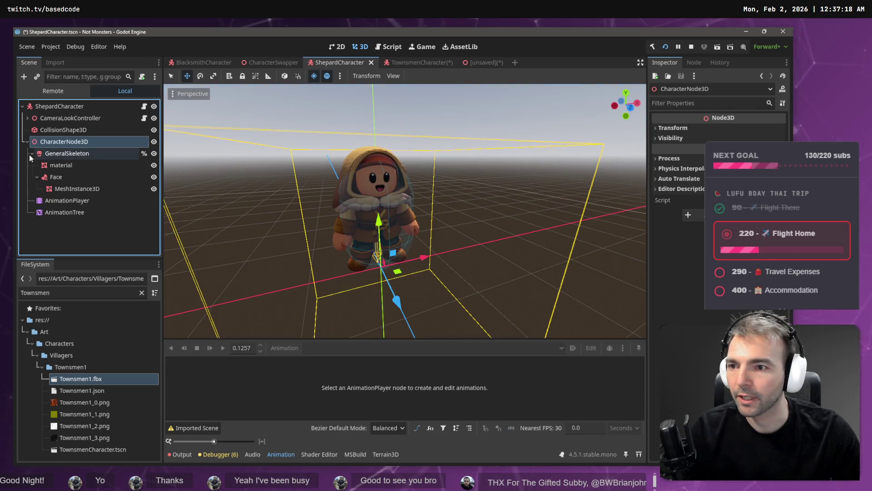
left_click(64, 177)
left_click(411, 63)
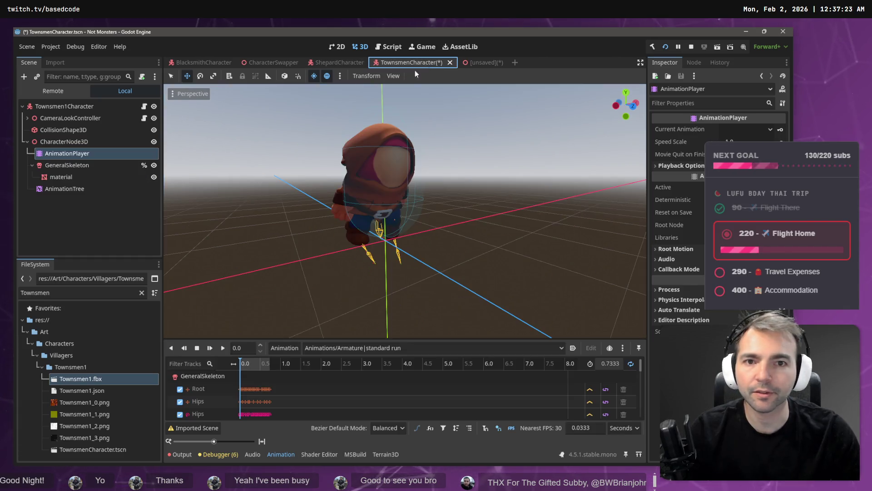
left_click(77, 166)
left_click(68, 188)
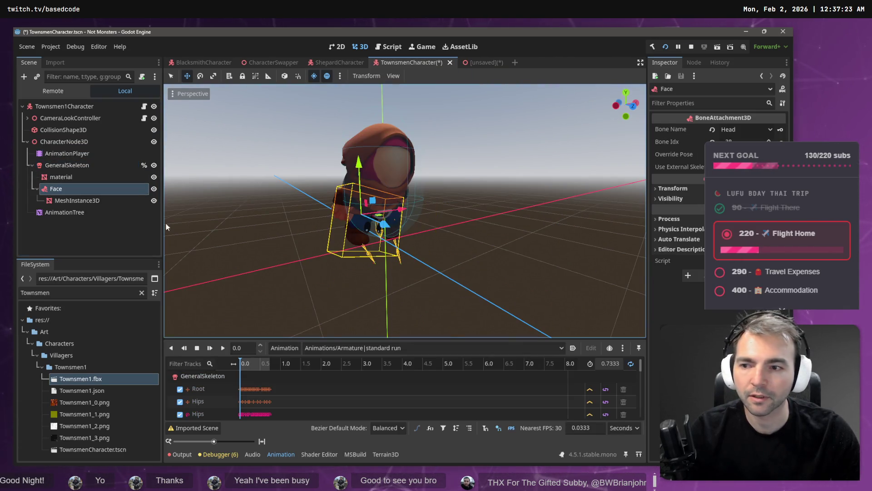
left_click(745, 129)
scroll(713, 91, "down", 10)
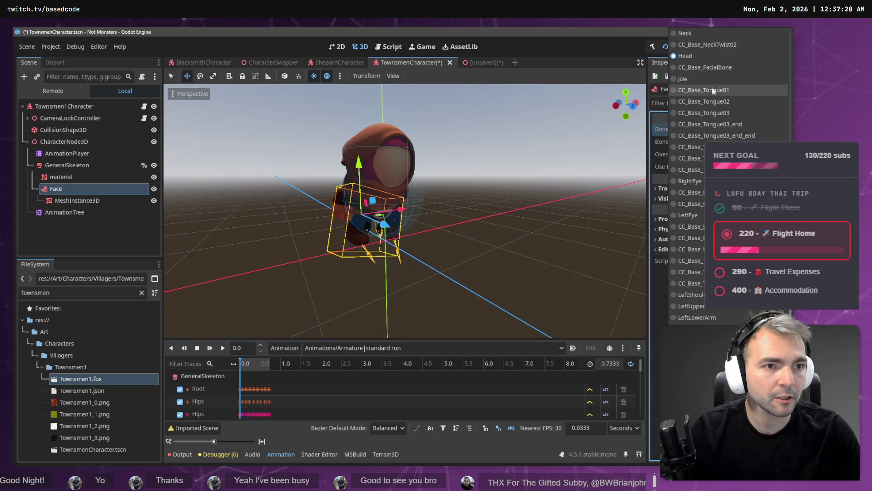
left_click(703, 61)
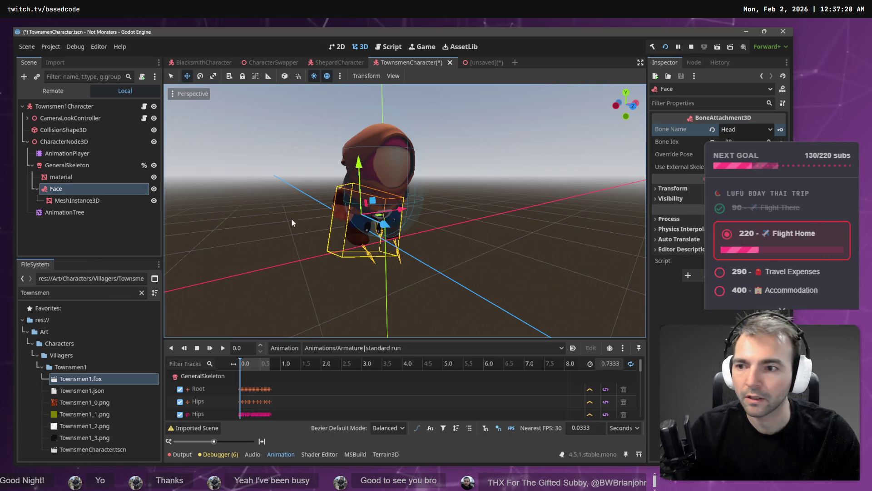
- Zero the Face attachment's x position and x rotation
left_click(699, 189)
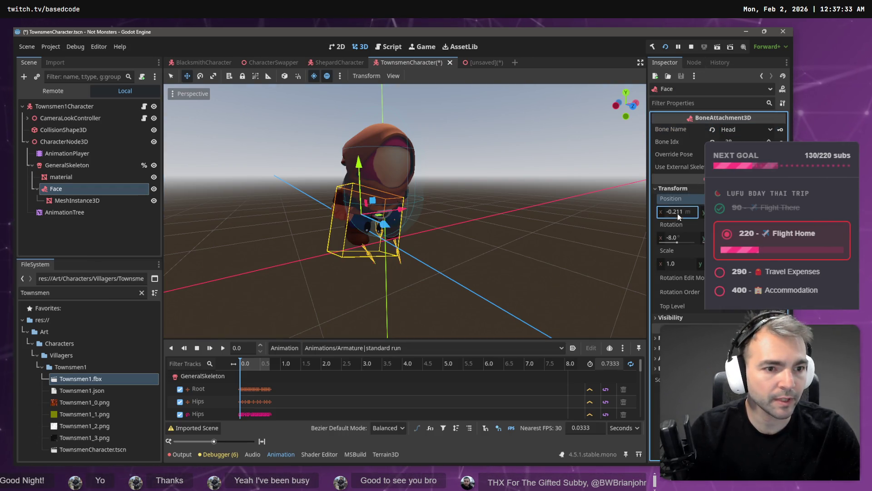
type("0")
key("Return")
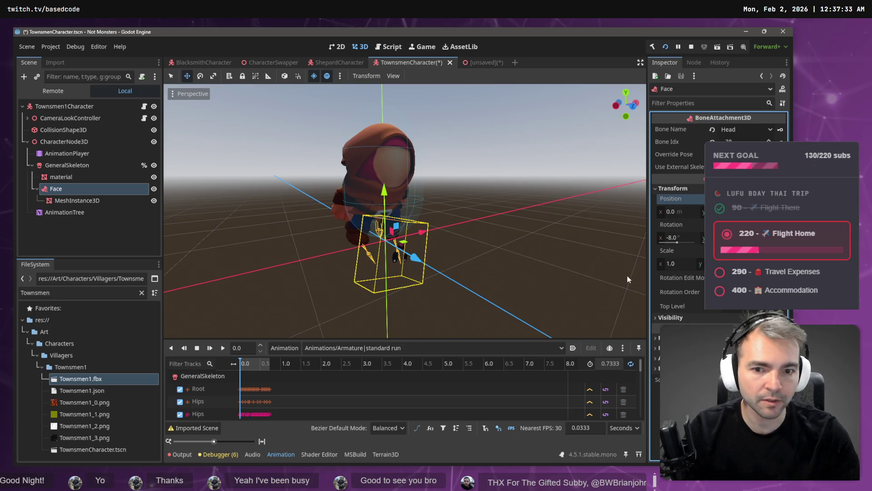
left_click(673, 238)
type("0")
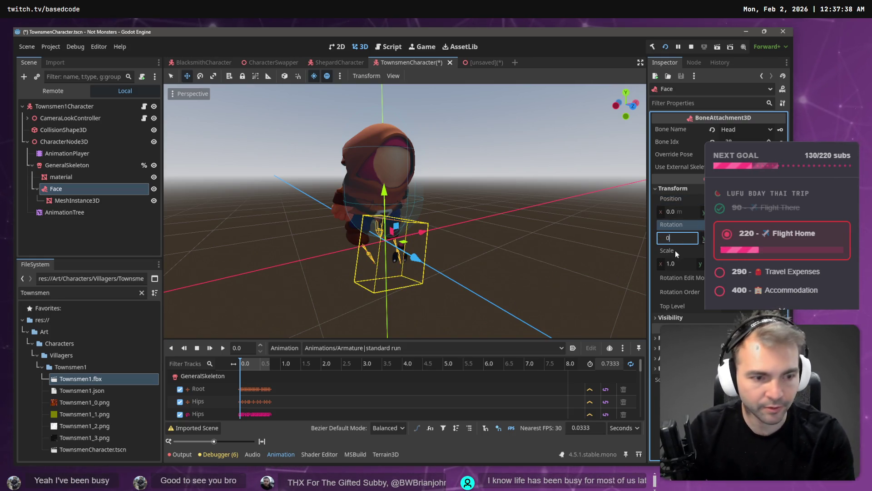
key("Return")
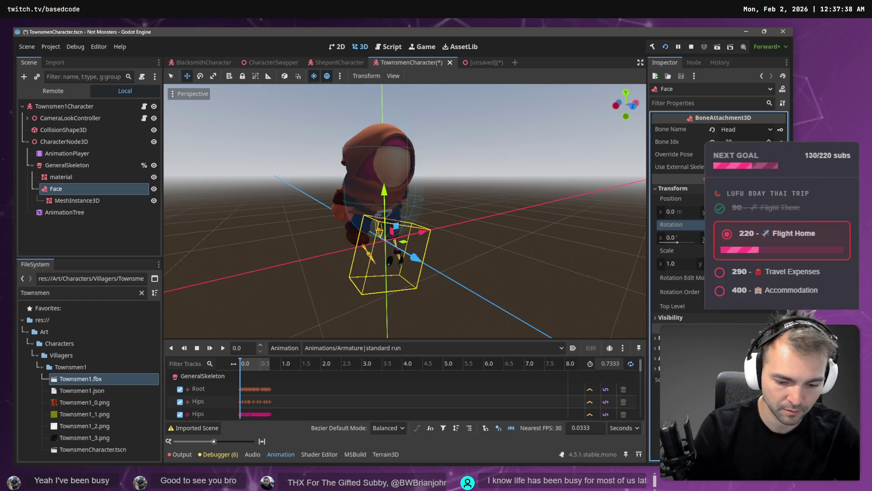
key("Return")
- Try attaching the Face to the Neck bone, then revert to Head
left_click(749, 133)
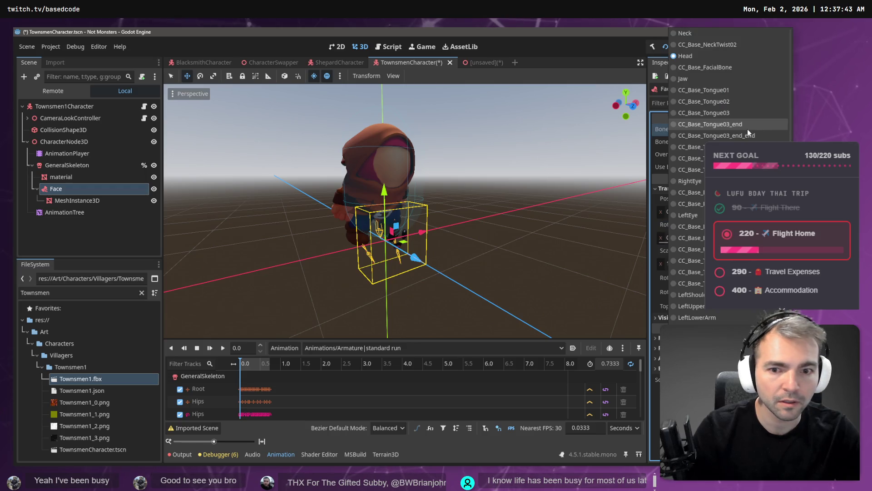
left_click(691, 36)
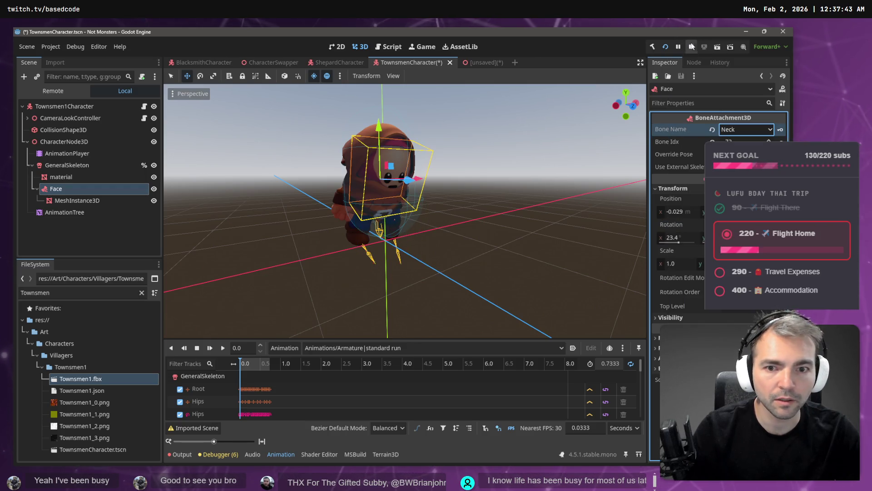
left_click(749, 130)
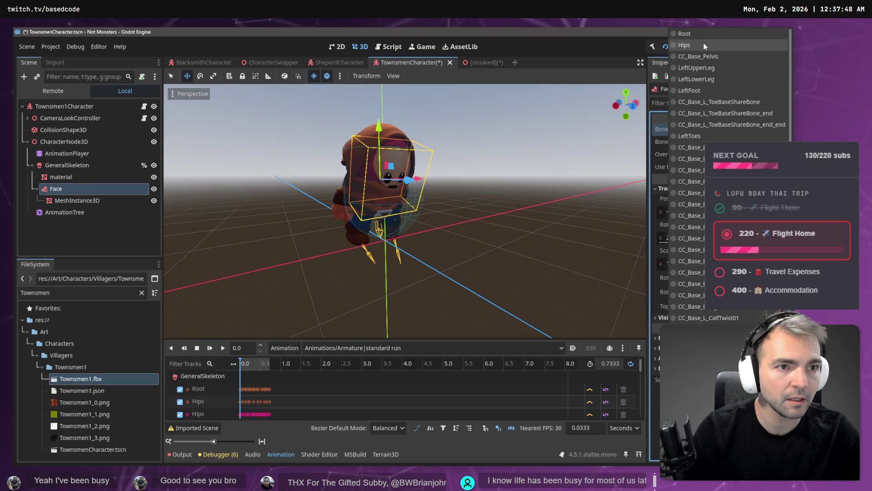
scroll(690, 193, "down", 5)
scroll(718, 182, "down", 5)
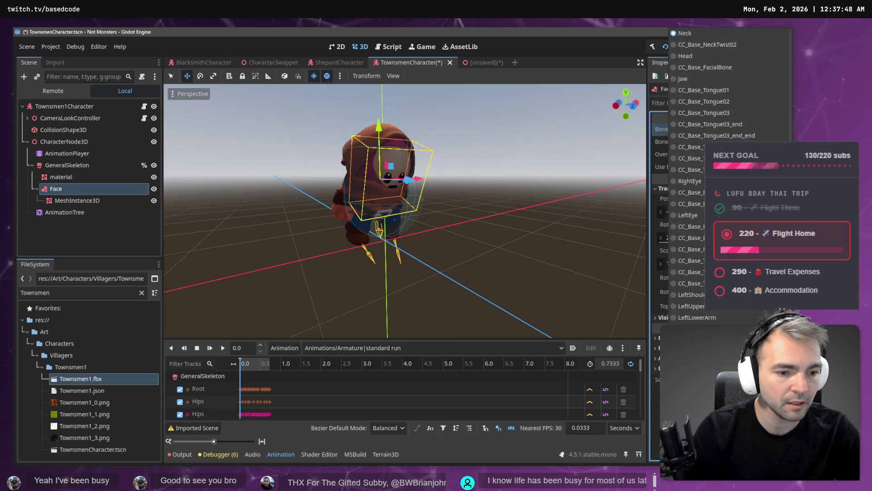
scroll(697, 225, "up", 8)
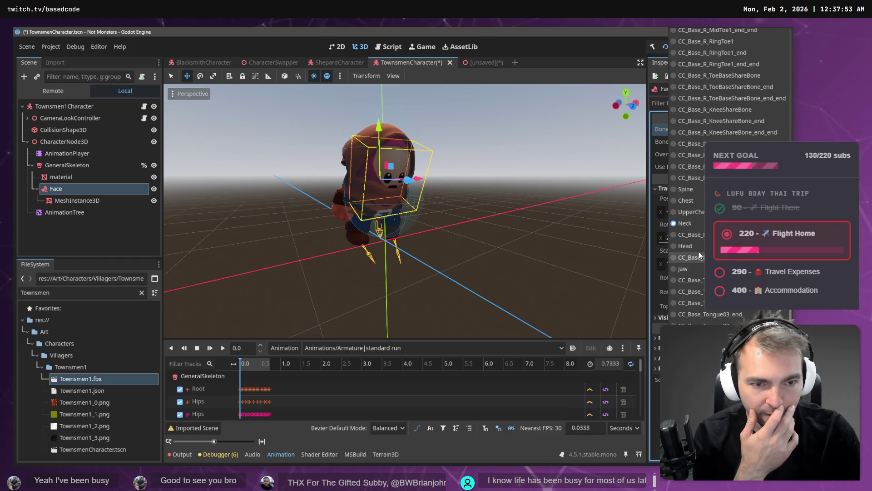
left_click(699, 250)
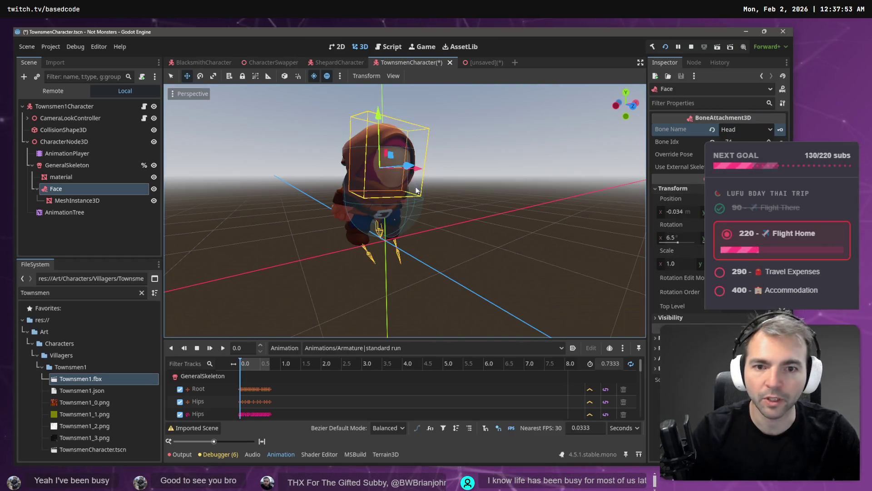
- Move the face box forward and slightly lower to fit the head
left_click_drag(408, 165, 411, 169)
left_click_drag(380, 110, 381, 117)
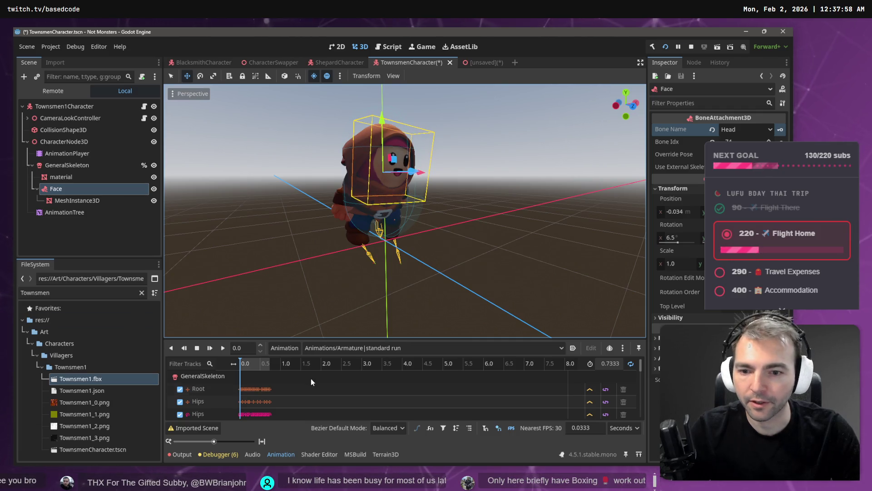
left_click(400, 348)
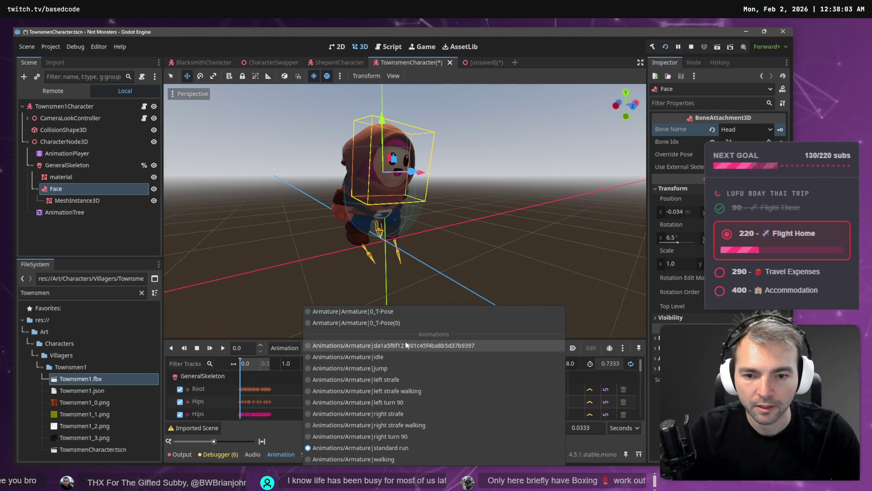
- Nudge the face mesh down, play the standard run preview, and launch the game with F5
left_click(388, 357)
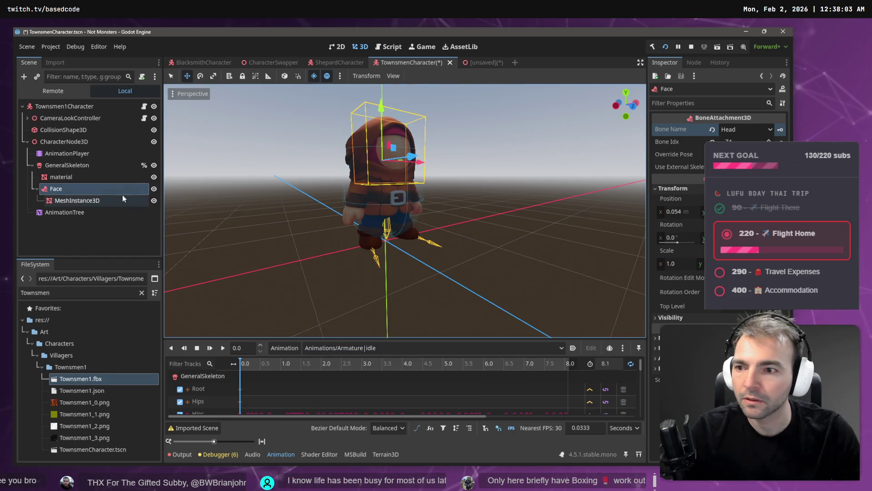
left_click(72, 200)
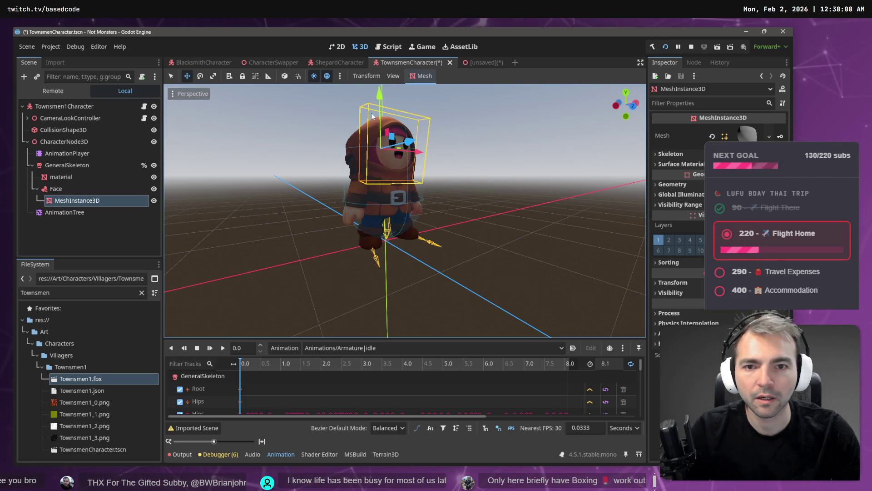
left_click_drag(378, 93, 379, 98)
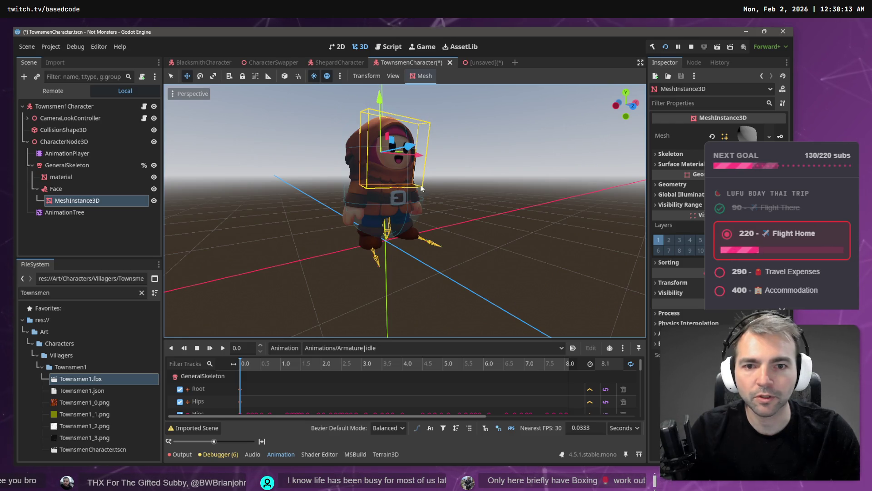
left_click(354, 348)
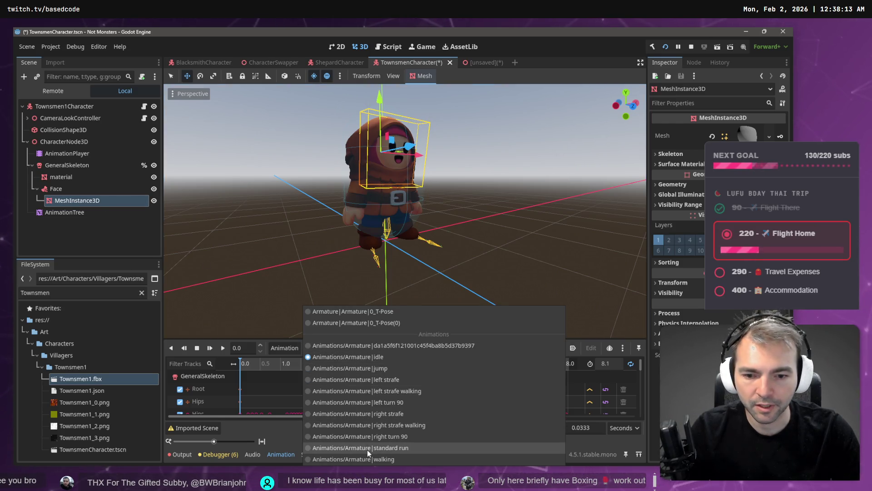
left_click(367, 448)
left_click(222, 348)
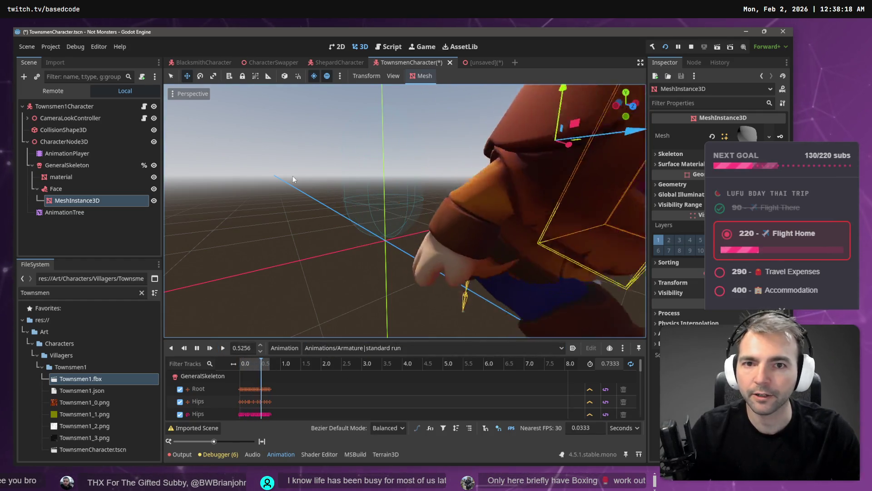
key("F5")
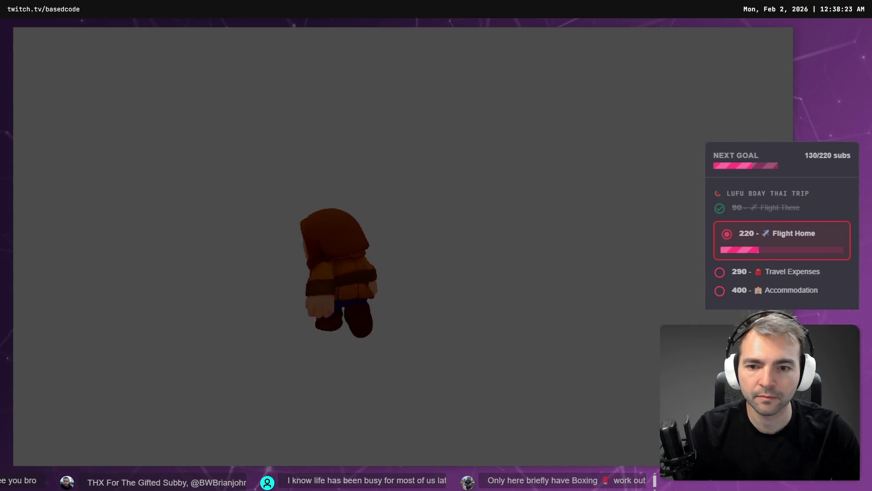
- Walk the character left and right, stop the game, and discard the unsaved scene tab
key("d")
key("a")
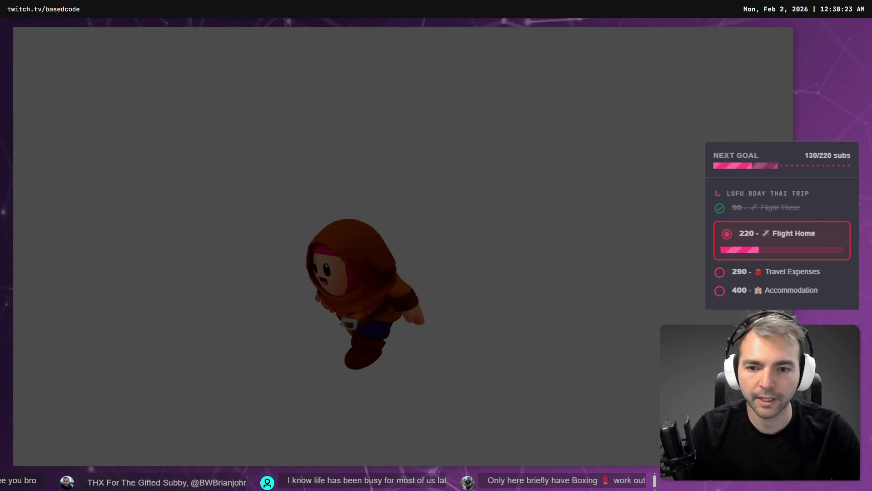
key("d")
key("a")
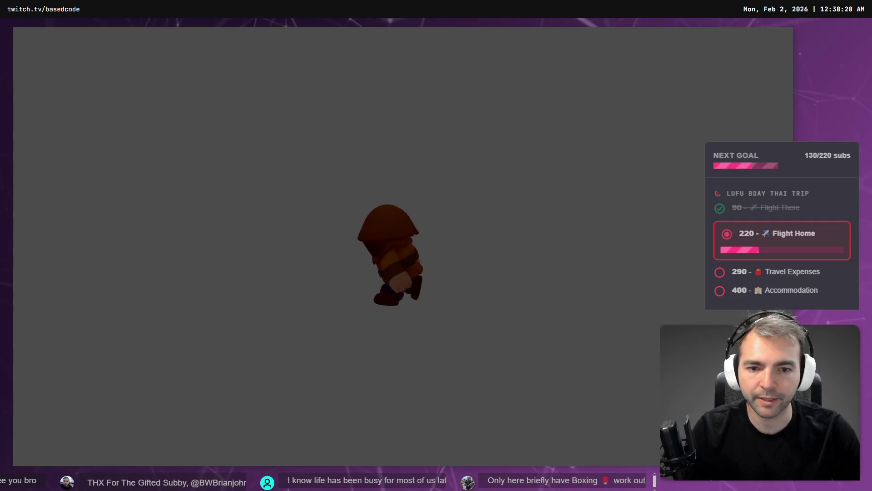
key("ctrl+s")
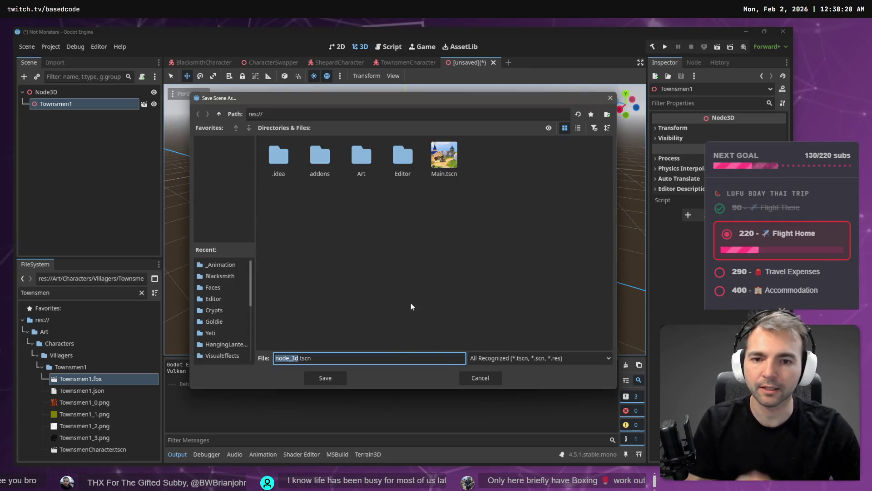
left_click(480, 377)
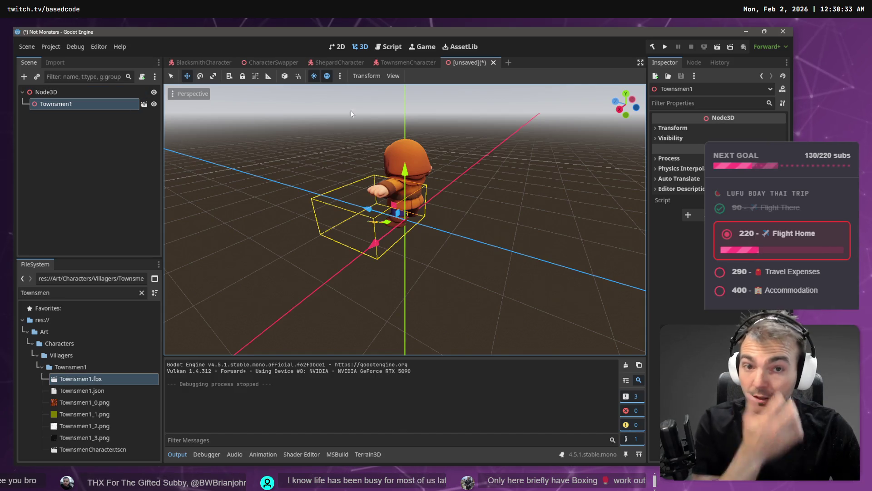
left_click(493, 63)
left_click(447, 264)
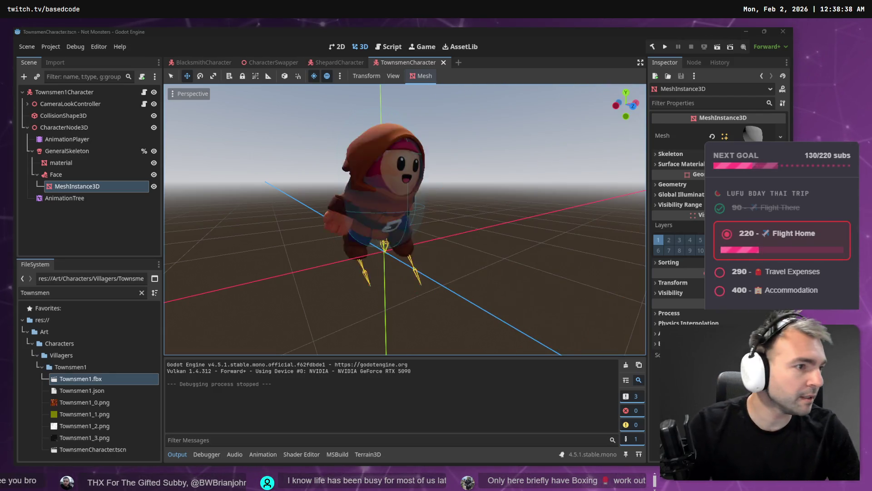
- Copy the generated king image from ChatGPT and paste it onto the tldraw board
key("alt+Tab")
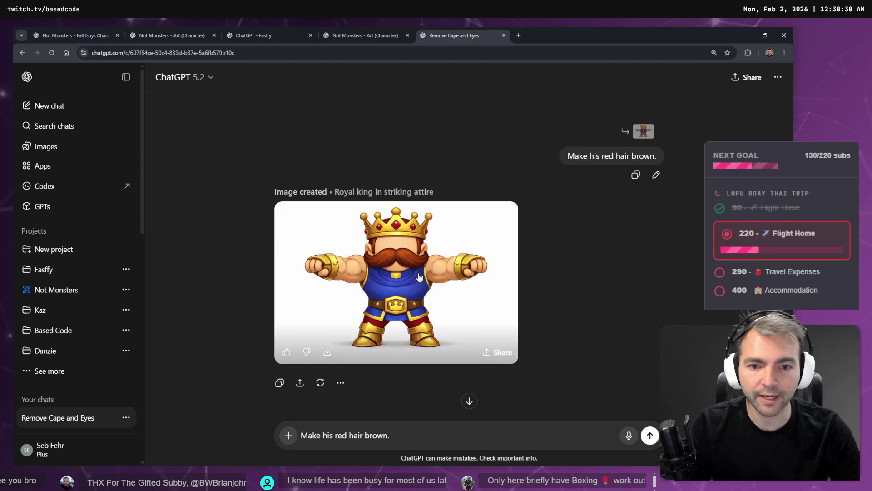
left_click(425, 247)
right_click(389, 238)
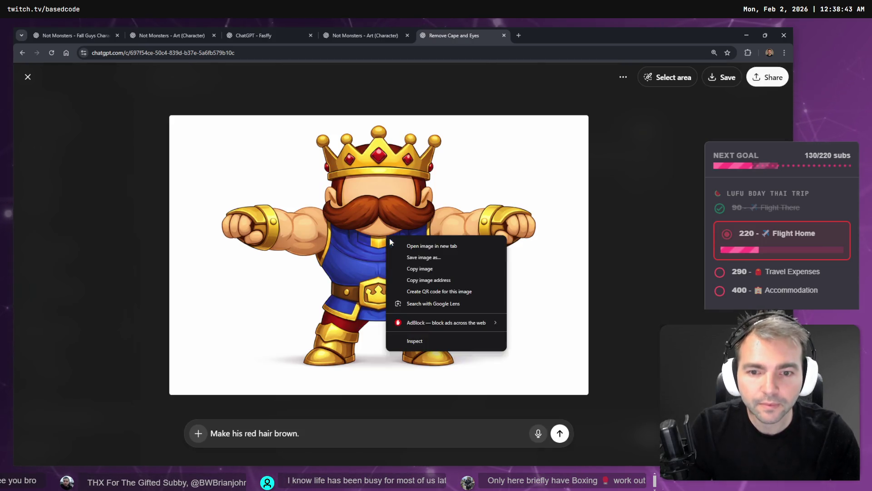
left_click(429, 270)
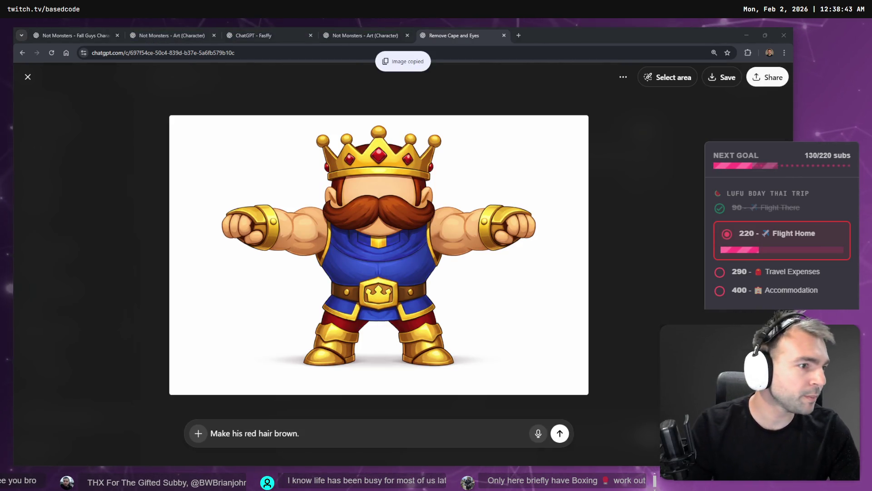
key("alt+Tab")
key("ctrl+v")
scroll(329, 327, "up", 5)
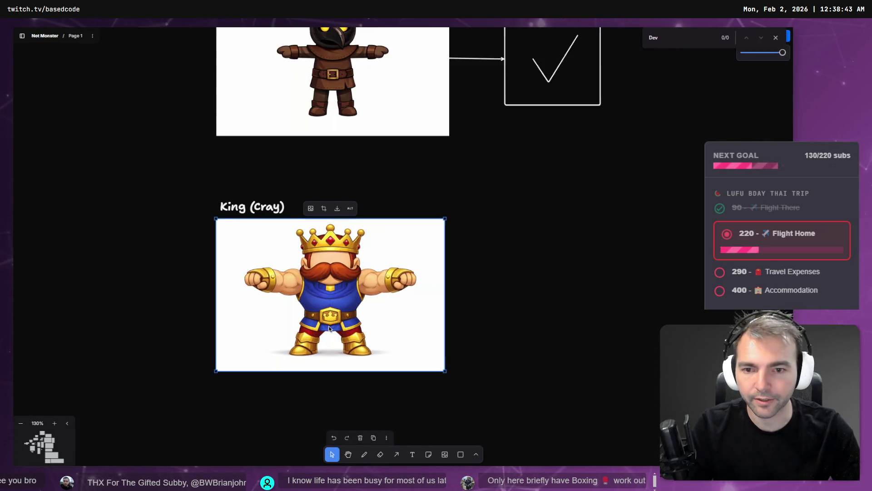
- Re-paste the king image, then shrink and place it under the King (Cray) label
key("Delete")
key("ctrl+v")
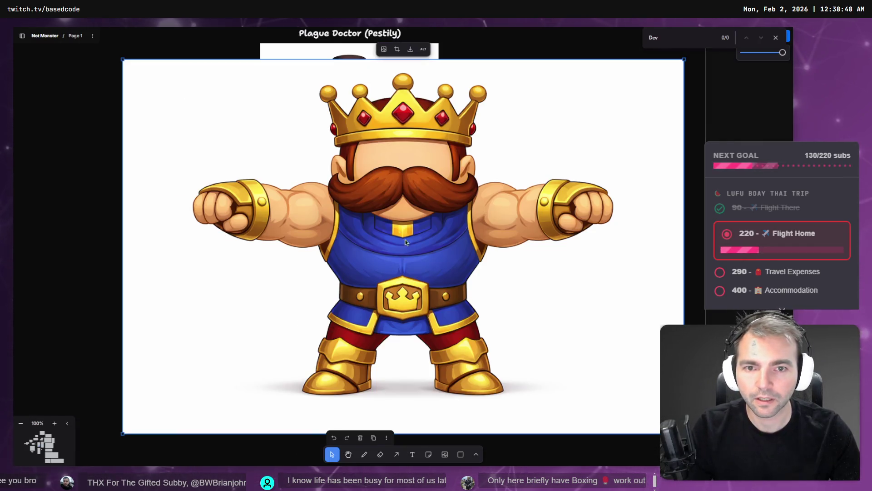
left_click_drag(123, 59, 409, 249)
mouse_move(501, 289)
left_mouse_down()
mouse_move(346, 275)
mouse_move(317, 264)
mouse_move(351, 265)
left_mouse_up()
left_click_drag(532, 225, 432, 292)
mouse_move(362, 325)
left_mouse_down()
mouse_move(370, 277)
mouse_move(361, 262)
left_mouse_up()
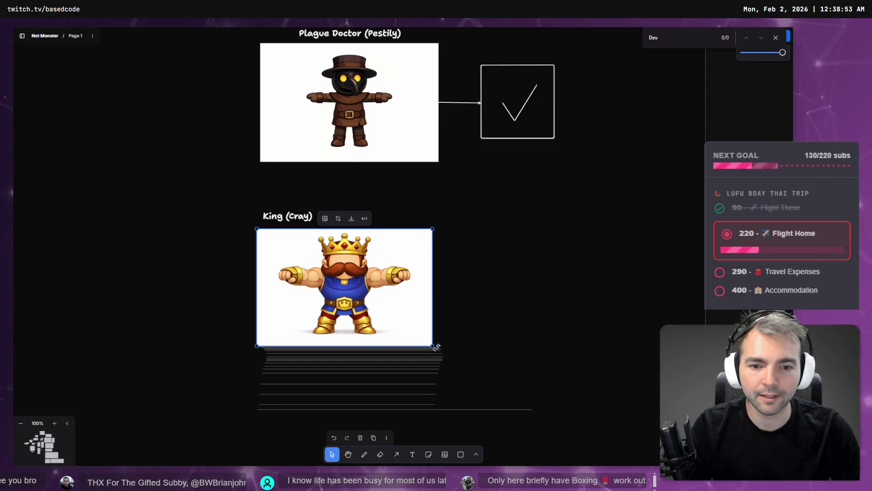
mouse_move(440, 353)
left_mouse_down()
mouse_move(399, 317)
mouse_move(401, 331)
left_mouse_up()
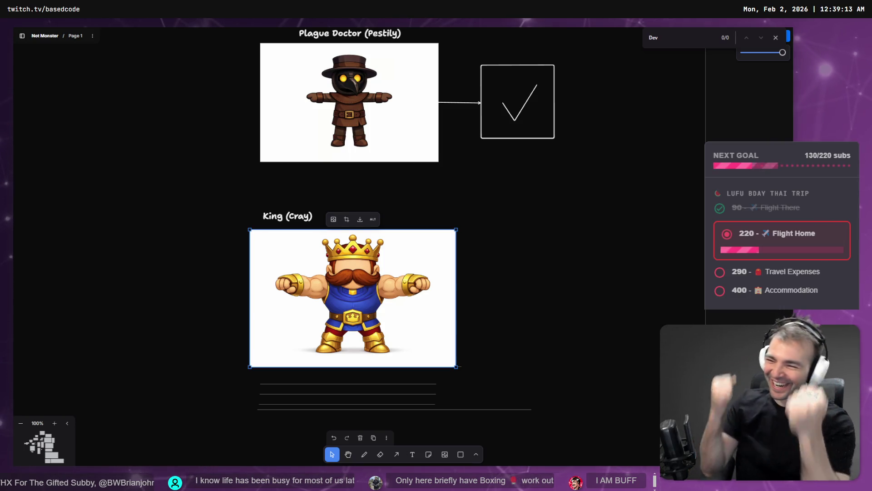
scroll(356, 316, "up", 5)
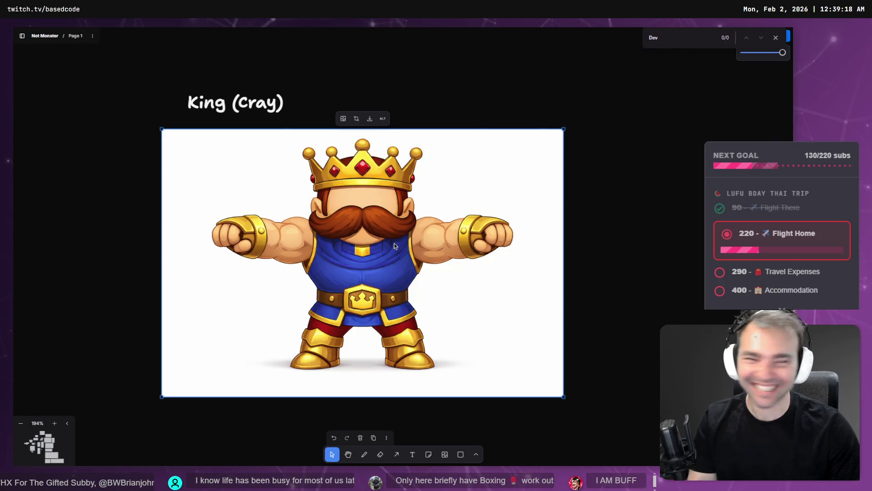
key("alt+Tab")
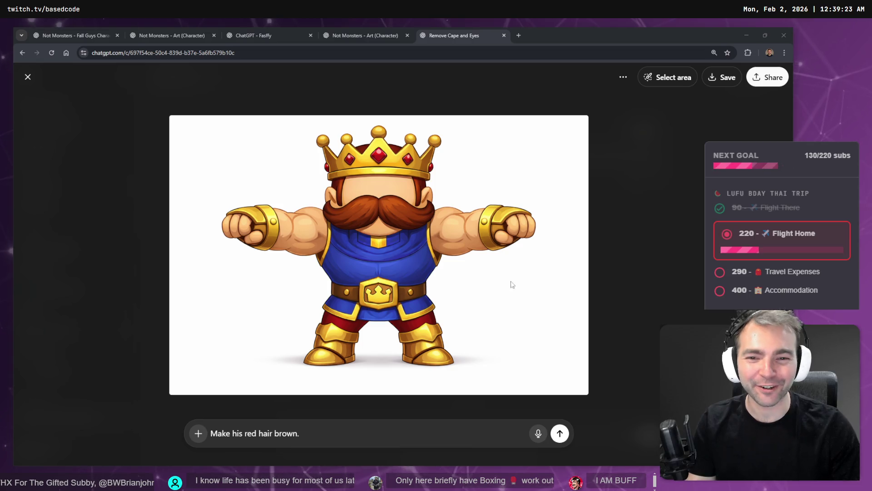
- Reopen the generated blue-outfit king image full size and start Save image as into Characters > Faces
left_click(417, 247)
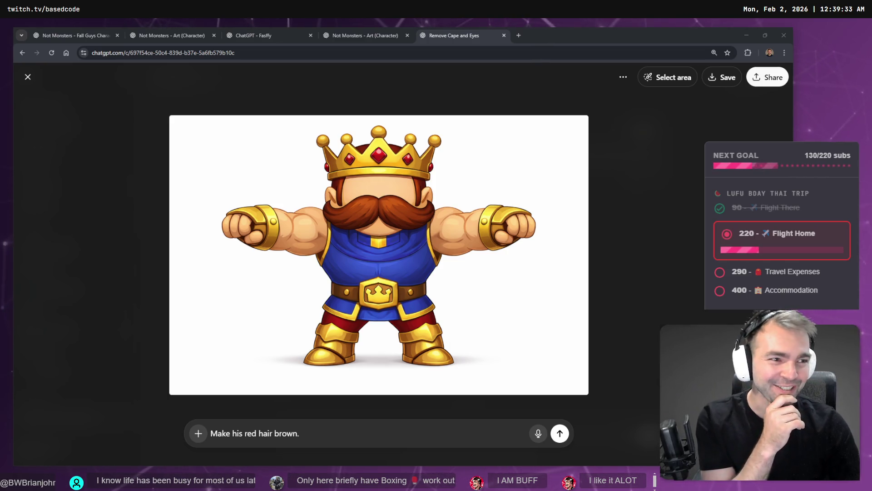
left_click(440, 94)
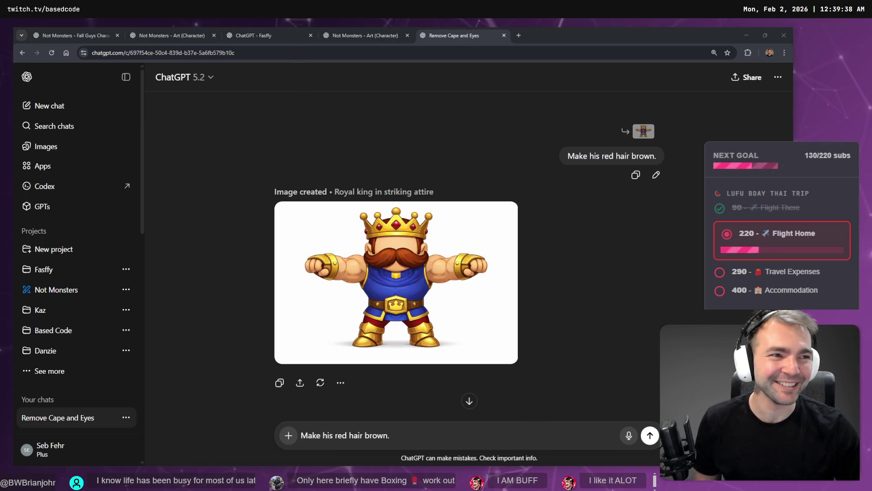
left_click_drag(473, 276, 727, 204)
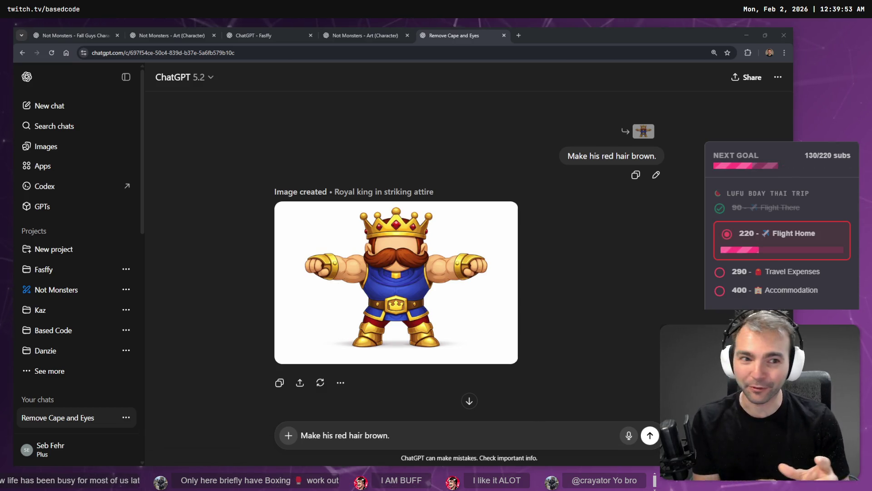
left_click(407, 289)
right_click(472, 265)
left_click(522, 292)
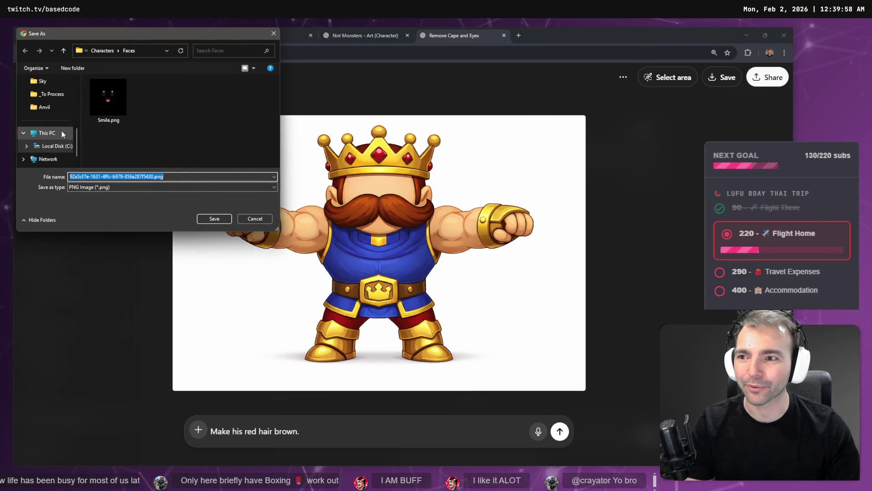
- Cancel the save and dictate the king edit request 'Changes outfit to include more red.'
scroll(62, 120, "up", 5)
key("Escape")
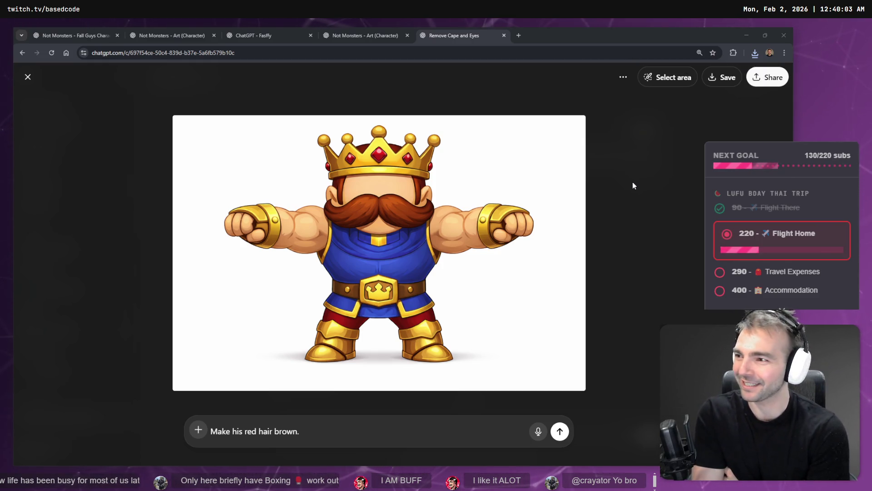
left_click(332, 437)
key("Return")
key("super+h")
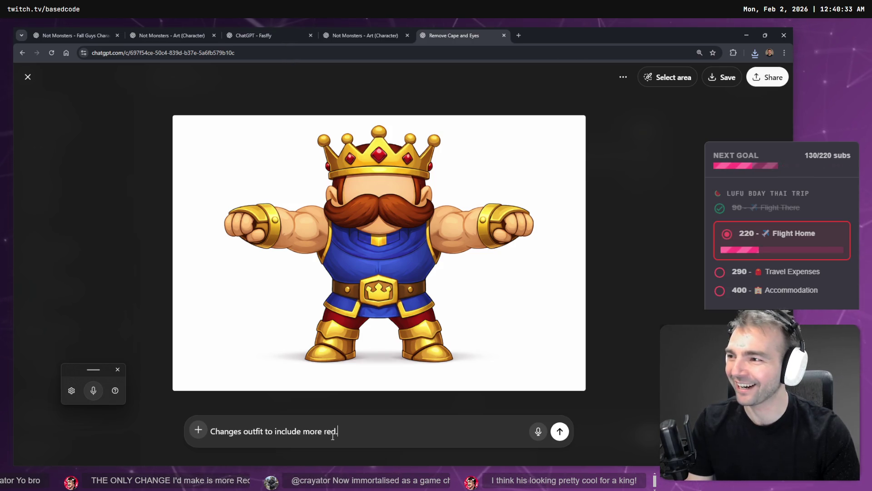
key("Return")
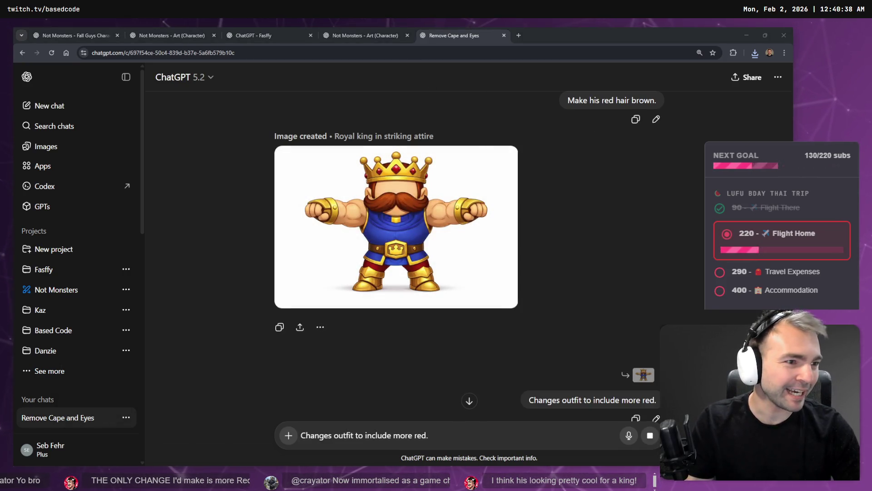
key("alt+Tab")
scroll(340, 192, "down", 5)
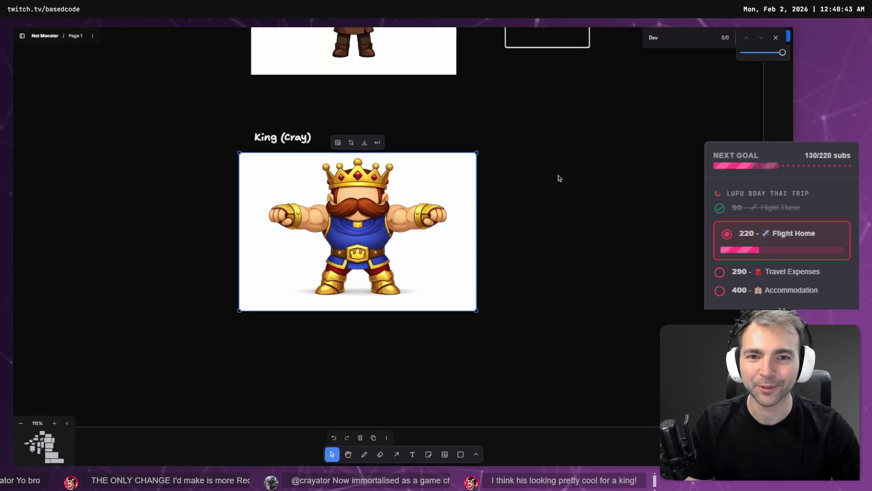
- Alt-drag a copy of the Fruit Seller's red square beside the King (Cray) image, then deselect
scroll(557, 164, "down", 6)
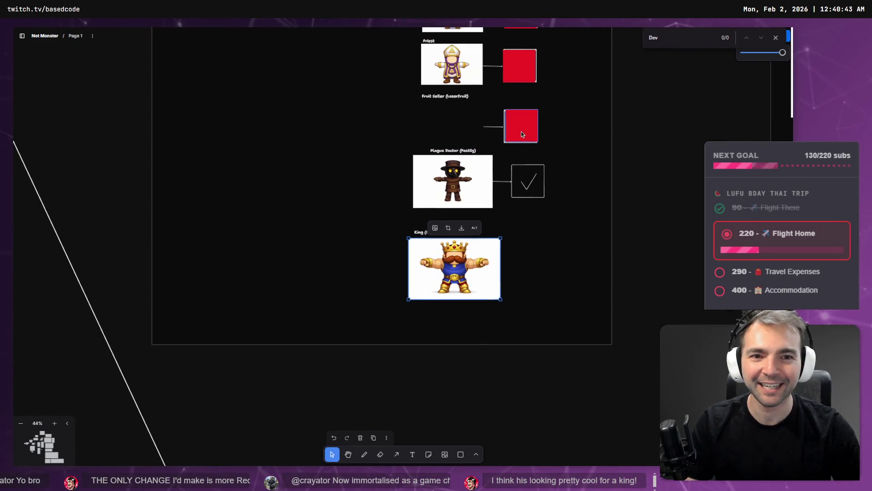
left_click(527, 135)
mouse_move(529, 136)
left_mouse_down()
mouse_move(553, 140)
mouse_move(551, 283)
mouse_move(541, 271)
left_mouse_up()
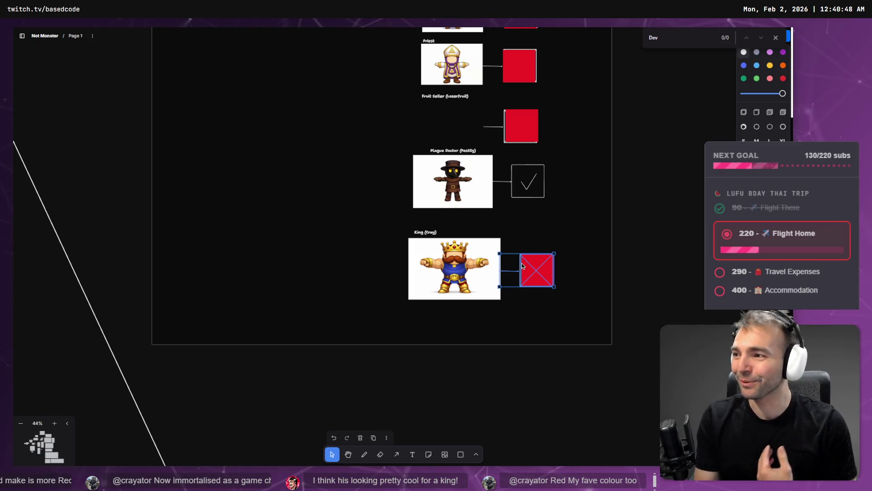
left_click(279, 277)
scroll(426, 302, "up", 10)
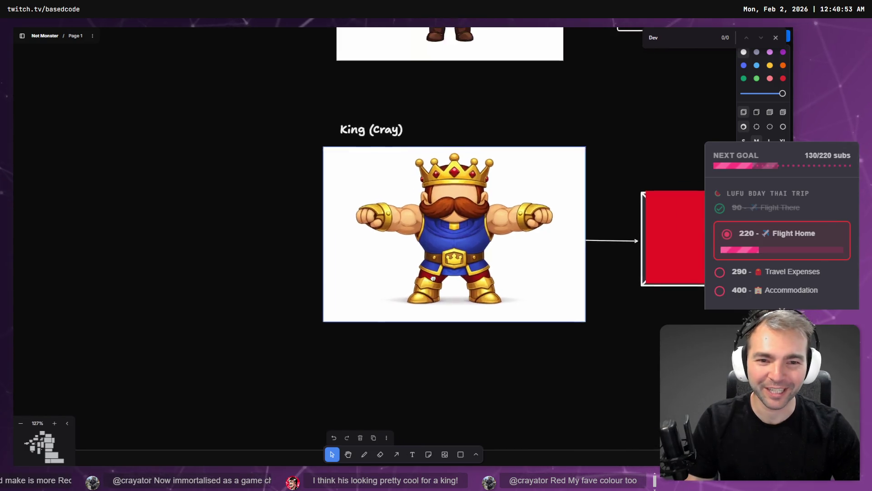
scroll(364, 247, "down", 3)
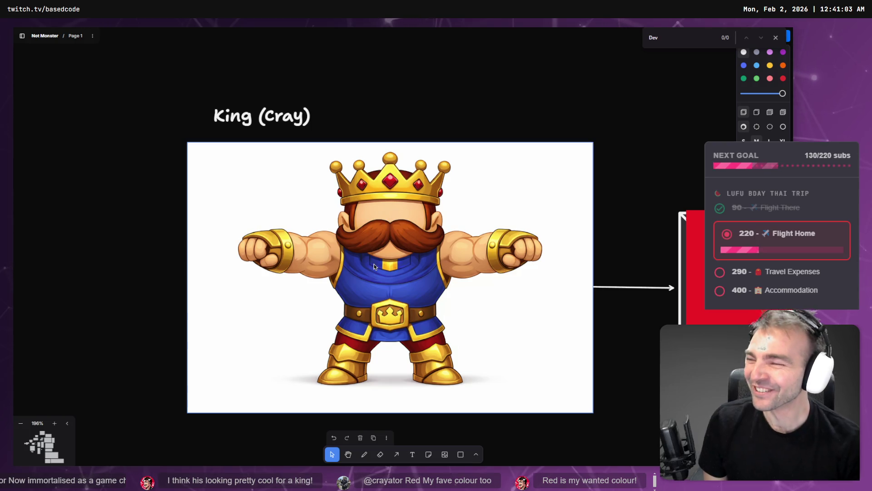
left_click(441, 240)
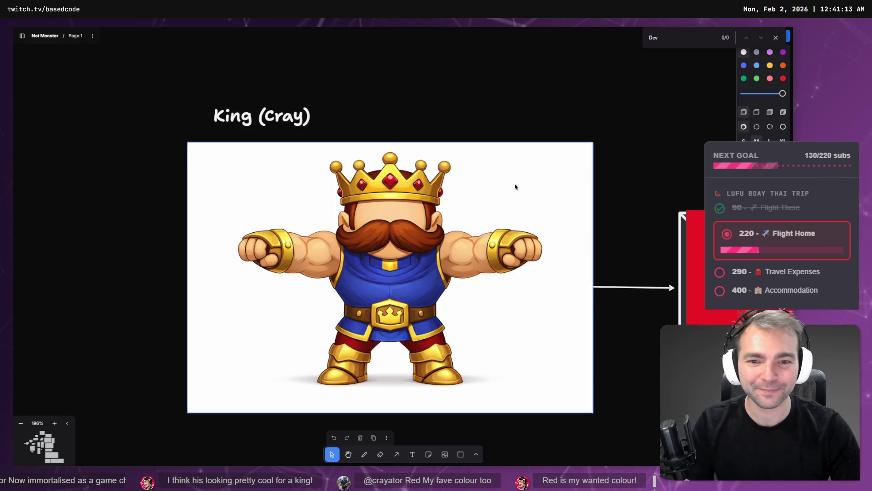
key("alt+Tab")
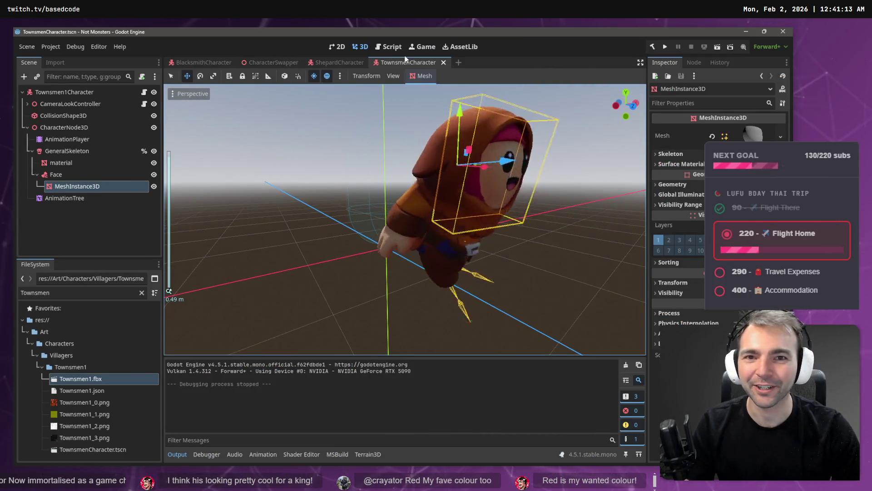
- Close the TownsmenCharacter and ShepardCharacter scene tabs in Godot
middle_click(402, 64)
middle_click(348, 66)
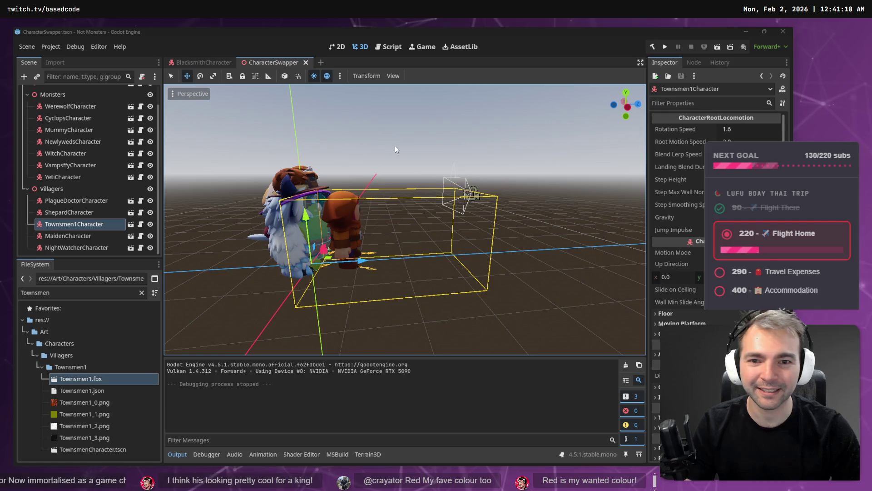
key("alt+Tab")
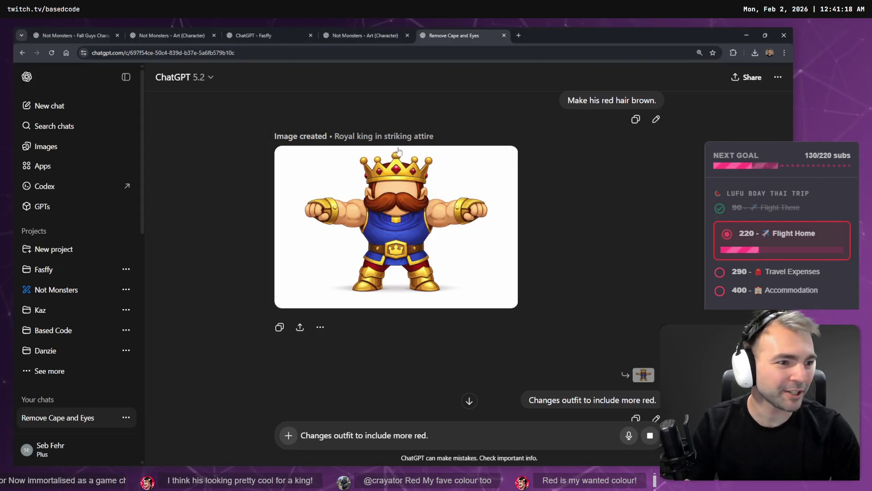
- Copy the red-outfit king image from ChatGPT and select the old blue King image in tldraw
scroll(454, 197, "down", 5)
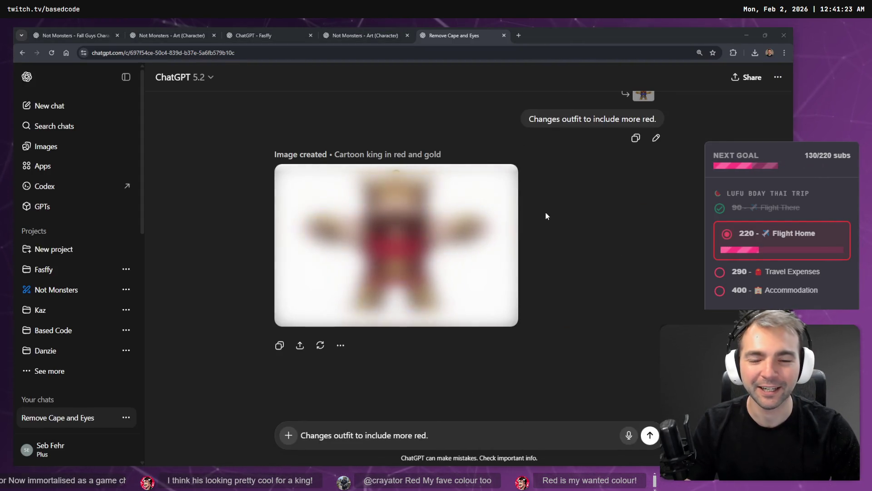
left_click(464, 231)
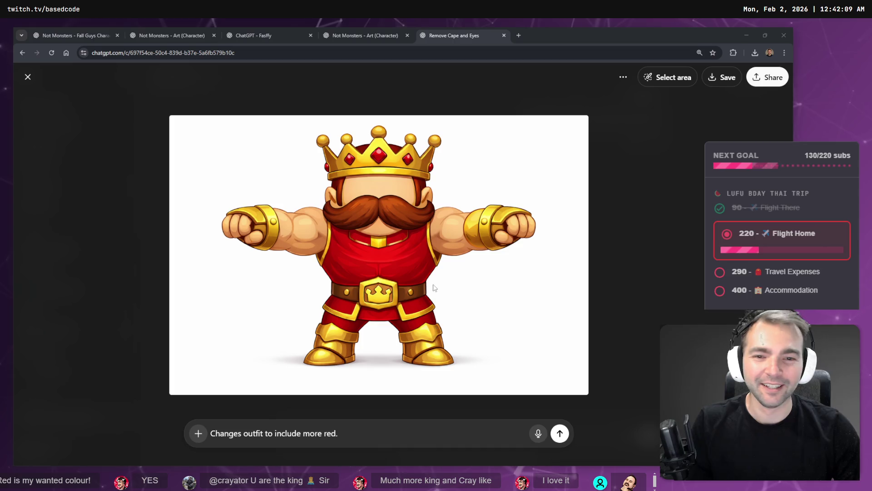
right_click(413, 223)
left_click(431, 249)
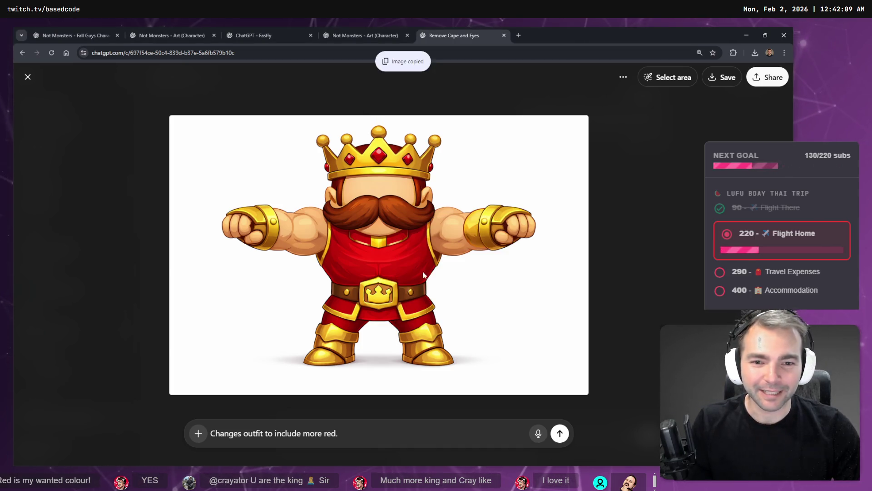
key("alt+Tab")
left_click(468, 282)
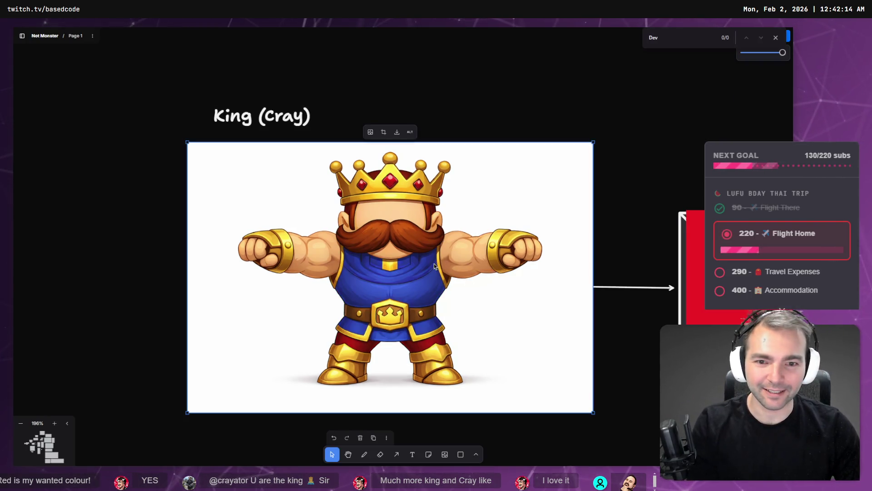
- Delete the blue King image and paste the red-outfit king, undoing an accidental rotation
key("Delete")
key("ctrl+v")
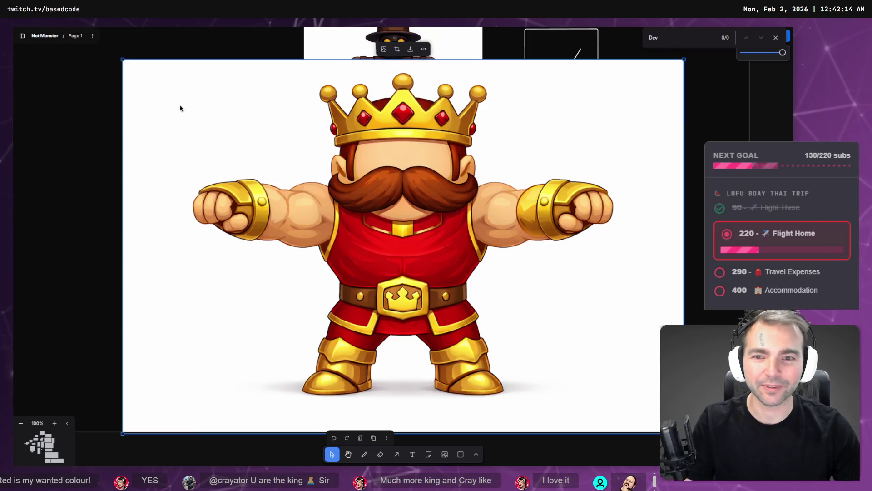
left_click_drag(148, 86, 144, 94)
key("ctrl+z")
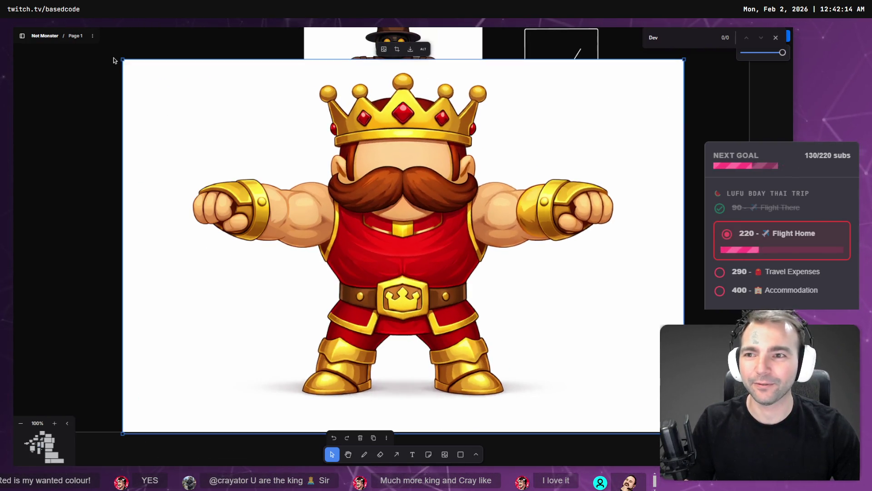
- Shrink the pasted king image to card size and place it under the King (Cray) label
mouse_move(122, 58)
left_mouse_down()
mouse_move(202, 156)
mouse_move(370, 271)
mouse_move(467, 305)
mouse_move(313, 241)
mouse_move(298, 248)
left_mouse_up()
left_click_drag(241, 199, 293, 231)
left_click_drag(335, 250, 346, 236)
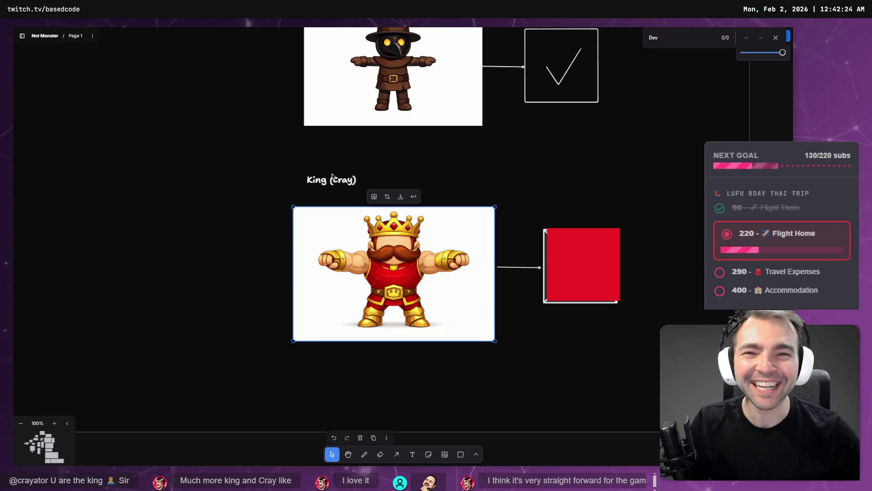
scroll(432, 146, "up", 15)
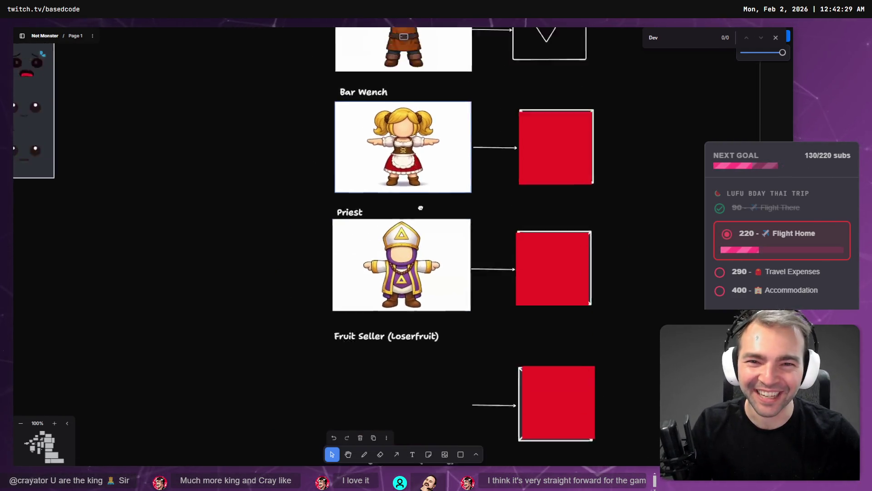
scroll(429, 225, "up", 15)
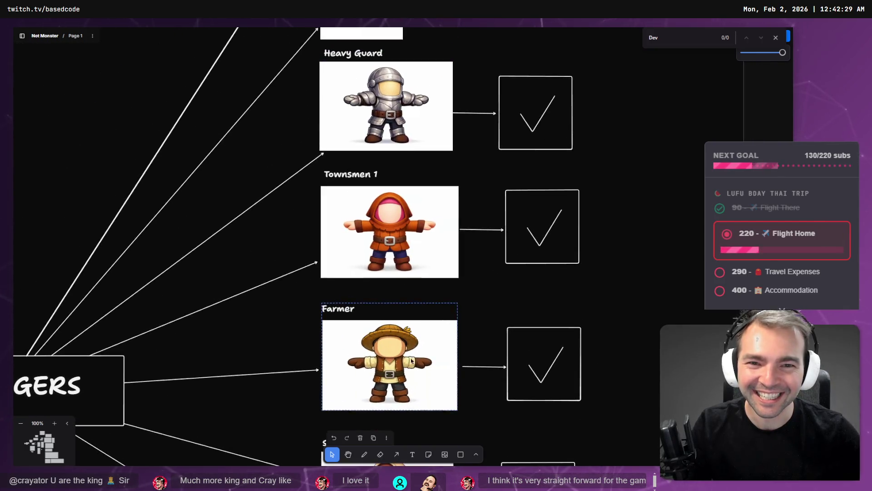
scroll(352, 114, "up", 5)
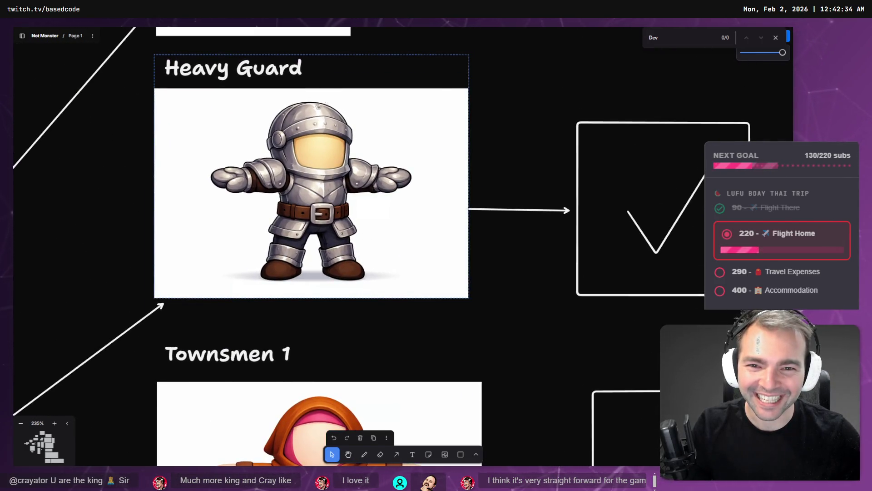
scroll(372, 376, "down", 6)
scroll(385, 356, "down", 5)
scroll(371, 292, "up", 2)
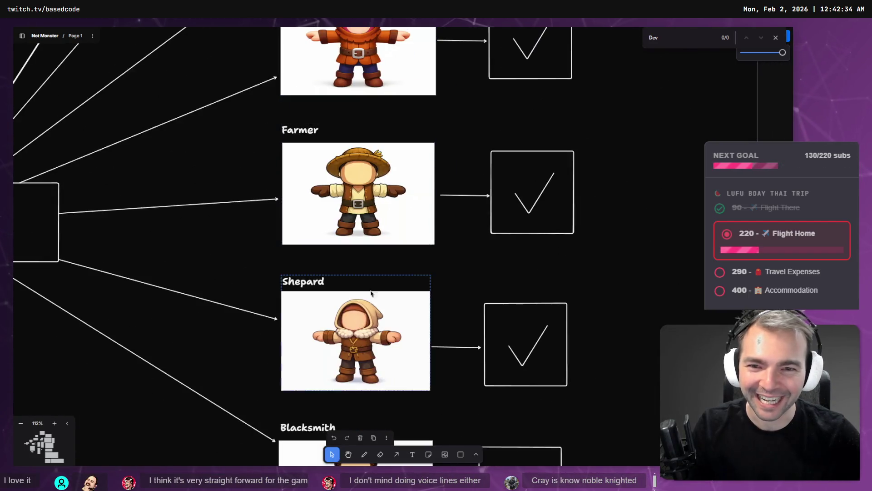
scroll(371, 293, "down", 15)
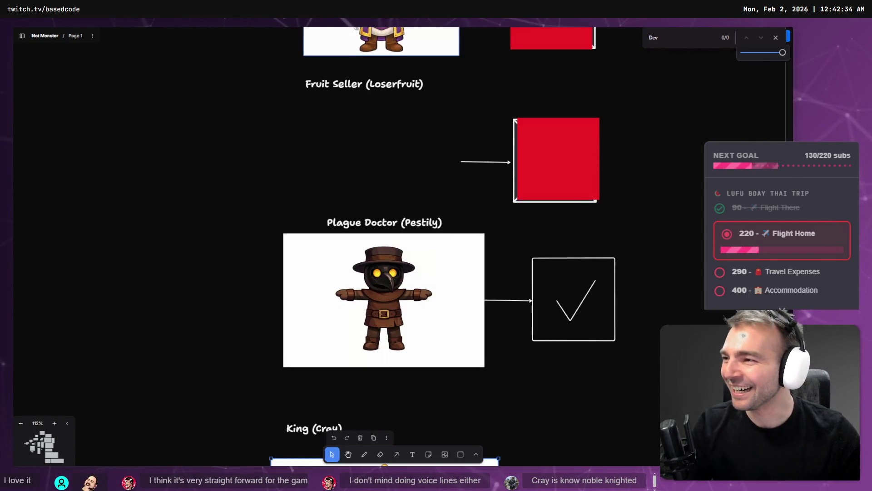
scroll(380, 160, "down", 10)
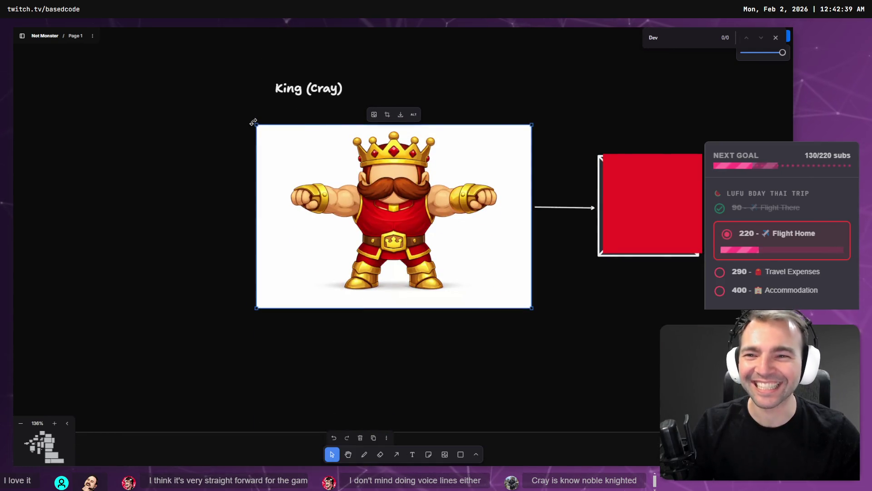
- Shift the King (Cray) image and its red square slightly up and to the left
left_click_drag(254, 123, 274, 131)
mouse_move(306, 165)
left_mouse_down()
mouse_move(295, 146)
mouse_move(300, 154)
left_mouse_up()
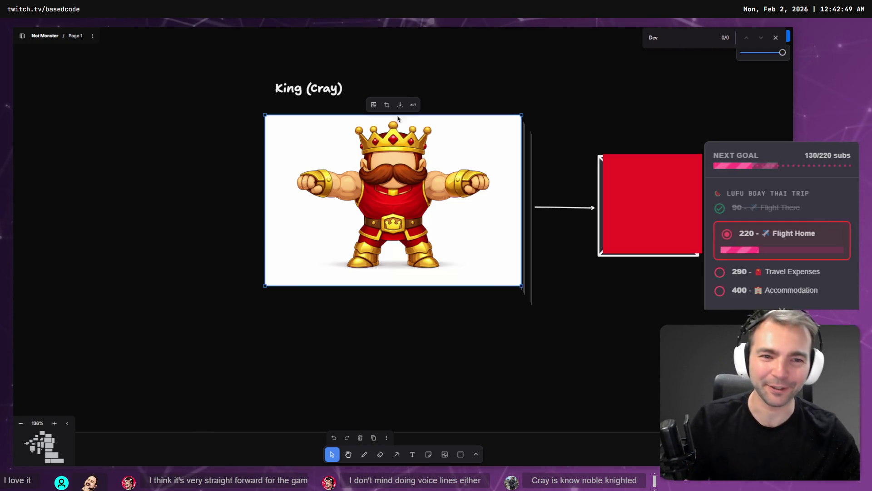
mouse_move(418, 212)
left_mouse_down()
mouse_move(423, 219)
mouse_move(404, 205)
mouse_move(409, 215)
left_mouse_up()
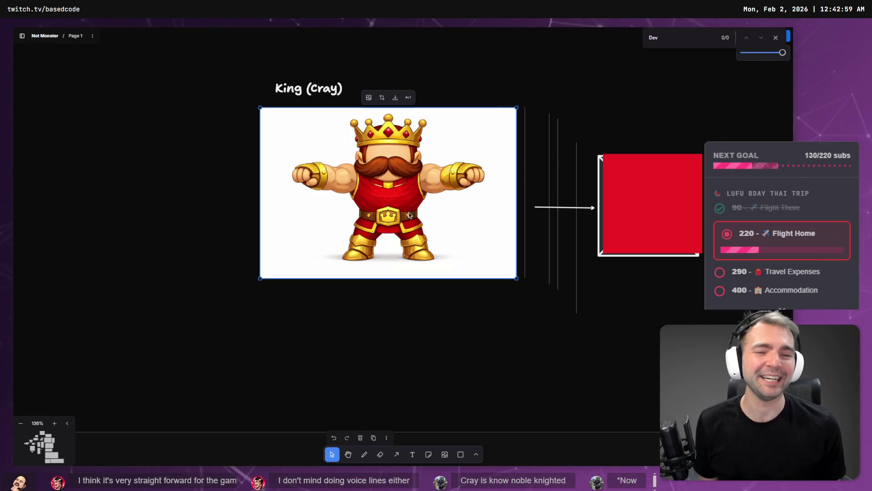
left_click(698, 211)
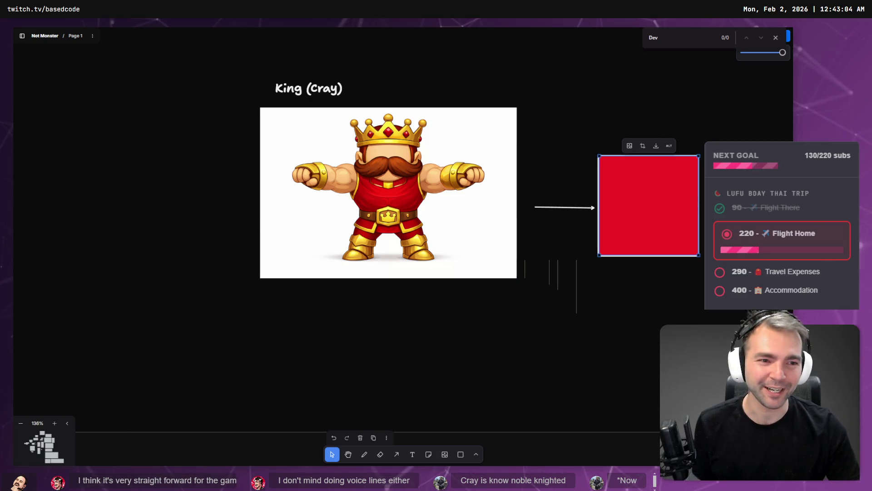
left_click_drag(618, 209, 598, 199)
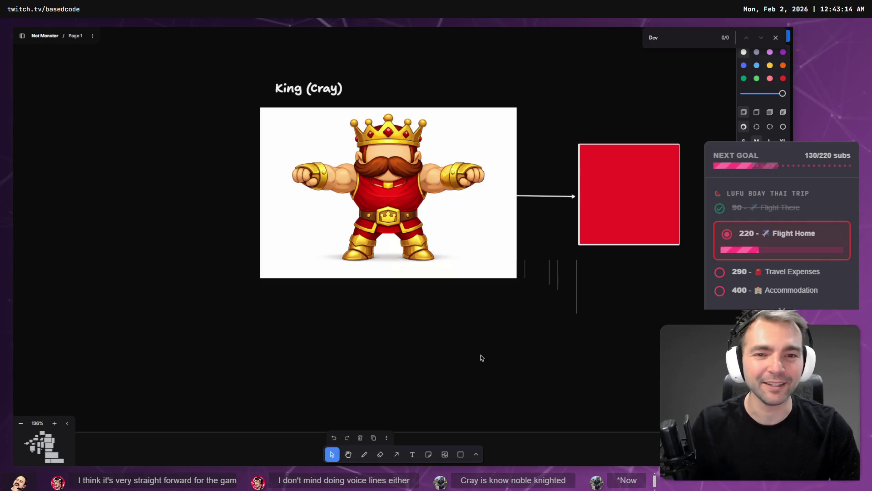
key("alt+Tab")
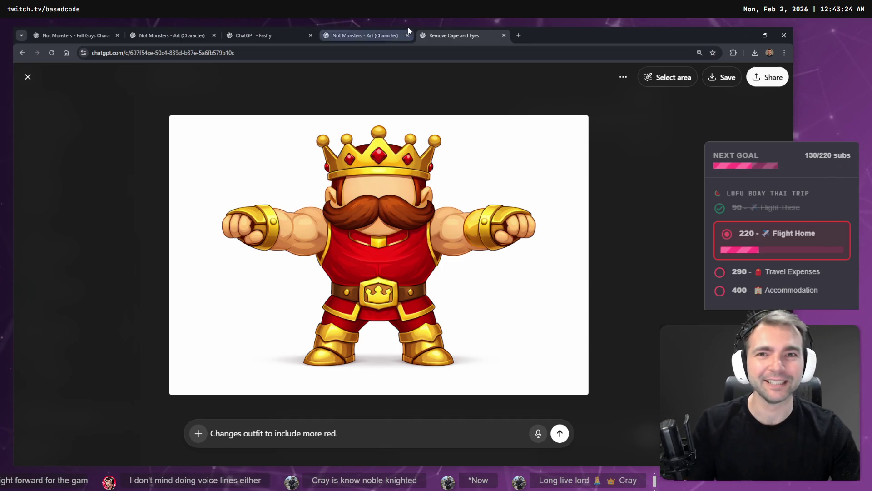
- Browse the open chats and scroll through the My images gallery of generated pictures
left_click(356, 33)
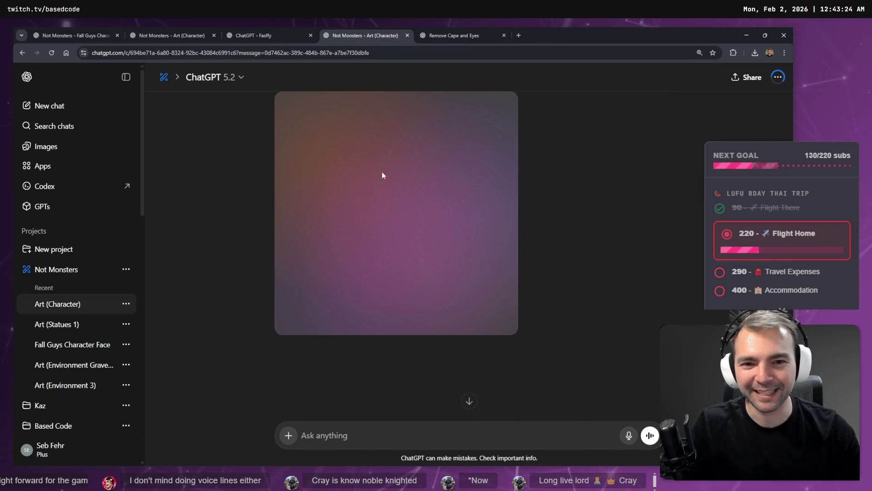
left_click(287, 39)
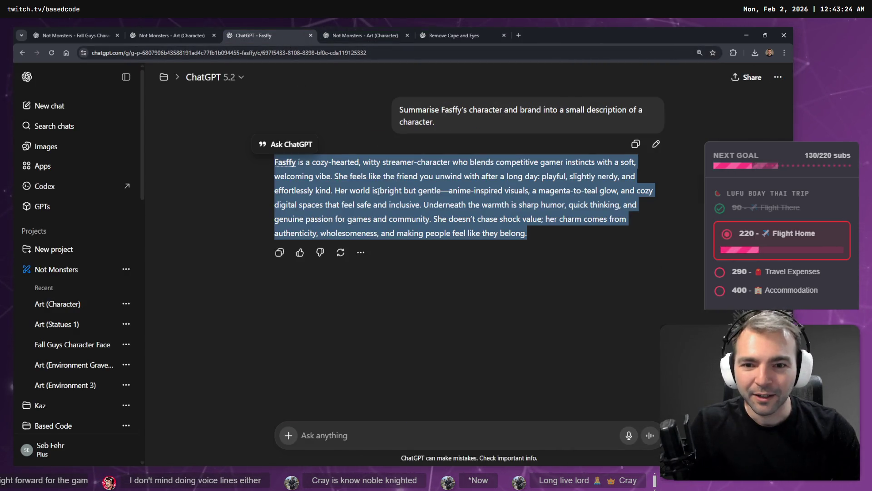
left_click(357, 29)
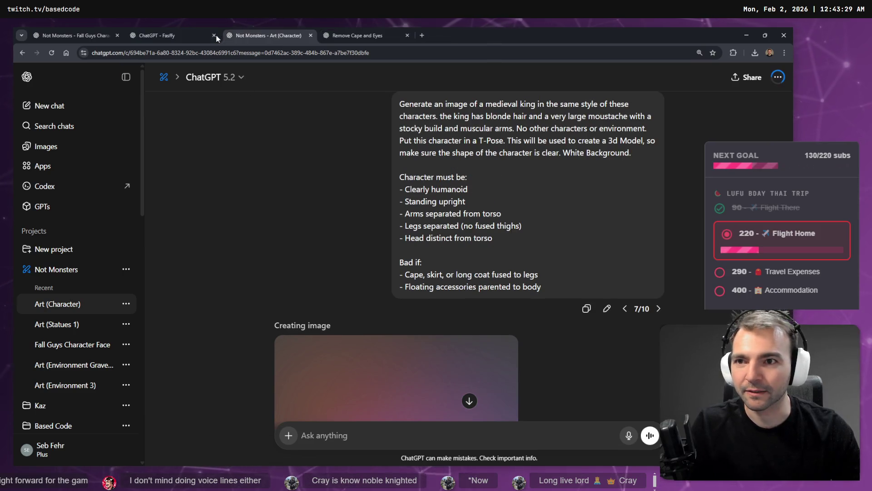
left_click(209, 38)
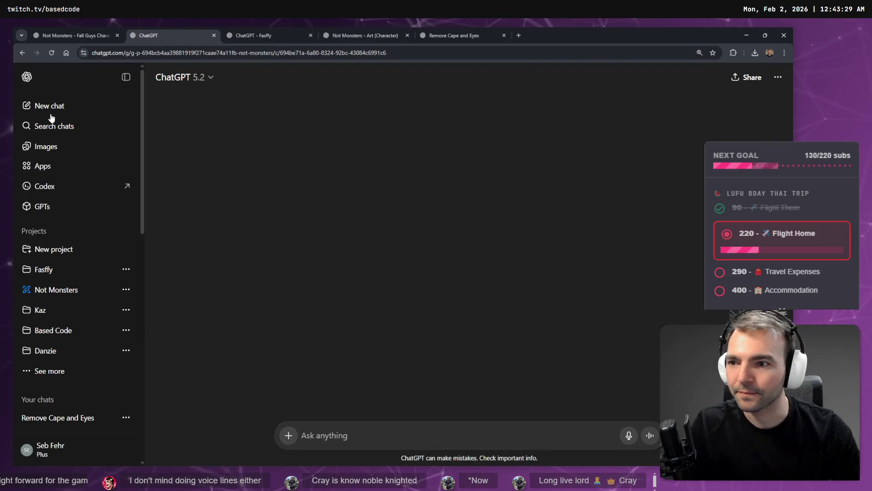
middle_click(41, 145)
left_click_drag(292, 31, 219, 31)
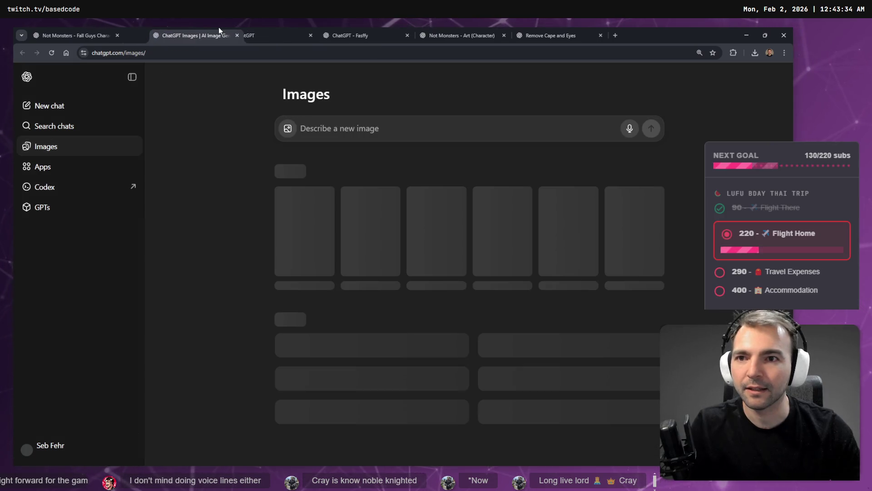
scroll(348, 303, "down", 4)
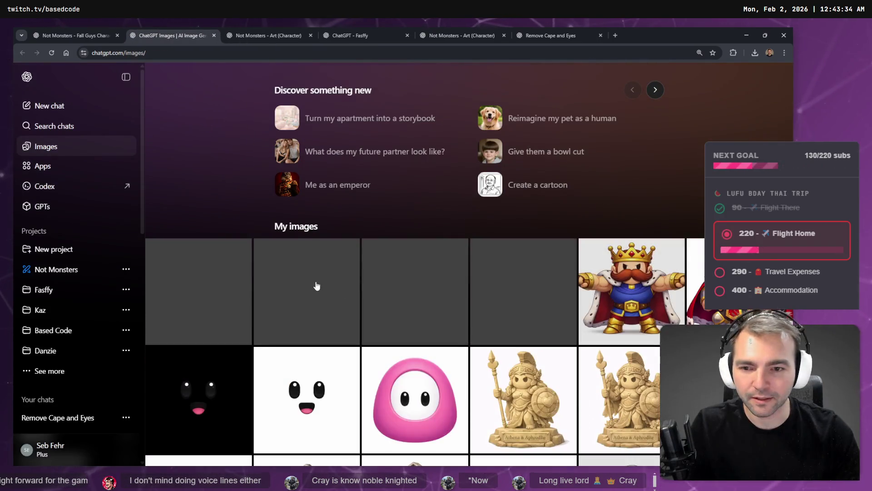
left_click(509, 281)
key("Escape")
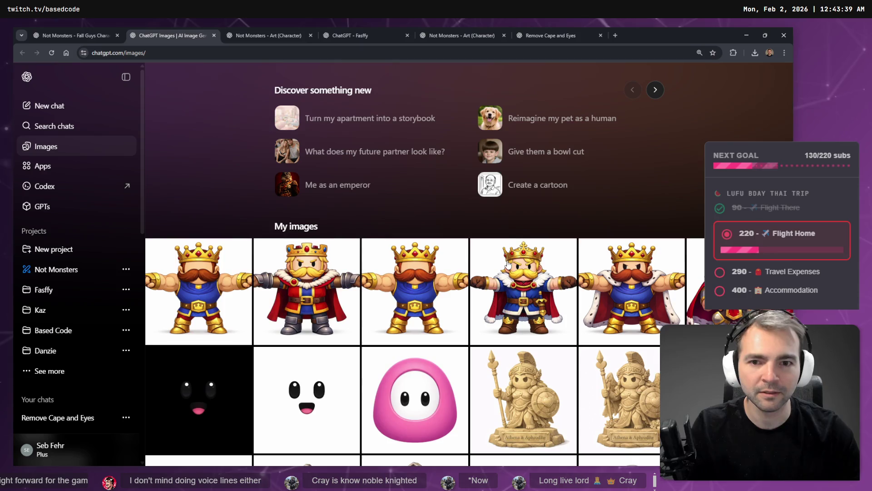
scroll(623, 255, "down", 1)
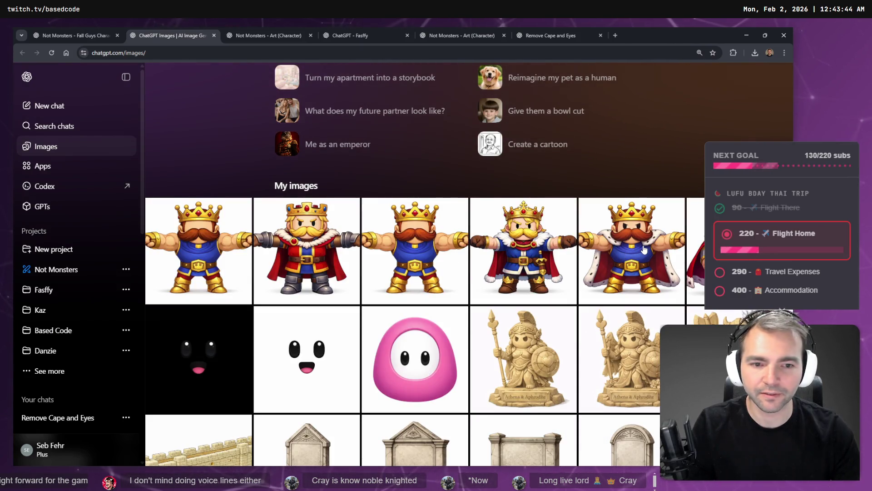
scroll(644, 249, "down", 7)
scroll(581, 261, "up", 5)
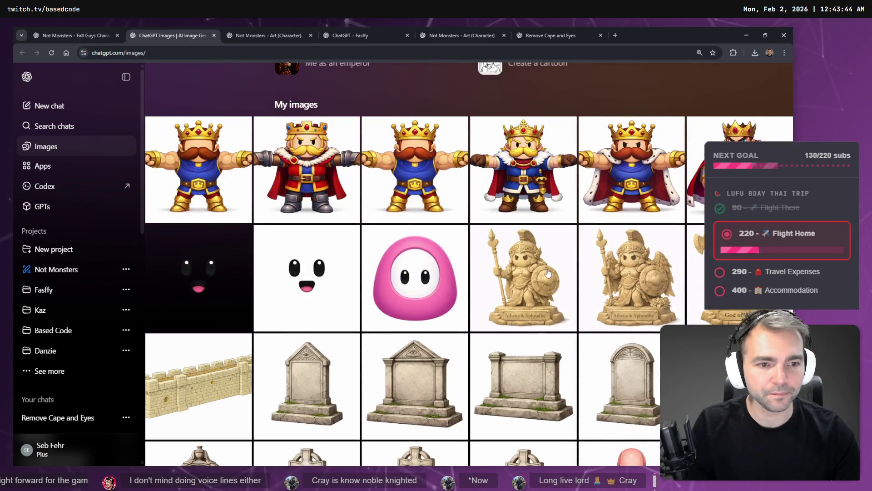
scroll(166, 156, "up", 9)
scroll(246, 187, "down", 6)
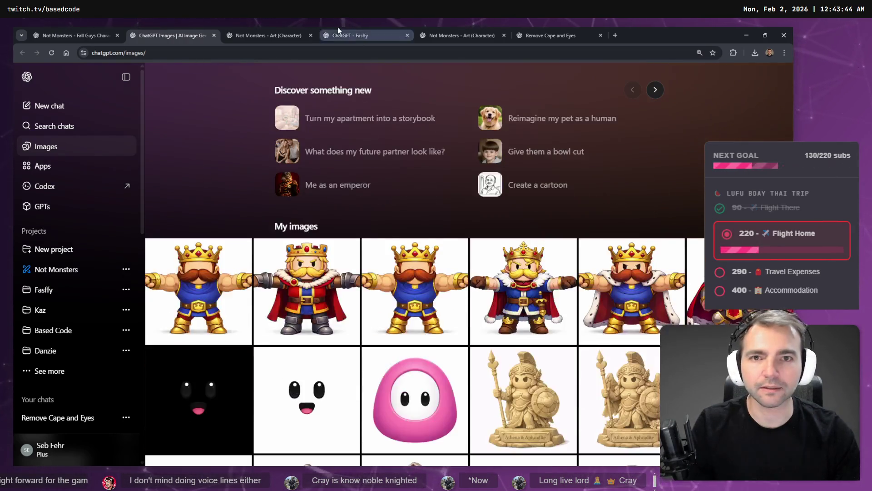
scroll(549, 375, "down", 4)
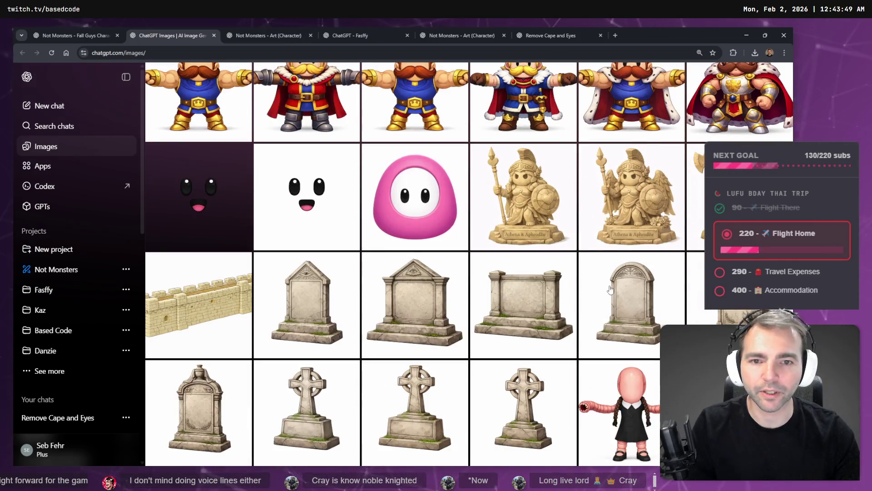
scroll(610, 289, "up", 3)
scroll(576, 225, "down", 2)
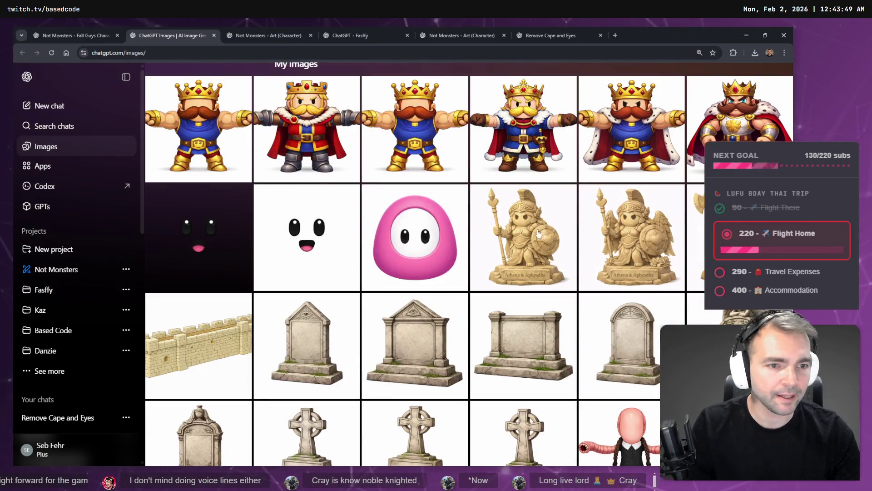
scroll(518, 255, "up", 5)
- Flip between the Art (Character), Remove Cape and Eyes and Fasffy chats
left_click(268, 35)
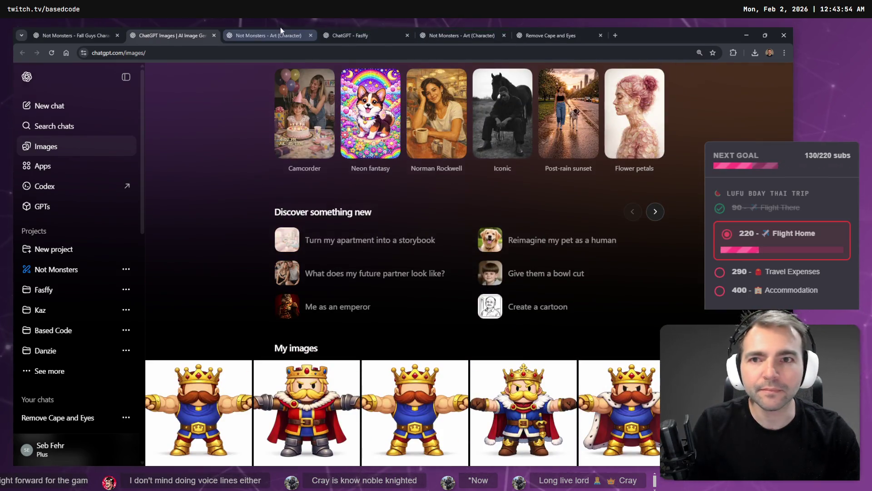
left_click(536, 35)
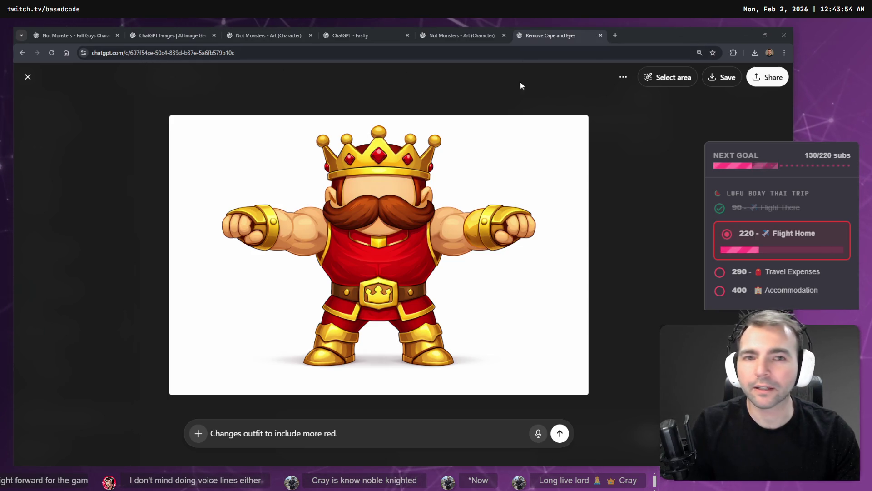
left_click(481, 31)
left_click(552, 36)
left_click(459, 35)
left_click(372, 36)
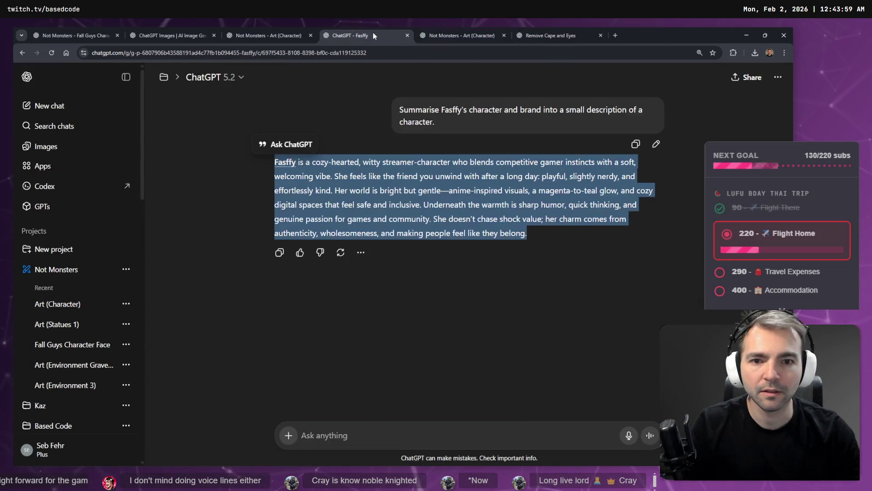
right_click(383, 168)
key("Escape")
left_click(552, 36)
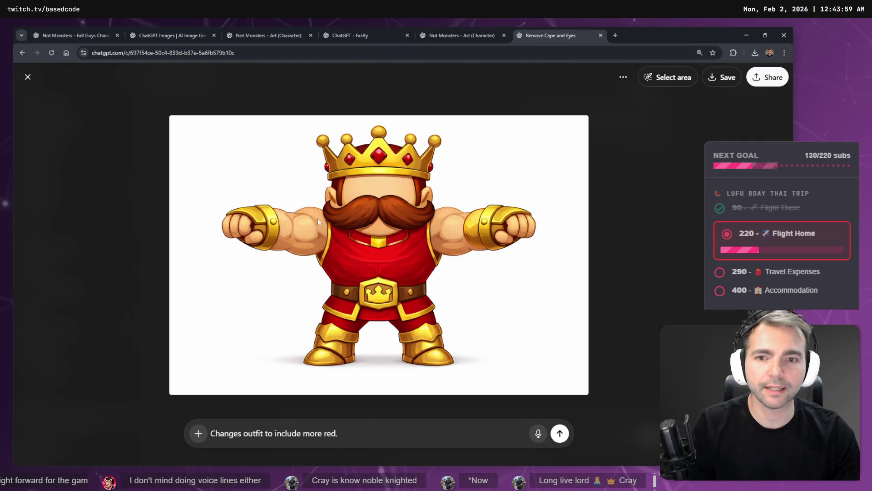
- Open the Athena and Aphrodite statue image from the gallery and jump to its Statues chat
left_click(28, 76)
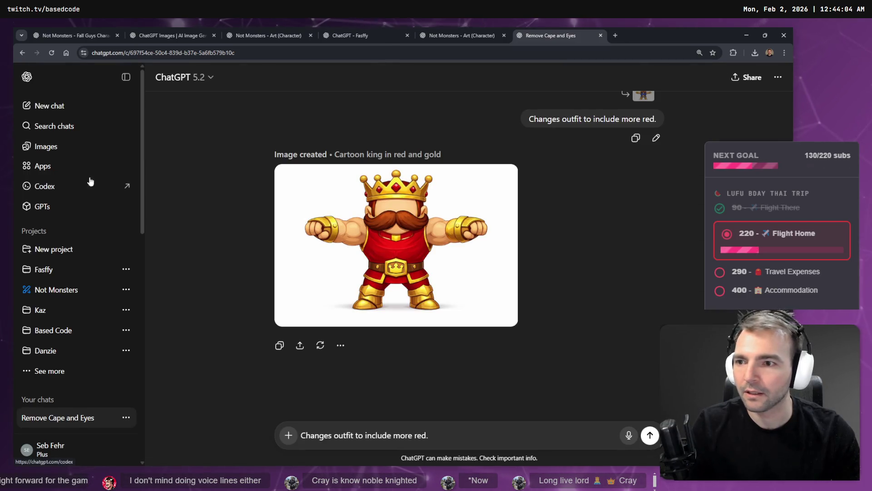
left_click(46, 147)
scroll(427, 302, "down", 7)
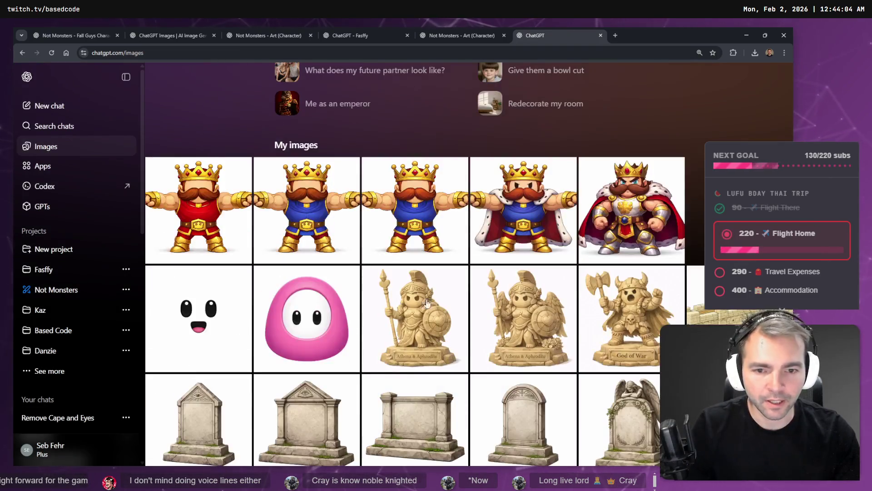
left_click(434, 322)
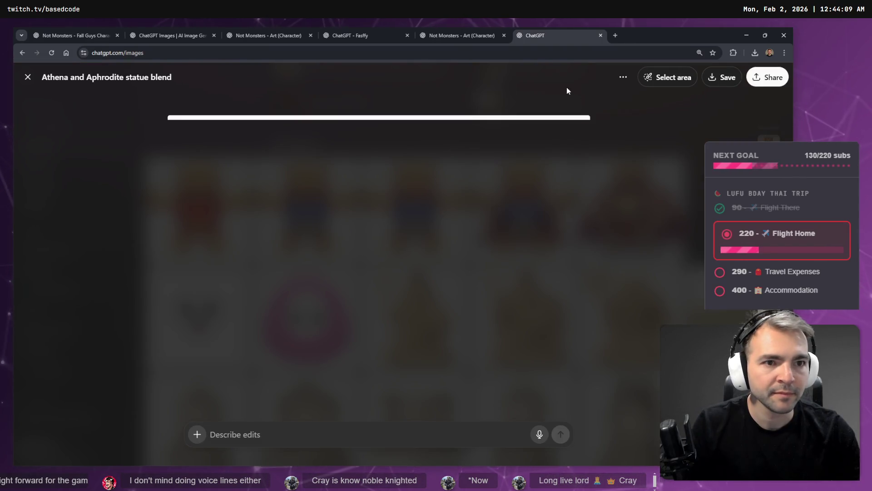
left_click(618, 78)
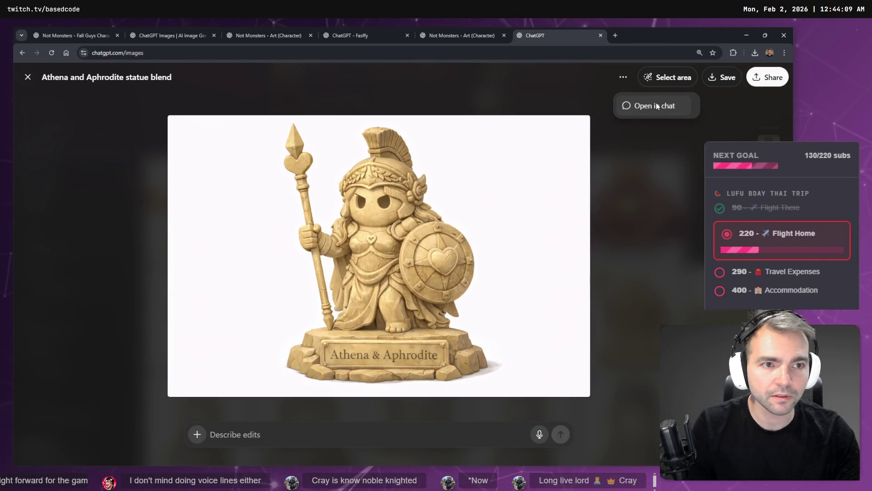
left_click(655, 104)
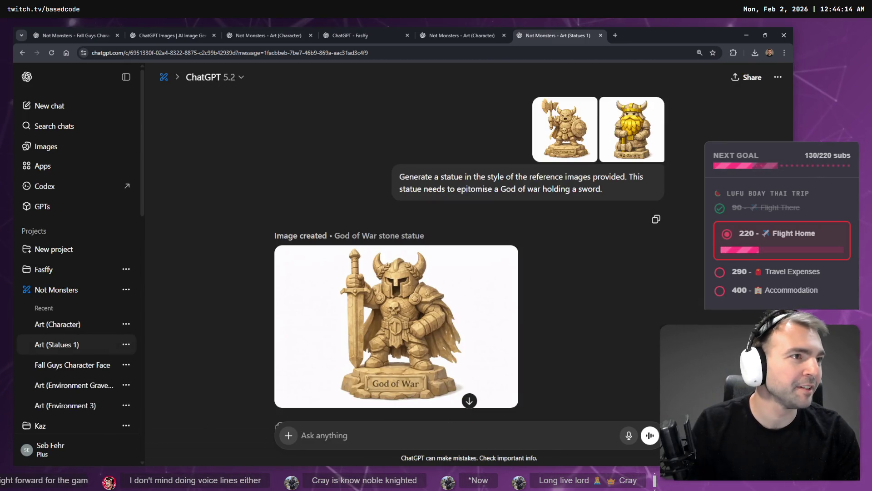
key("alt+Tab")
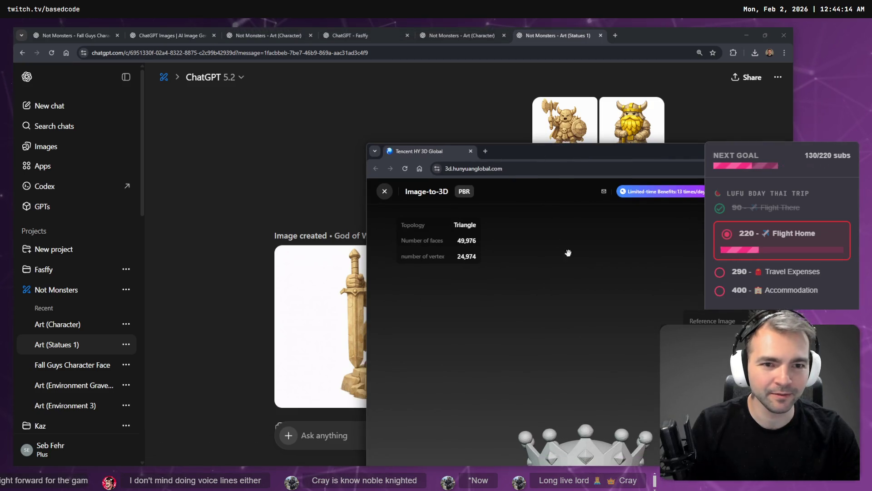
left_click_drag(598, 145, 443, 112)
key("F11")
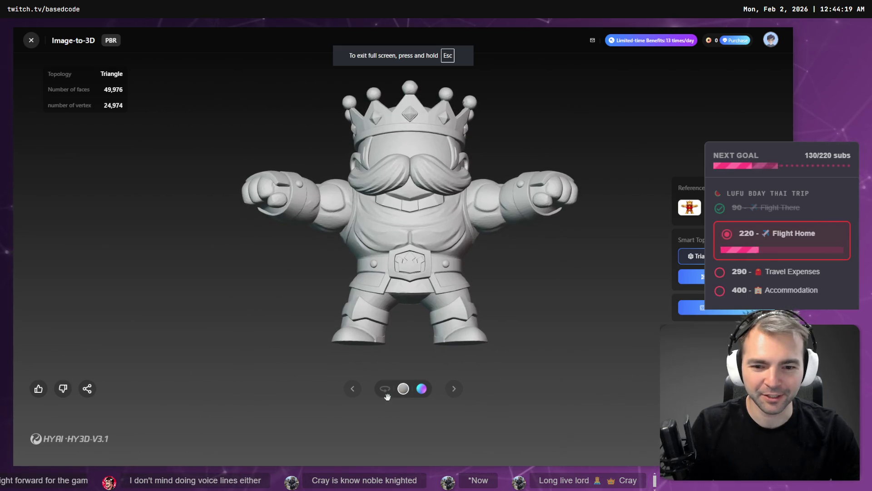
left_click(388, 394)
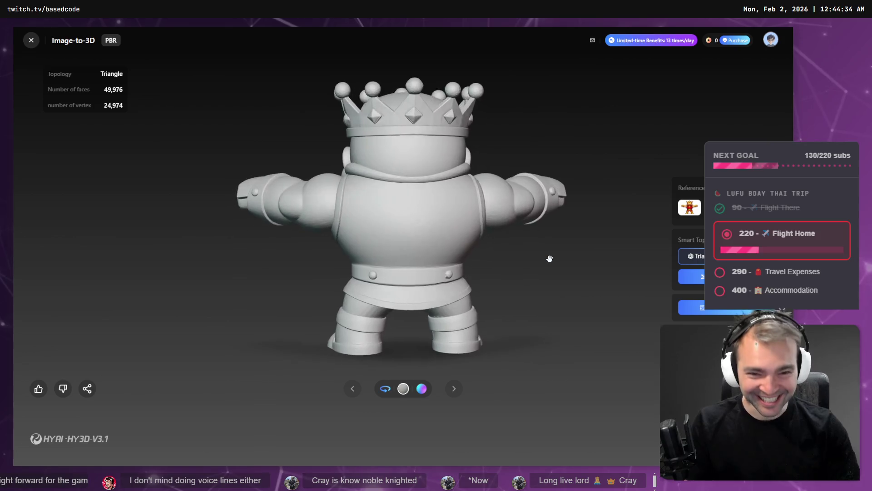
key("alt+Tab")
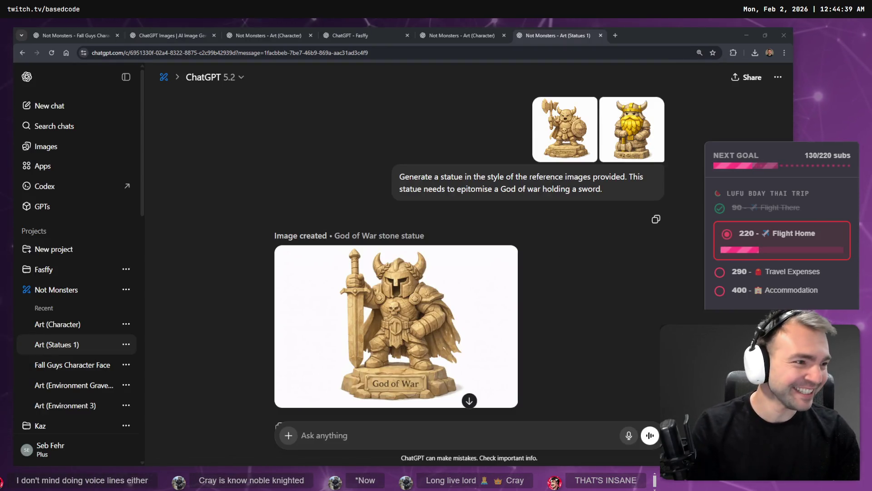
- Review earlier statue images and dictate 'create a new statue in the style of the previous ones.'
key("alt+Tab")
key("alt+Tab")
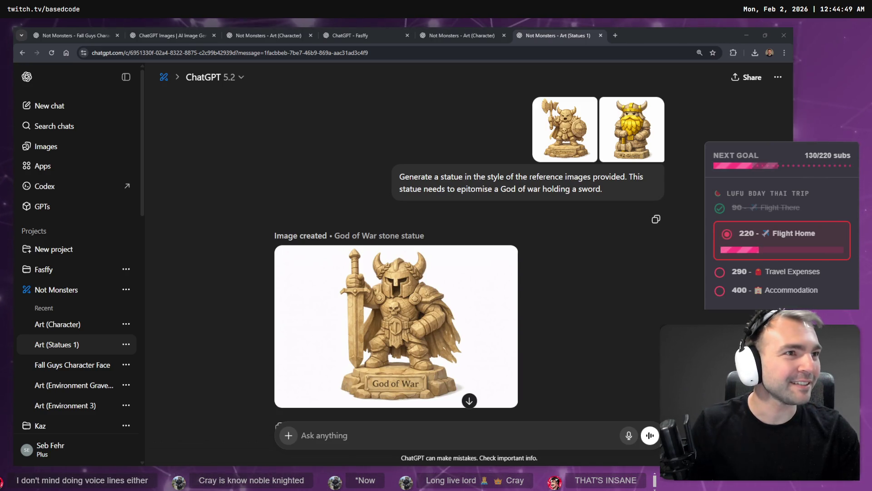
scroll(590, 355, "down", 15)
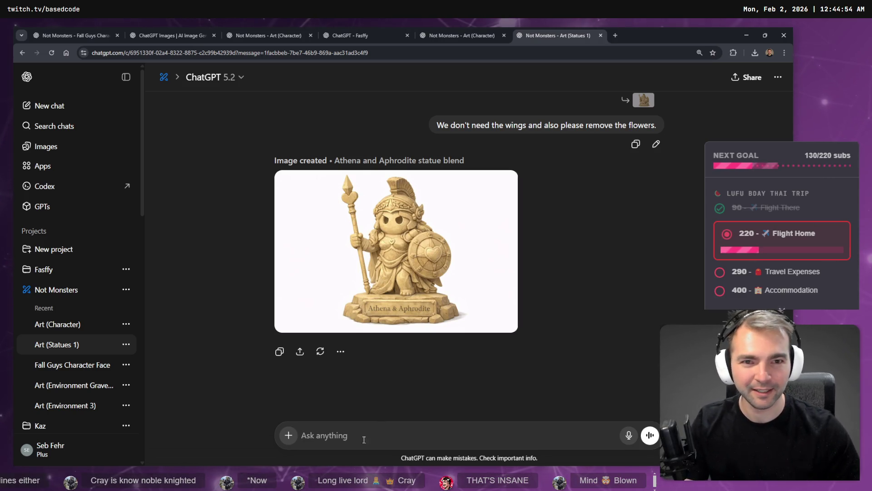
scroll(599, 209, "up", 10)
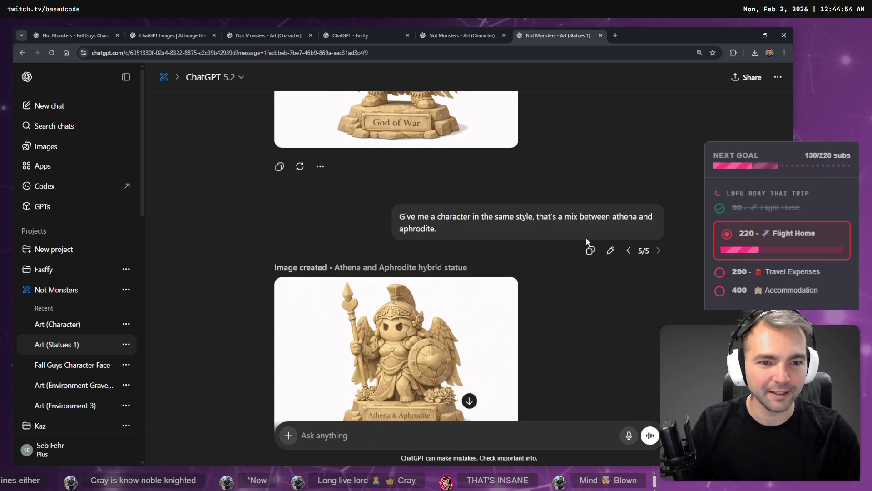
scroll(560, 221, "down", 8)
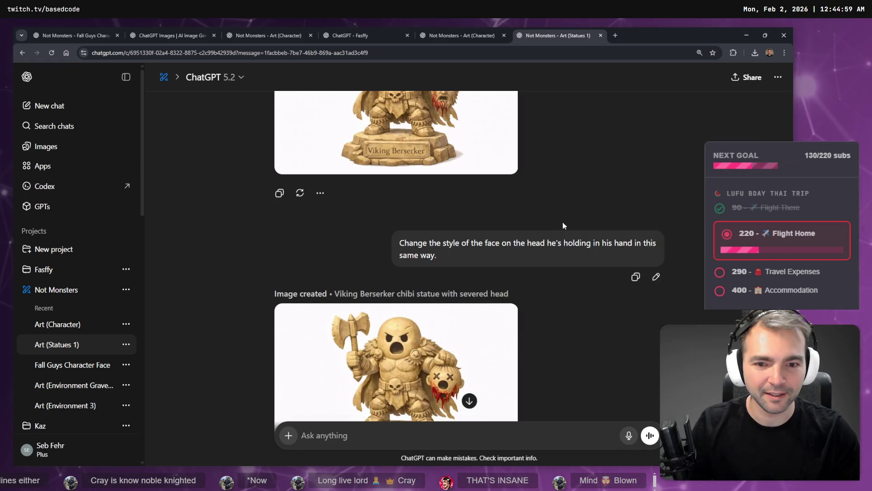
scroll(563, 221, "up", 8)
scroll(583, 237, "down", 15)
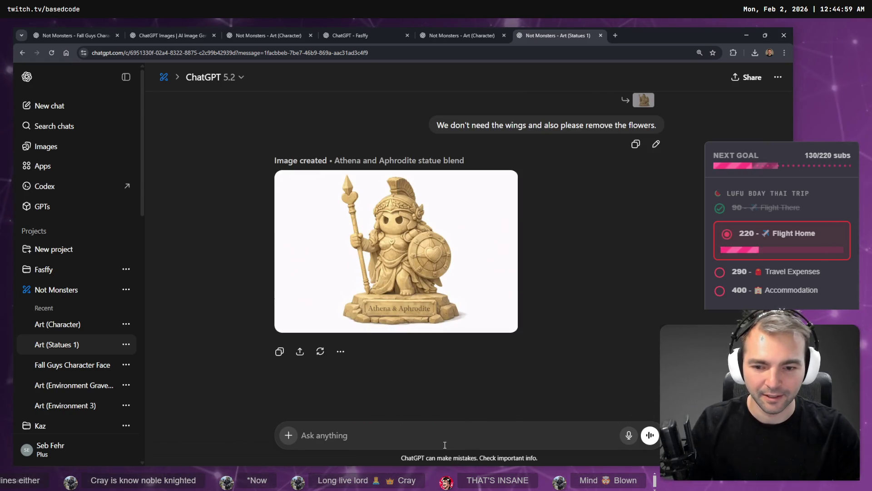
key("super+h")
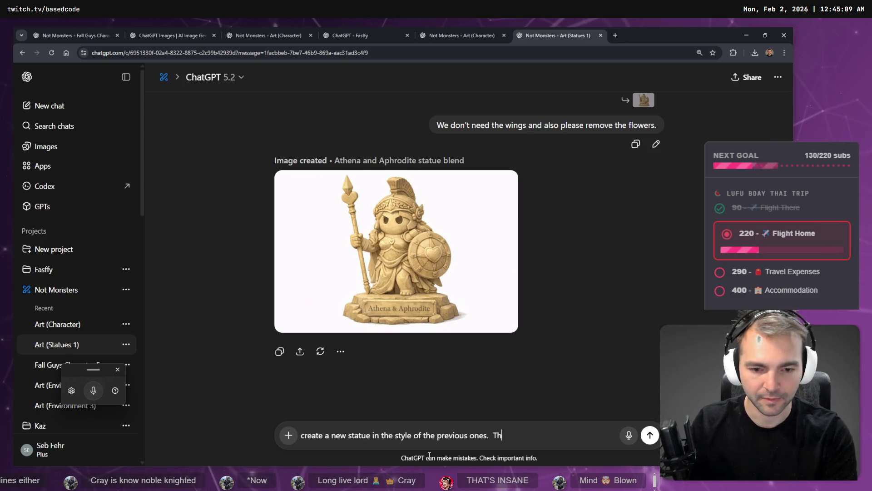
- Send a prompt requesting a medieval version of the pasted Fasffy character description
type("is time")
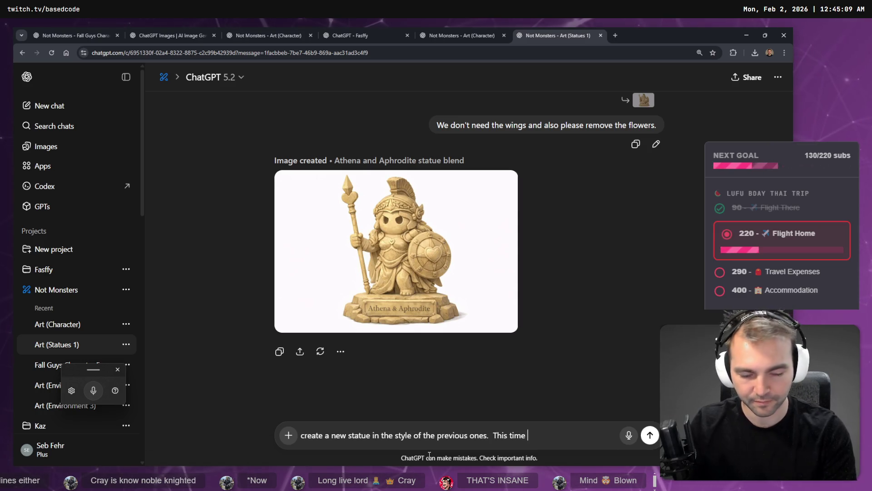
key("shift+Return")
key("shift+Return")
type("Fasffy is a cozy-hearted, witty streamer-character who blends competitive gamer instincts with a soft, welcoming vibe. She feels like the friend you unwind with after a long day: playful, slightly nerdy, and effortlessly kind. Her world is bright but gentle—anime-inspired visuals, a magenta-to-teal glow, and cozy digital spaces that feel safe and inclusive. Underneath the warmth is sharp humor, quick thinking, and genuine passion for games and community. She doesn’t chase shock value; her charm comes from authenticity, wholesomeness, and making people feel like they belong.")
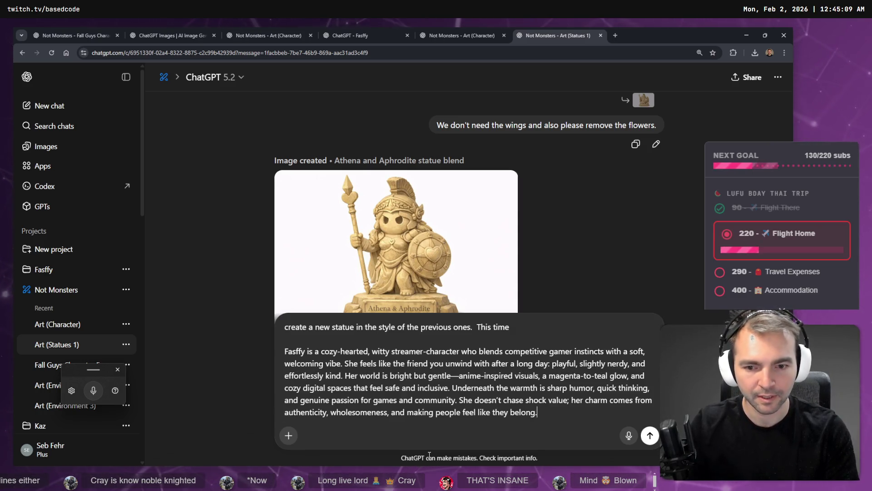
type("we're creating :")
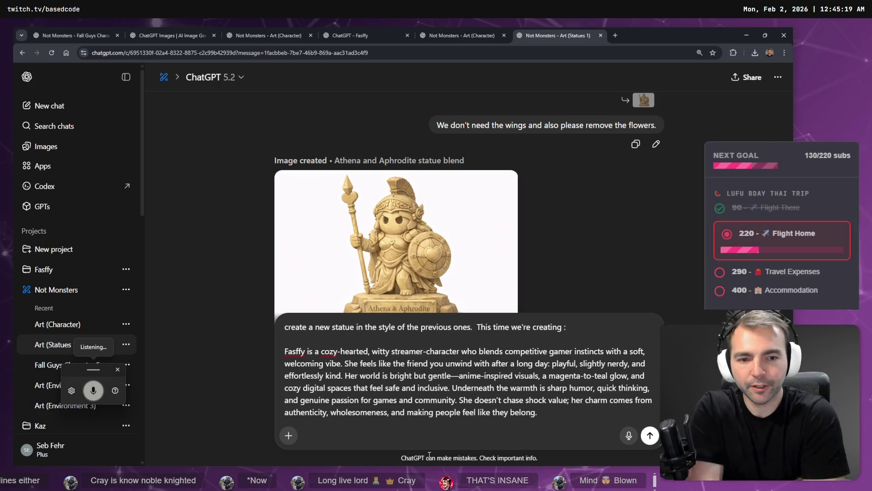
type("a mediaeval version of the Following character description:")
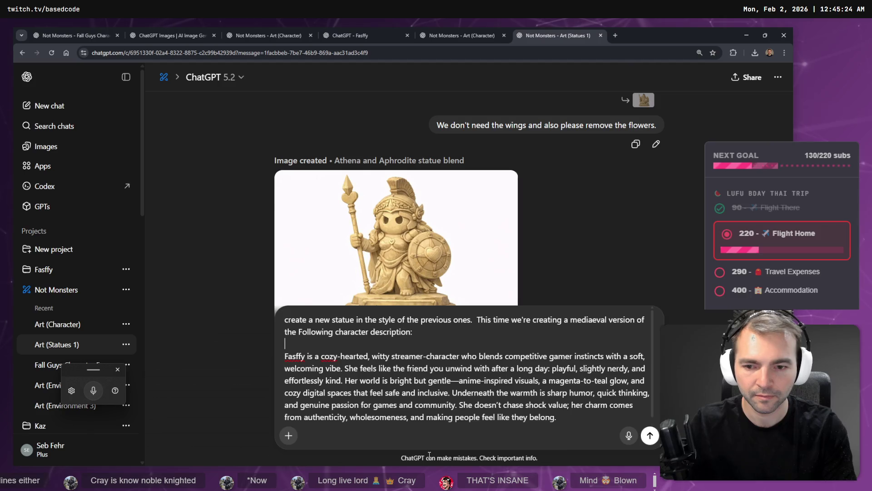
key("shift+Return")
key("Down")
key("Down")
key("Down")
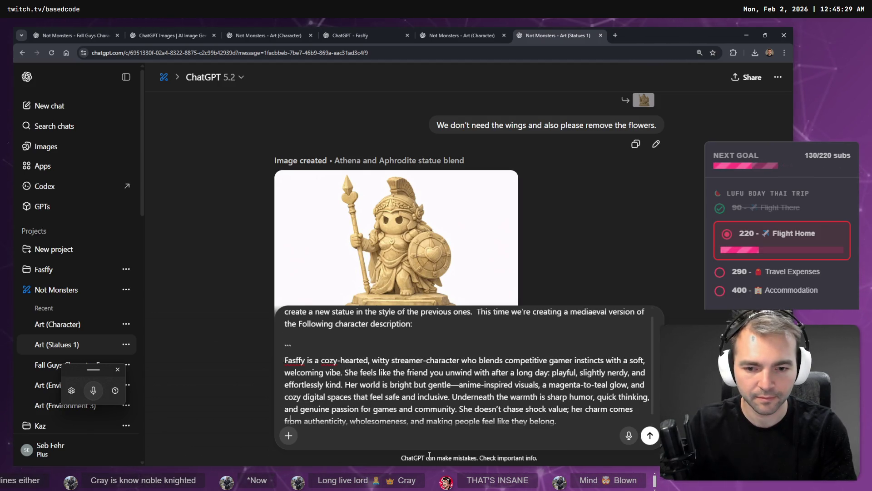
key("shift+Return")
type("```")
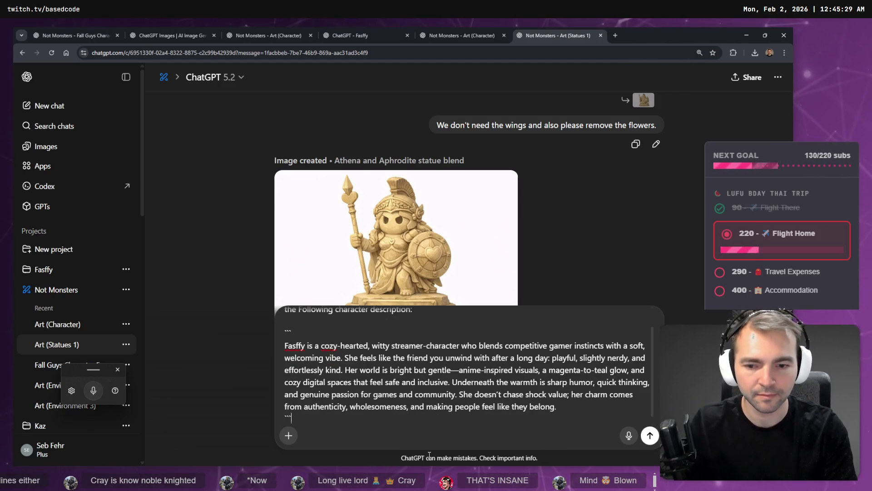
key("shift+Return")
key("shift+Return")
key("ctrl+super")
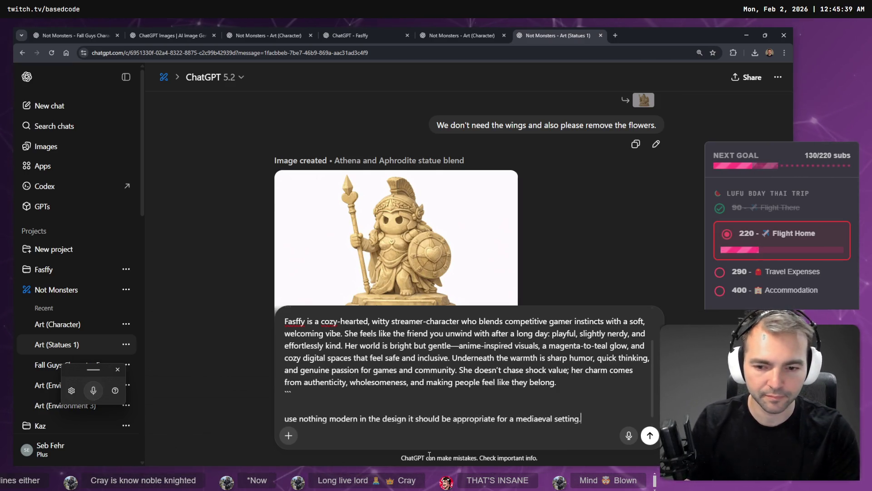
key("shift+Return")
type("U")
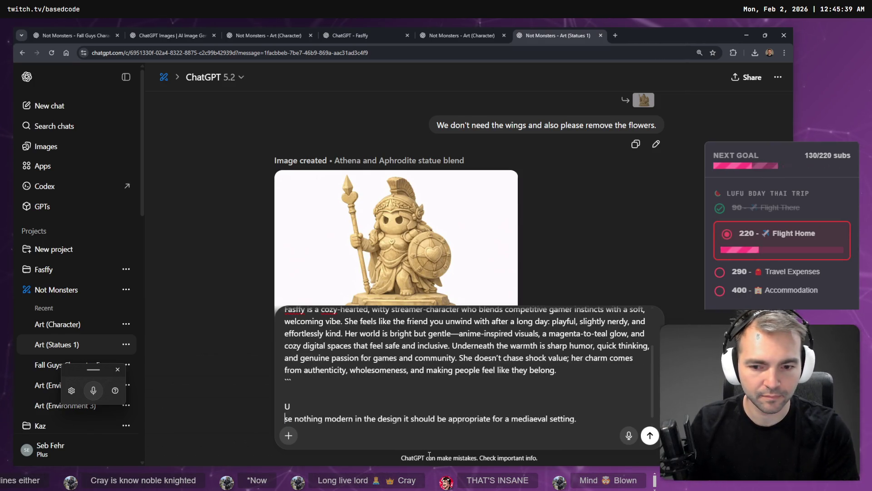
key("Return")
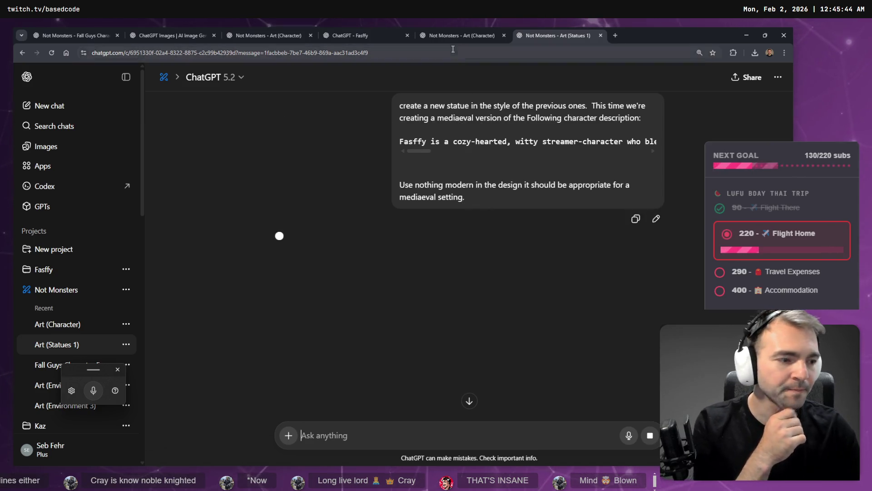
- Switch to the Art (Character) chat, close its duplicate tab and bring up the Fasffy chat
left_click(453, 33)
scroll(444, 203, "up", 6)
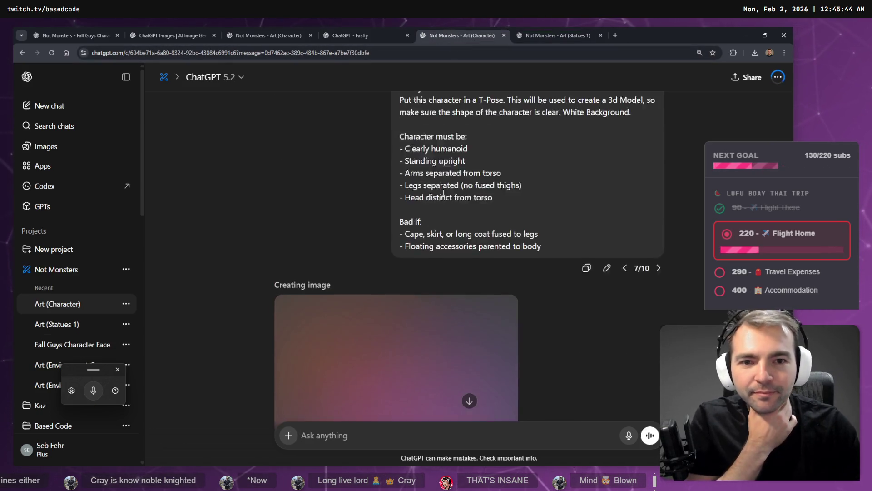
scroll(483, 161, "up", 5)
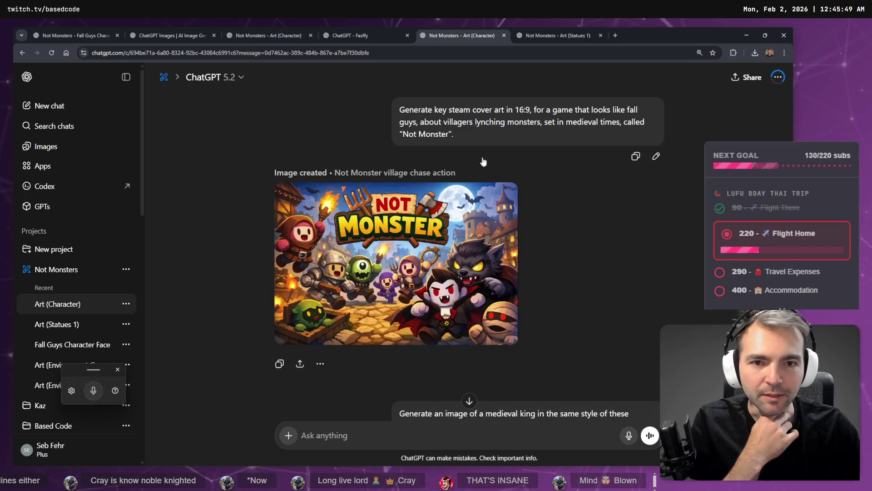
left_click(504, 35)
left_click(349, 32)
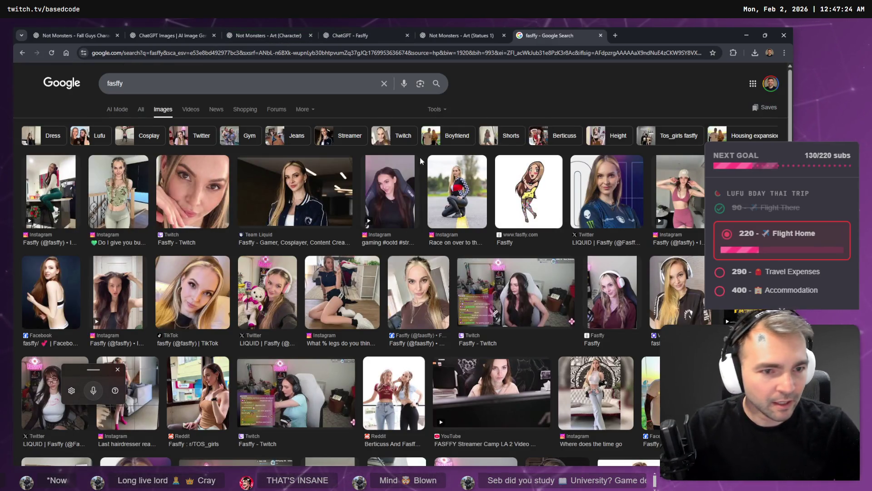
- Browse fasffy Google Images results, search 'fasffy medievil', then close that search tab
scroll(431, 157, "down", 3)
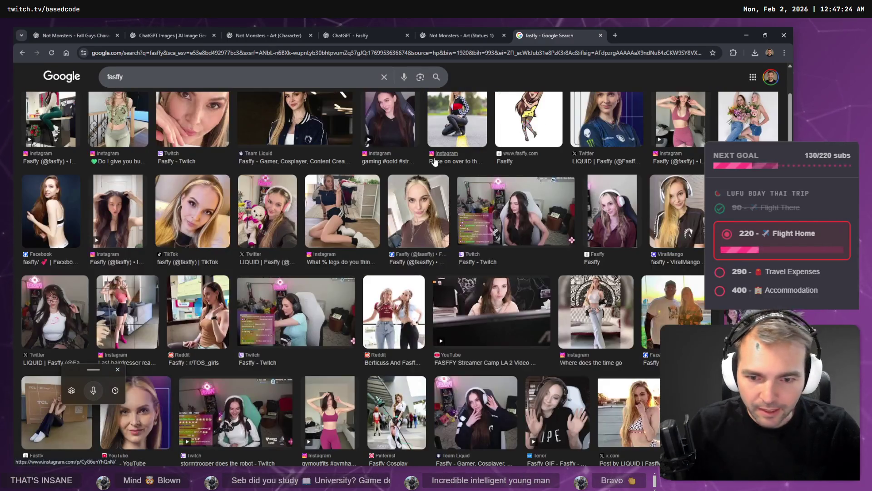
scroll(435, 161, "down", 2)
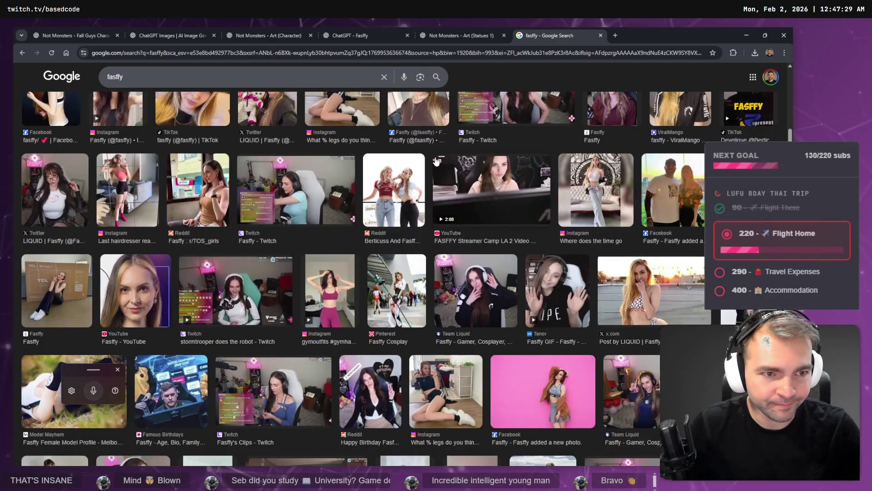
scroll(436, 161, "down", 5)
scroll(437, 159, "down", 3)
scroll(437, 160, "down", 3)
scroll(438, 156, "down", 7)
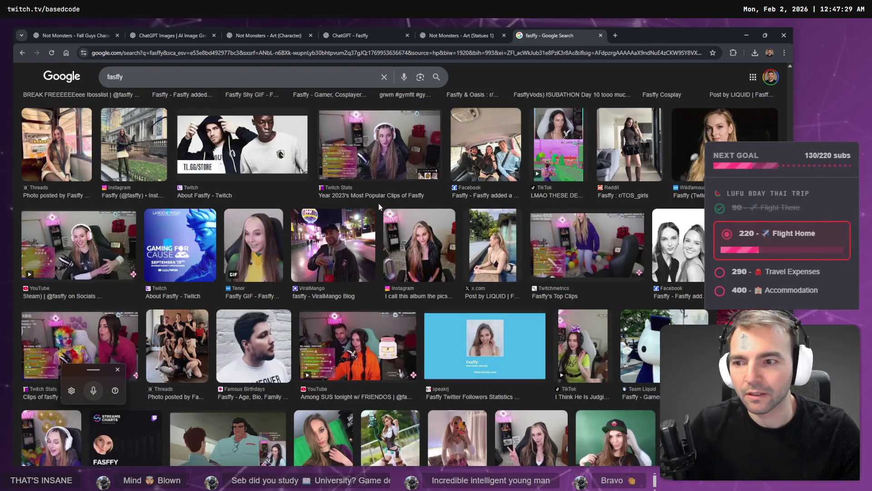
scroll(379, 207, "up", 15)
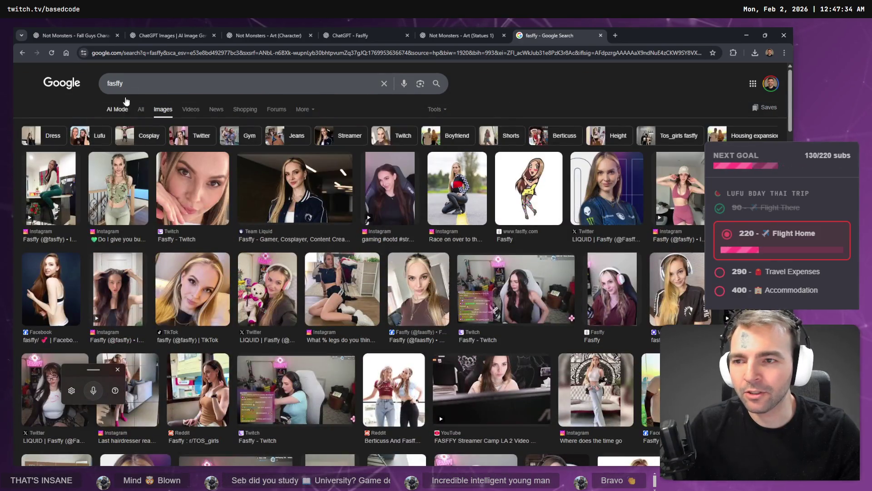
left_click(152, 88)
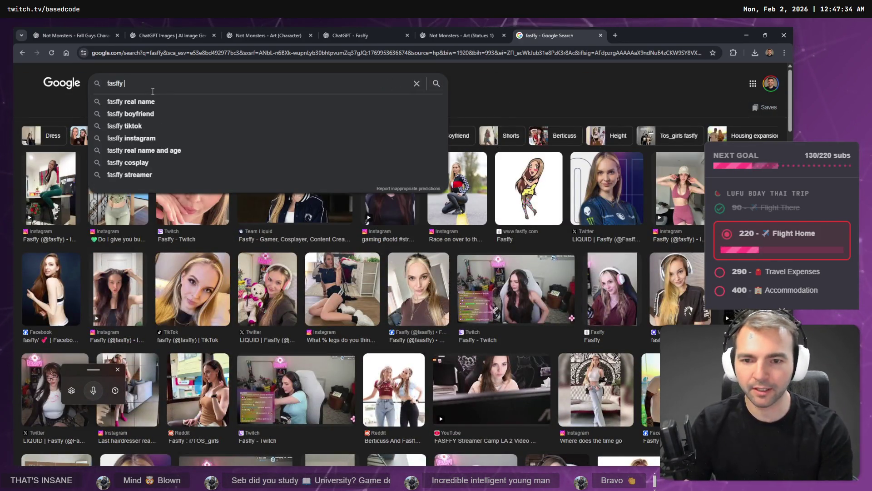
type("medievil")
key("Return")
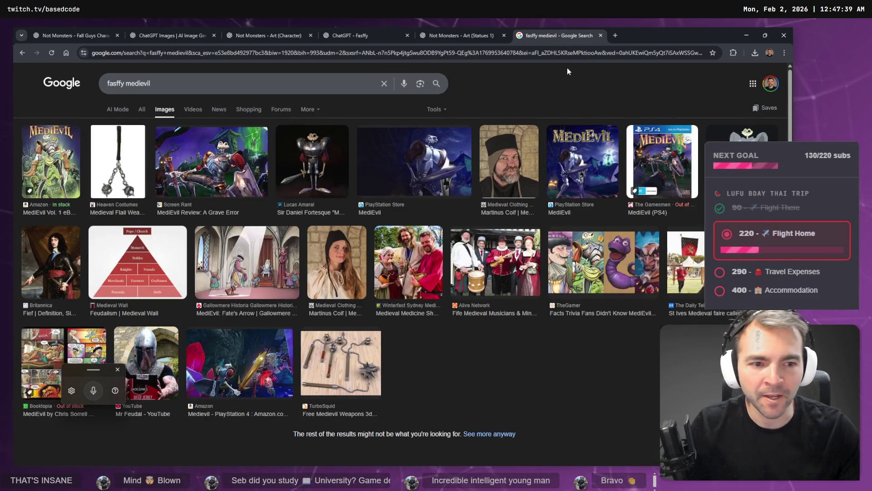
middle_click(564, 34)
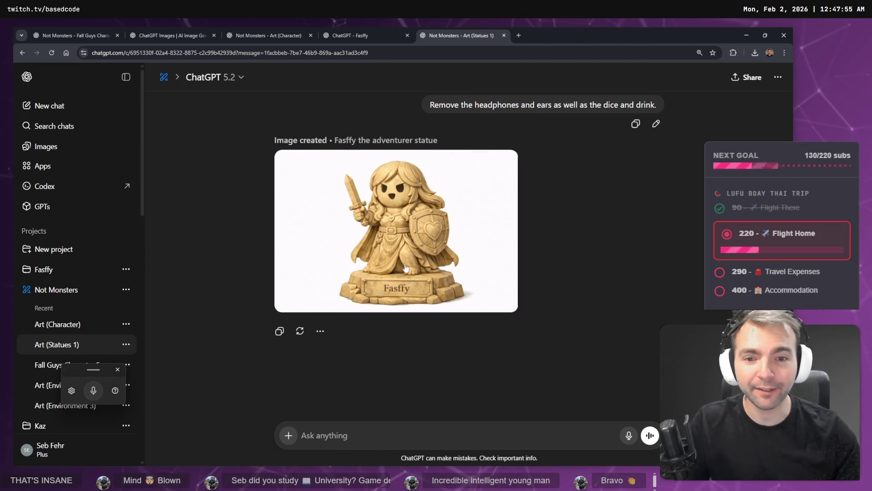
- Inspect the finished Fasffy adventurer statue image full size and glance at the other chats
left_click(502, 244)
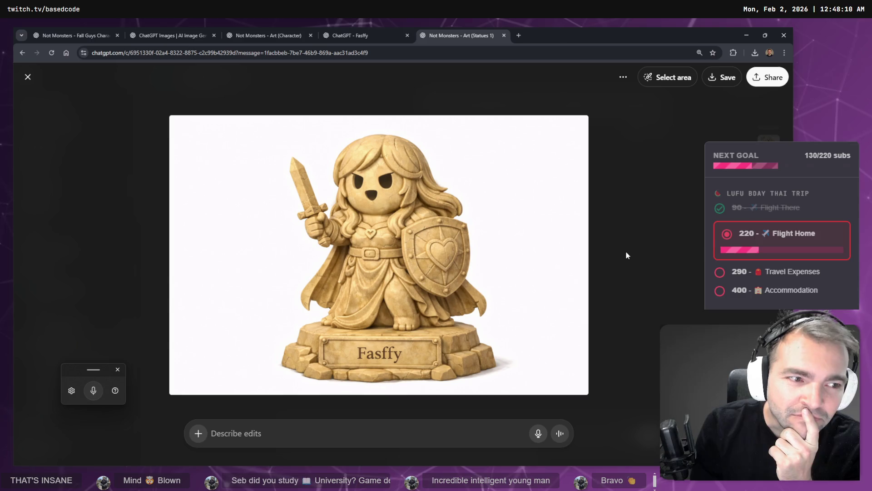
key("Escape")
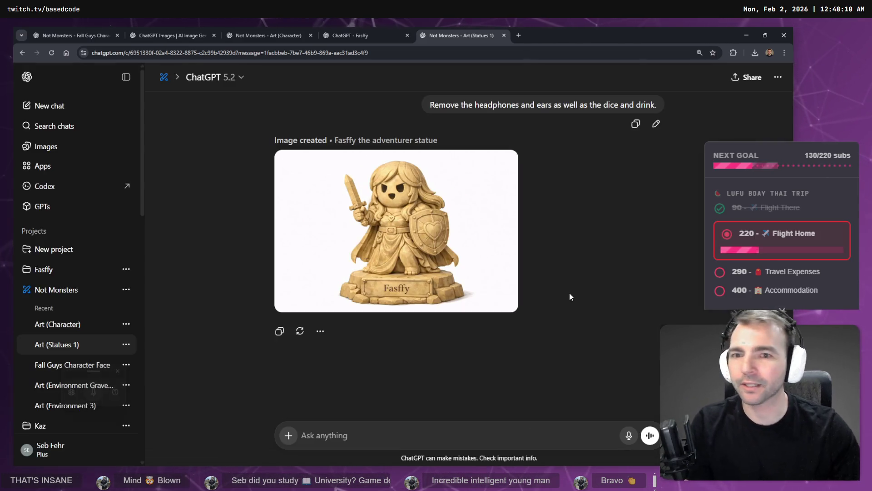
left_click(350, 35)
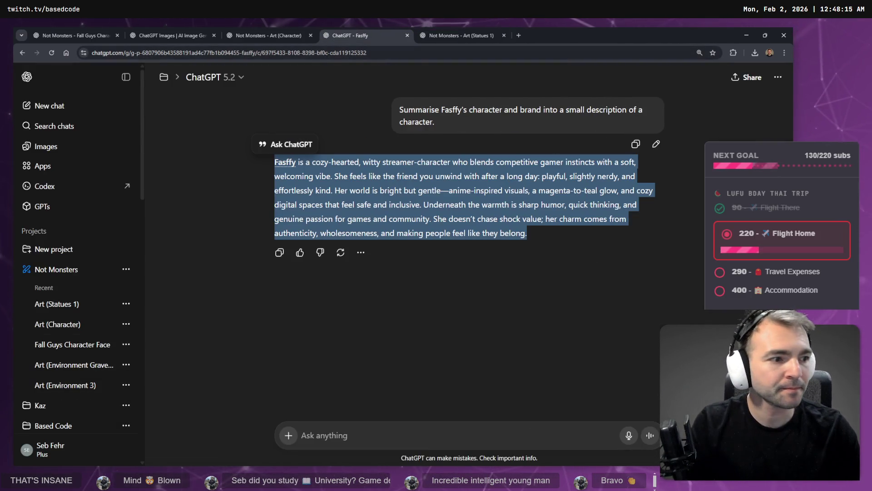
left_click(210, 35)
- Back in the statue chat, dictate a request to remove her sword and shield and stand her in a garbage bin
left_click(268, 35)
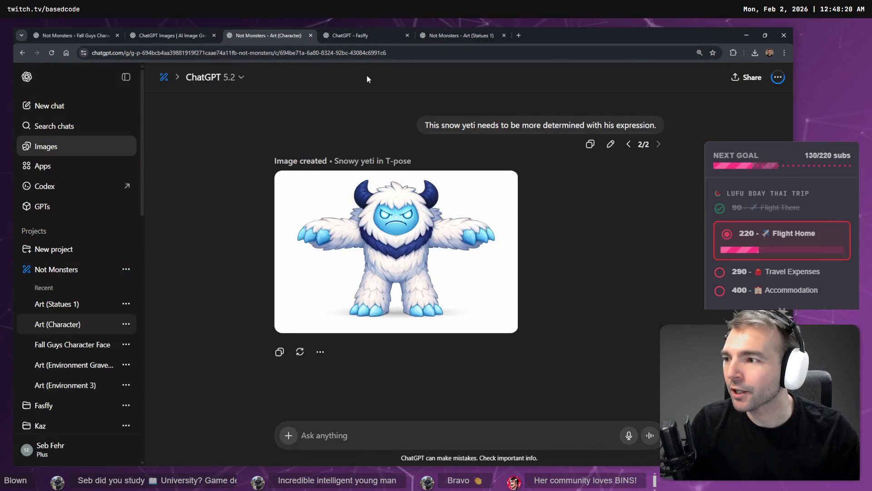
left_click(449, 32)
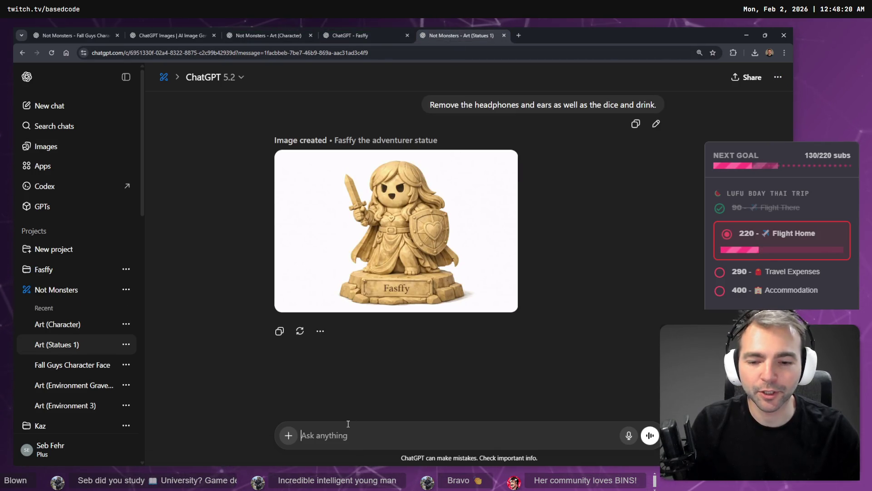
key("super+h")
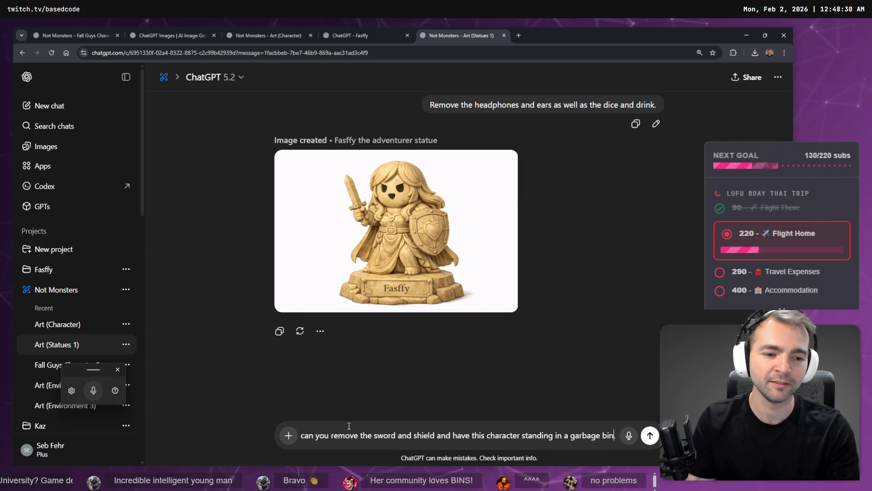
- Send the garbage-bin edit, then dictate 'Can you dress her up as a druid. Also make her slightly more slender.'
type("C")
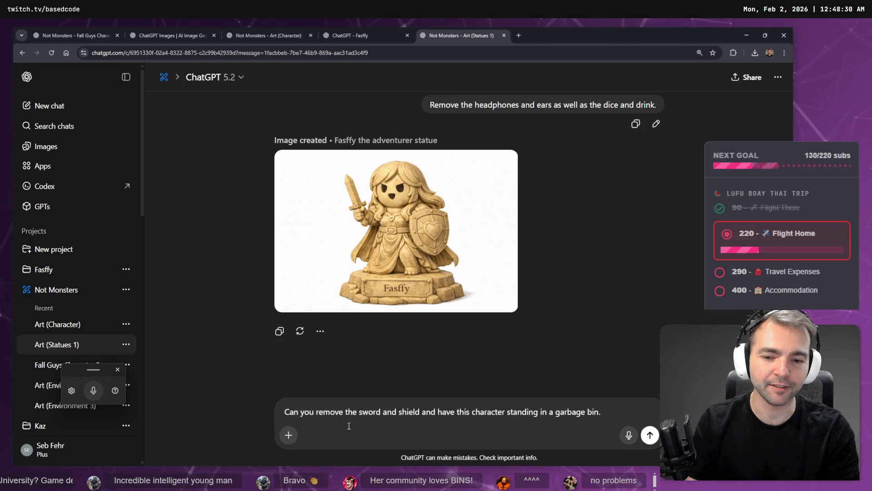
key("Return")
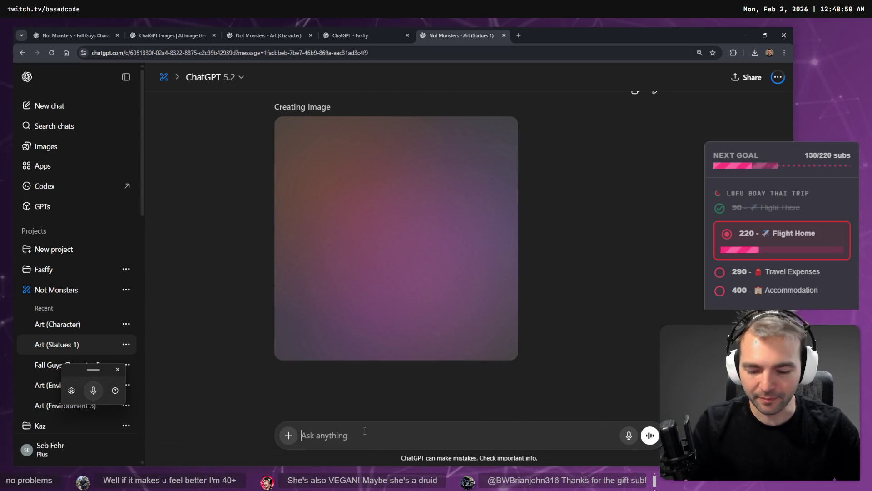
key("super+h")
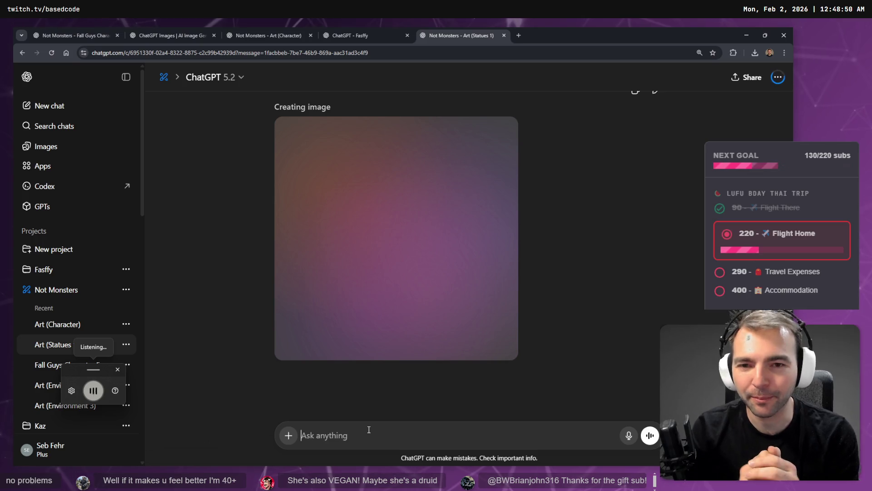
type("can you dress her up as a druid")
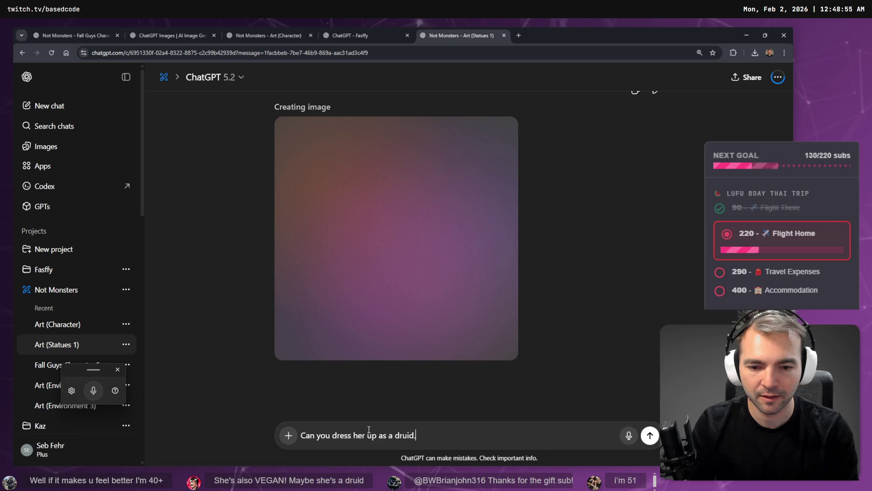
type("also make her slightly more slender")
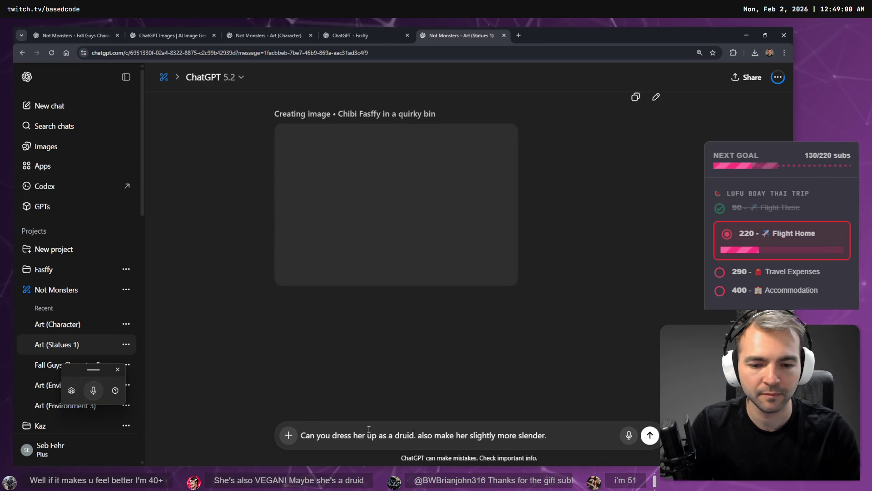
key("ctrl+a")
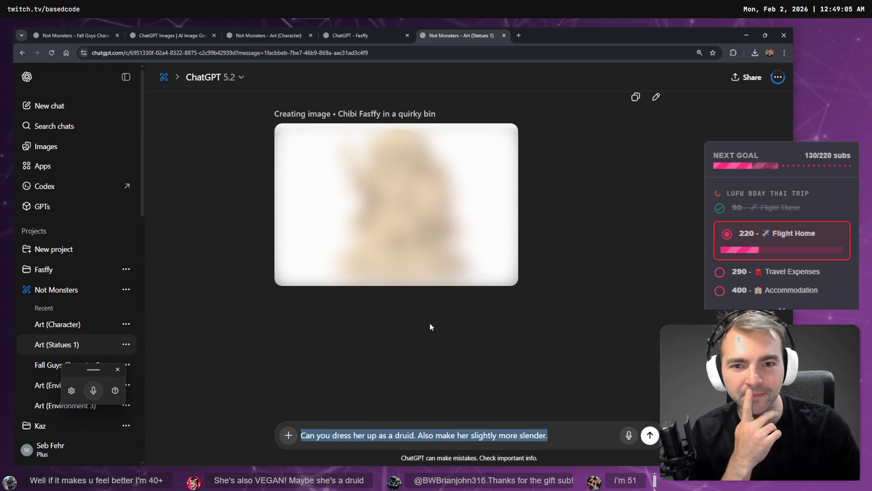
scroll(560, 249, "up", 3)
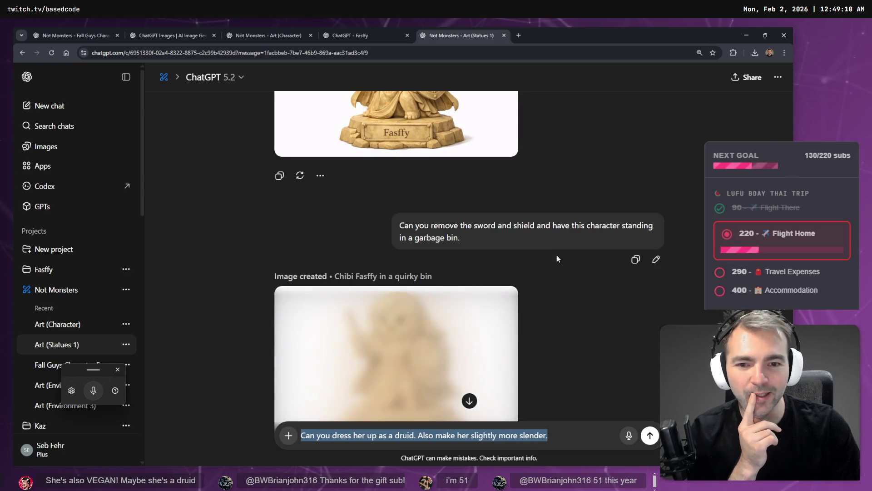
- Extend the druid request with an approachable expression and no garbage in the bin, capitalise 'She', and send it
scroll(557, 254, "down", 2)
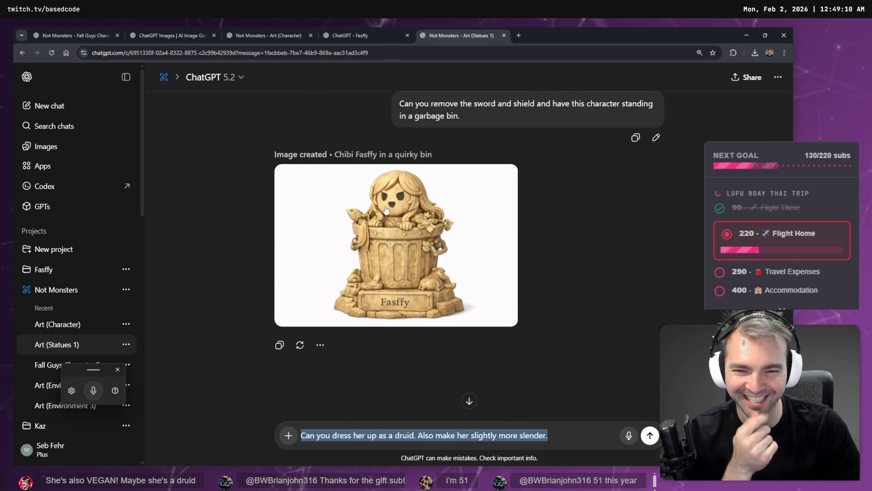
left_click(566, 437)
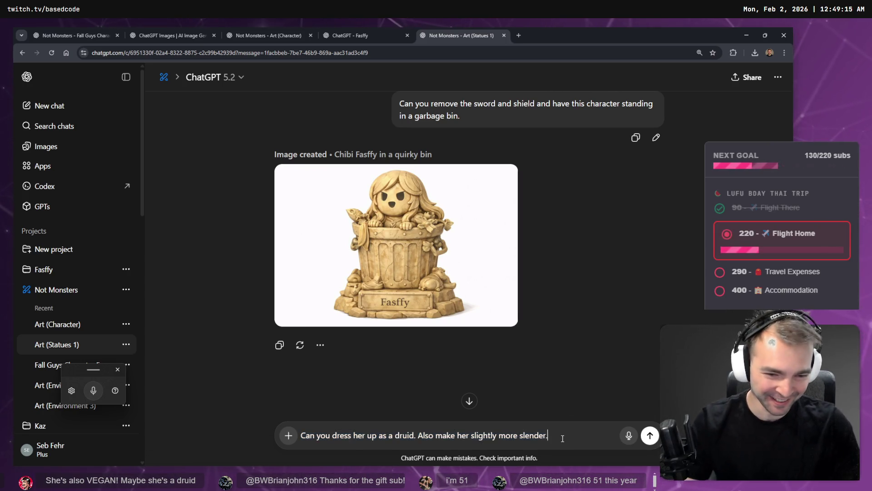
key("super+h")
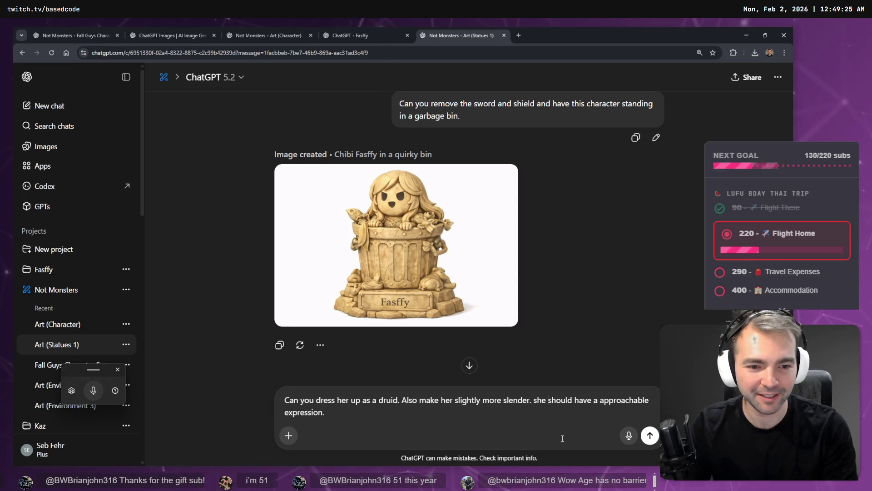
key("Delete")
type("S")
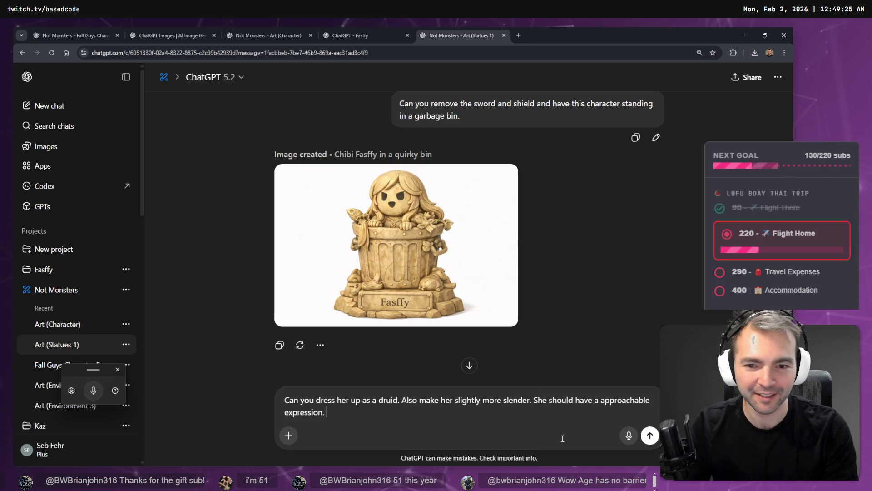
key("super+h")
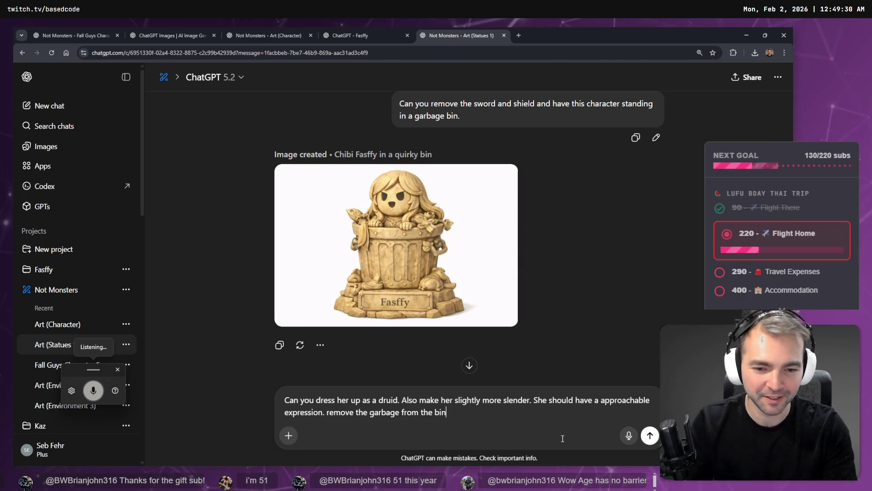
key("Return")
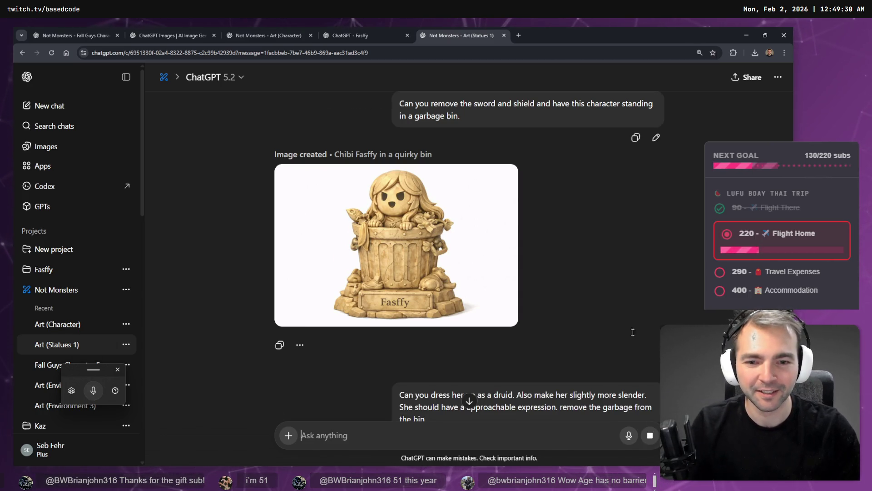
left_click(357, 35)
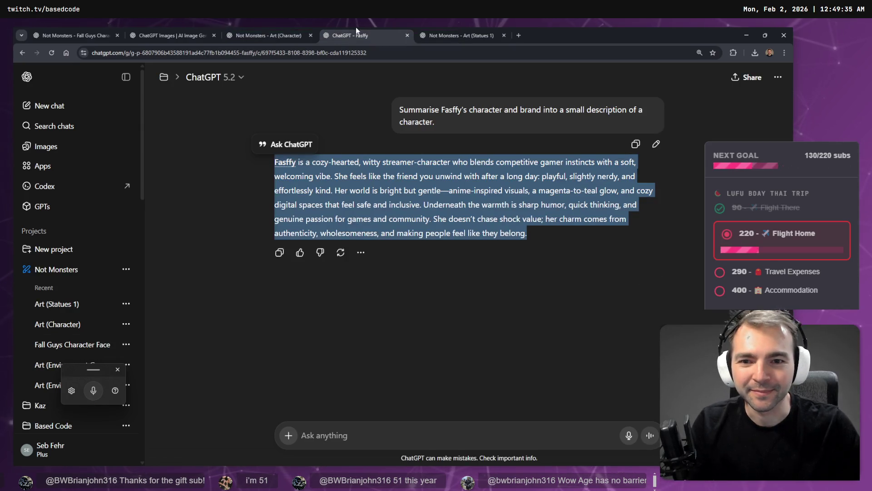
- In the Fall Guys Character Face chat, send 'generate this with a more neutral expression'
left_click(268, 29)
left_click(172, 28)
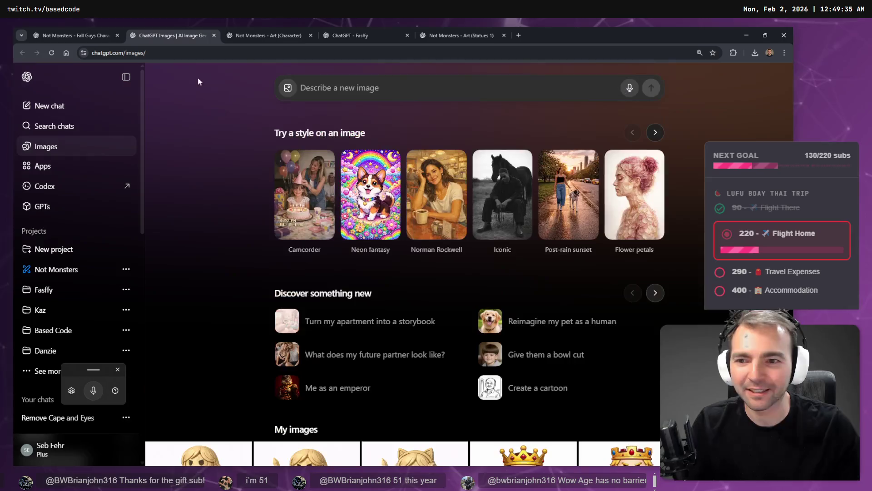
left_click(110, 29)
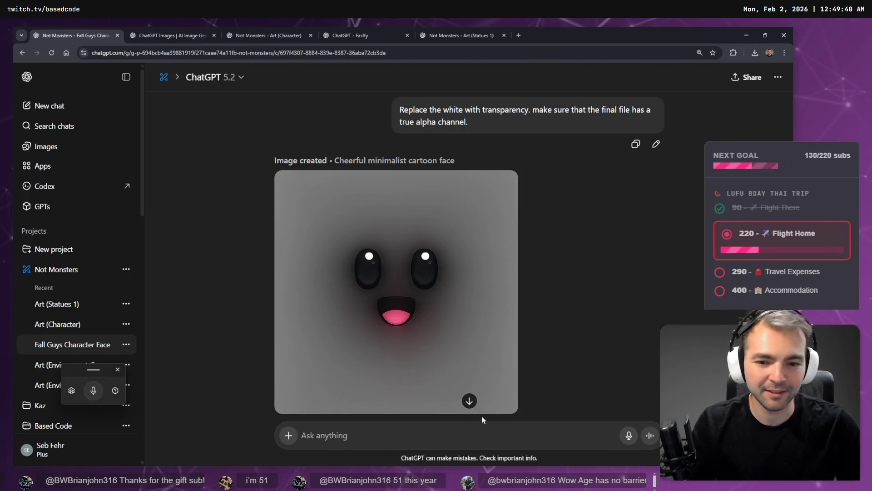
scroll(482, 417, "down", 2)
scroll(500, 404, "up", 2)
scroll(454, 418, "down", 2)
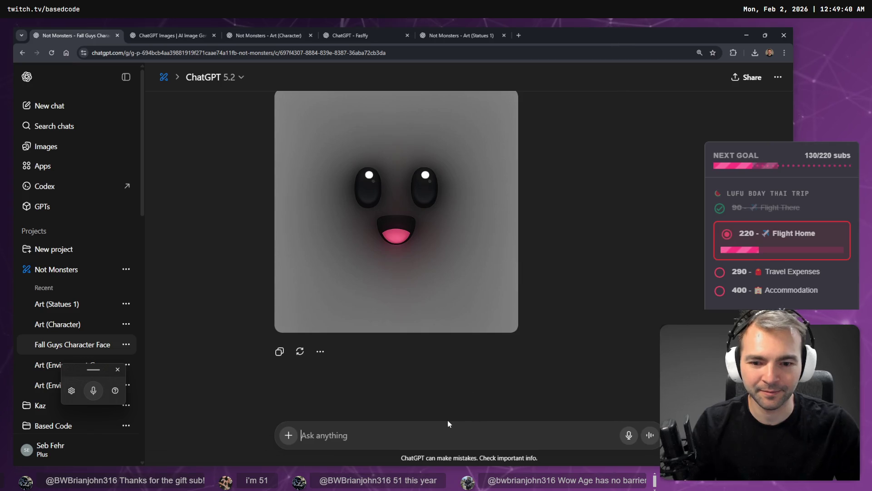
key("super+h")
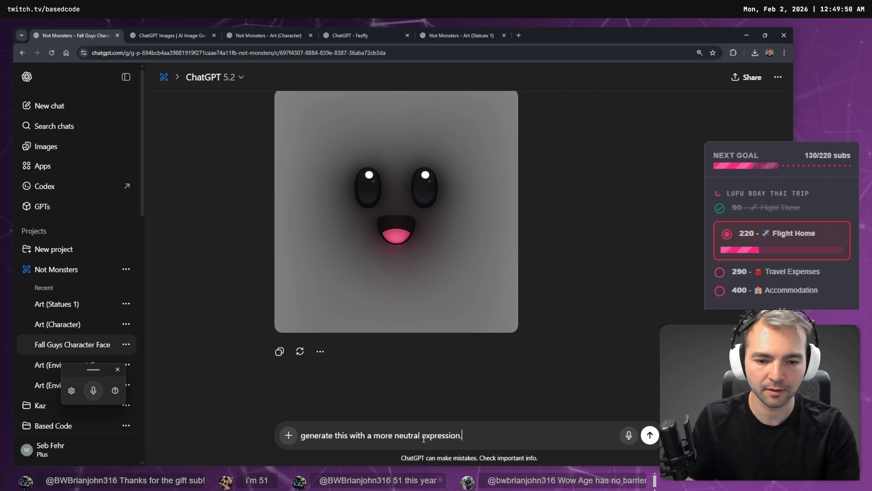
key("Return")
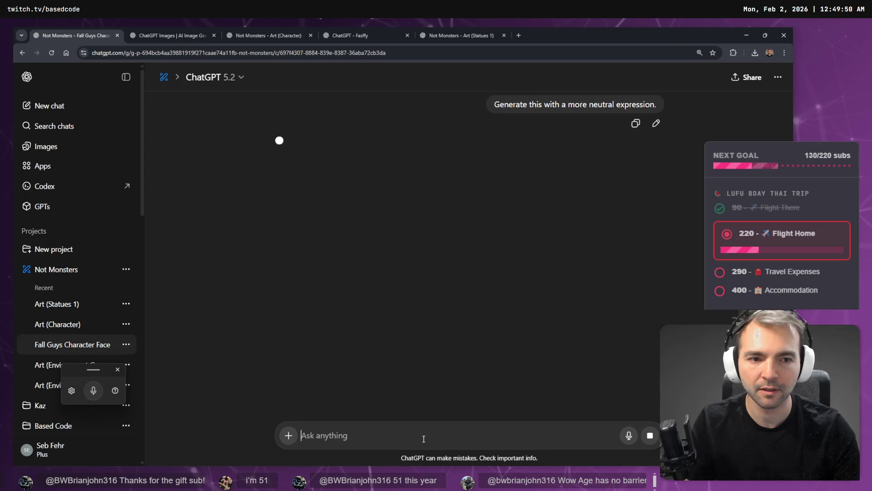
- Close the ChatGPT Images tab and return to the druid statue chat
left_click(477, 35)
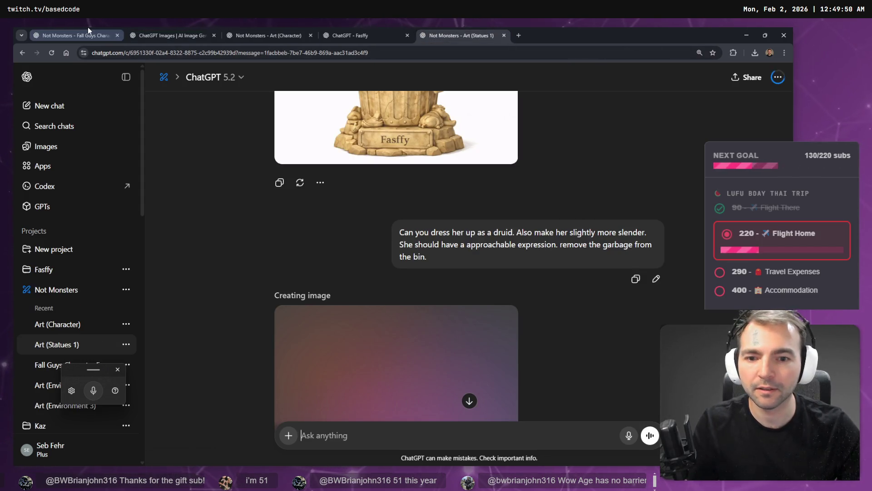
left_click(88, 30)
left_click(208, 29)
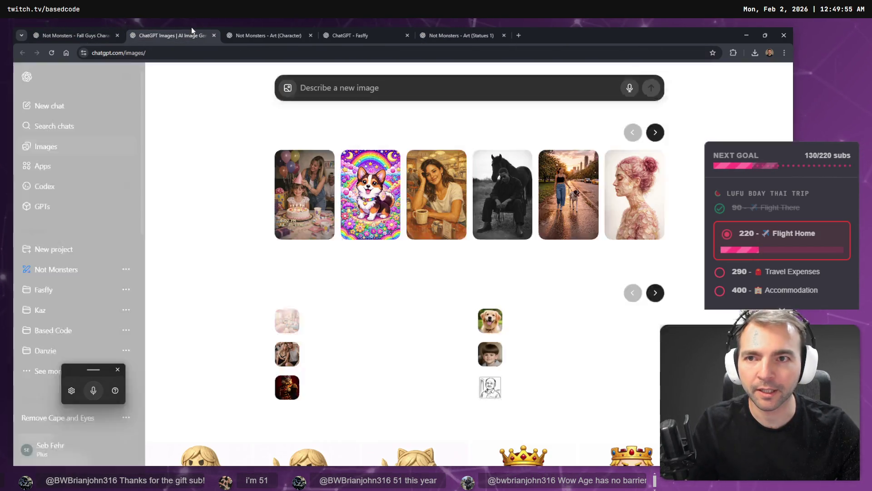
key("ctrl+w")
key("ctrl+w")
key("ctrl+w")
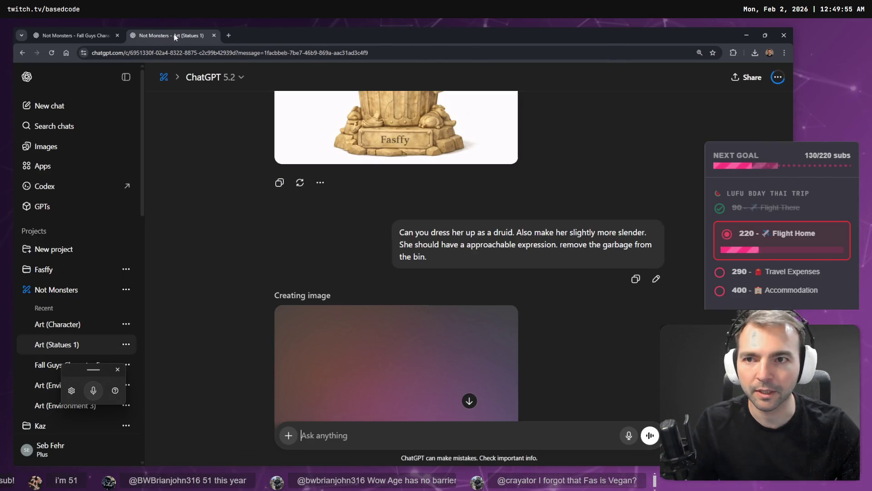
left_click(91, 31)
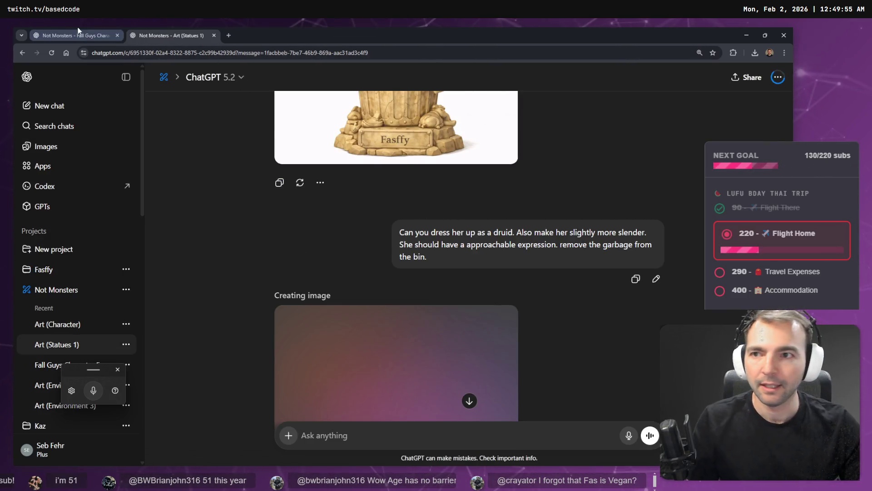
left_click(152, 32)
left_click(111, 31)
left_click(151, 33)
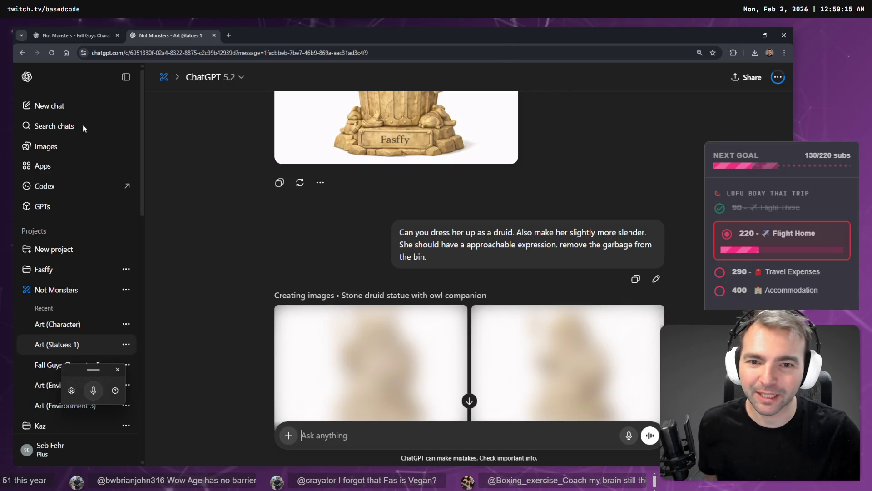
- Pick the second stone druid statue with owl in the bin as the better image
scroll(234, 159, "down", 3)
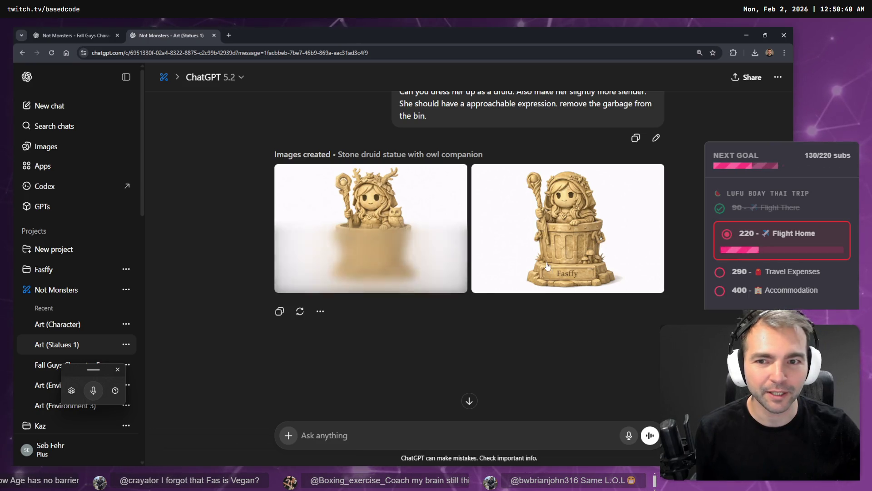
left_click(537, 277)
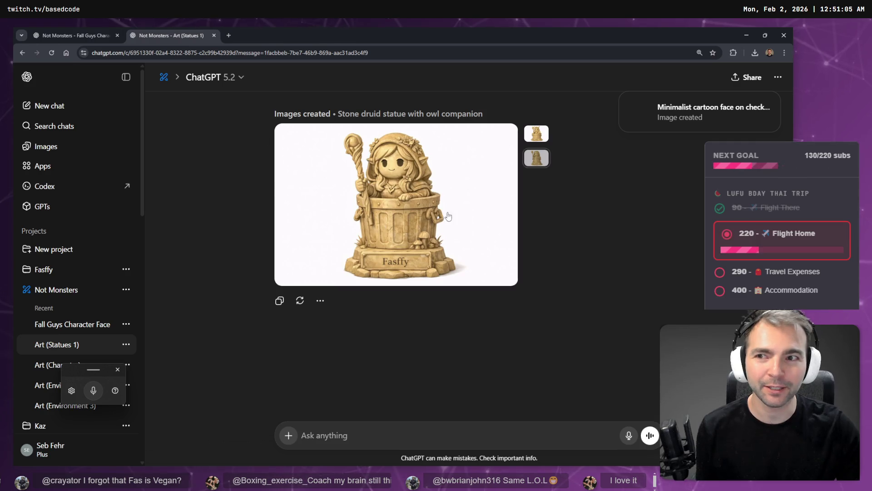
left_click(90, 34)
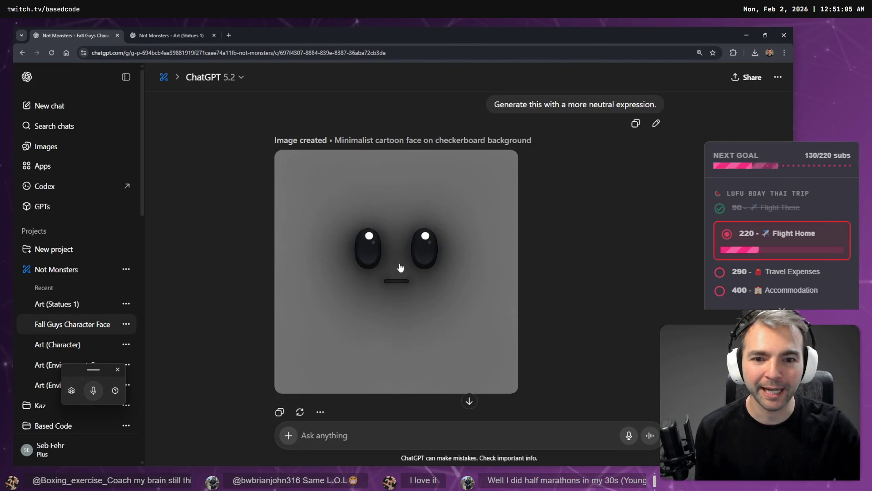
- Save the neutral-expression face image as Neutral.png in Characters > Faces
mouse_move(399, 301)
left_click(460, 320)
right_click(399, 200)
left_click(456, 235)
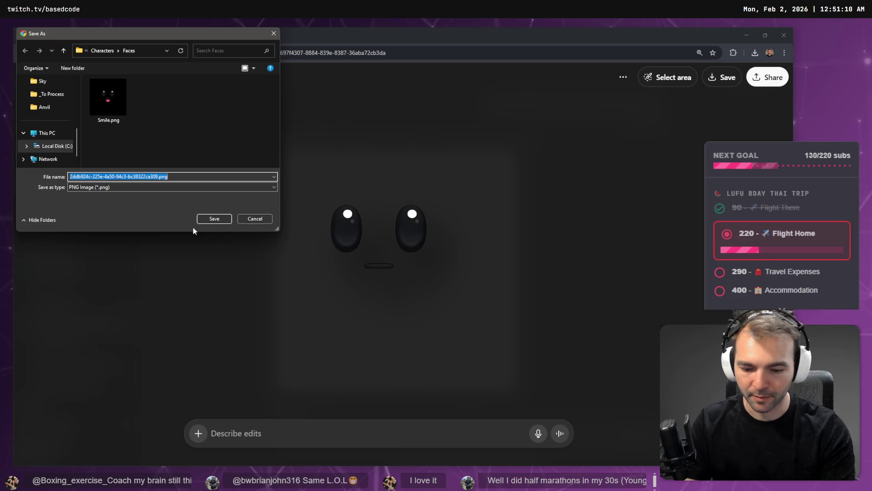
type("Neutral")
key("Return")
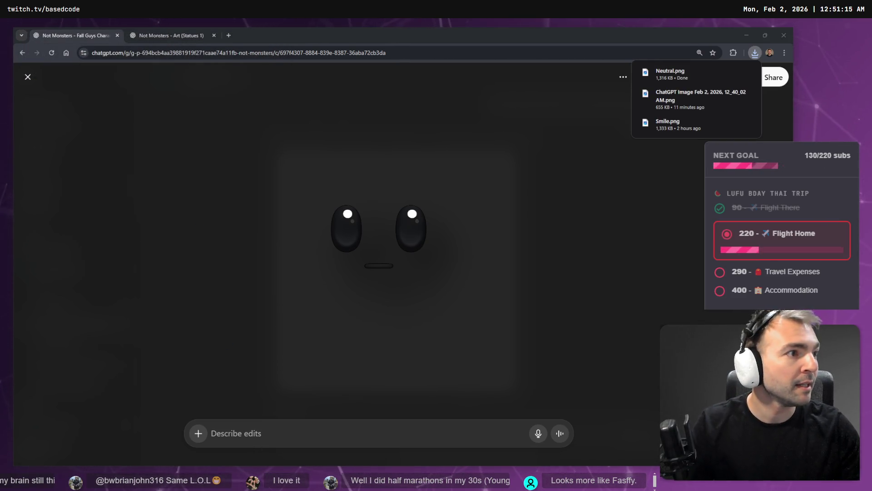
left_click(645, 217)
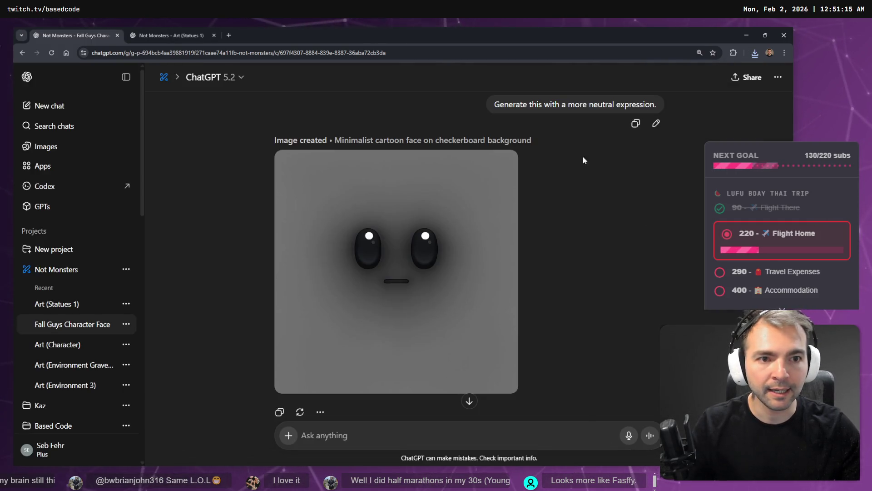
- Reuse the previous prompt, rewrite it as 'Generate this with an angry expression.' and send it
left_click_drag(495, 106, 682, 106)
key("ctrl+c")
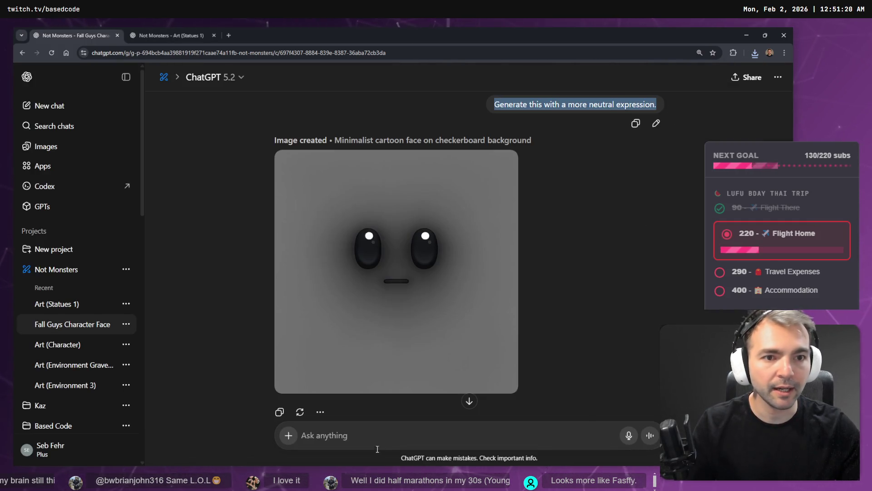
left_click(373, 437)
key("ctrl+v")
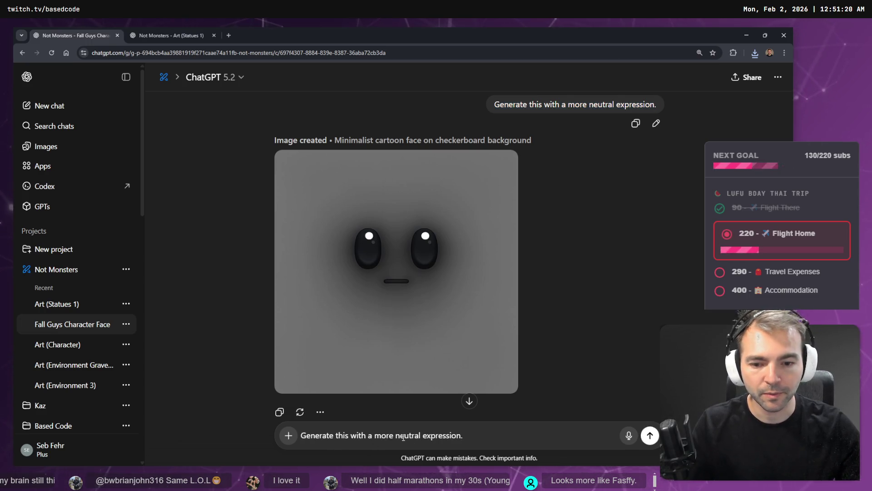
key("BackSpace")
key("BackSpace")
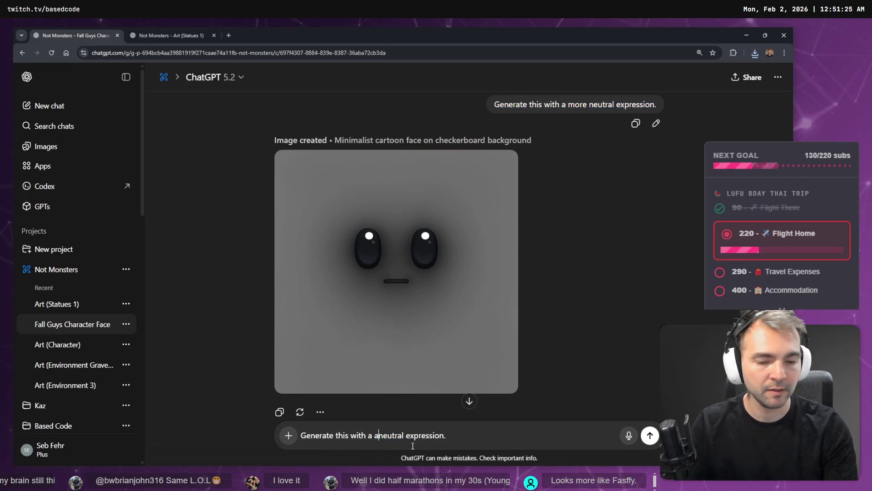
type("n angry")
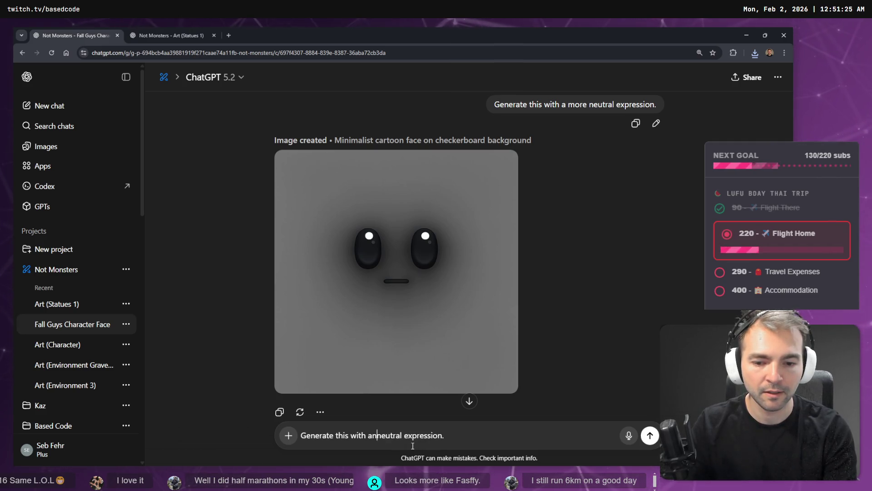
key("ctrl+Delete")
key("ctrl+Delete")
key("ctrl+Delete")
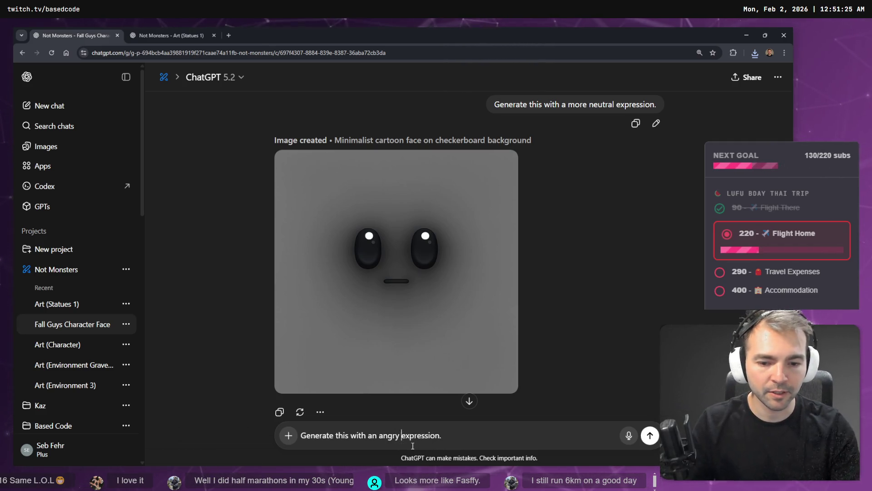
type("expres")
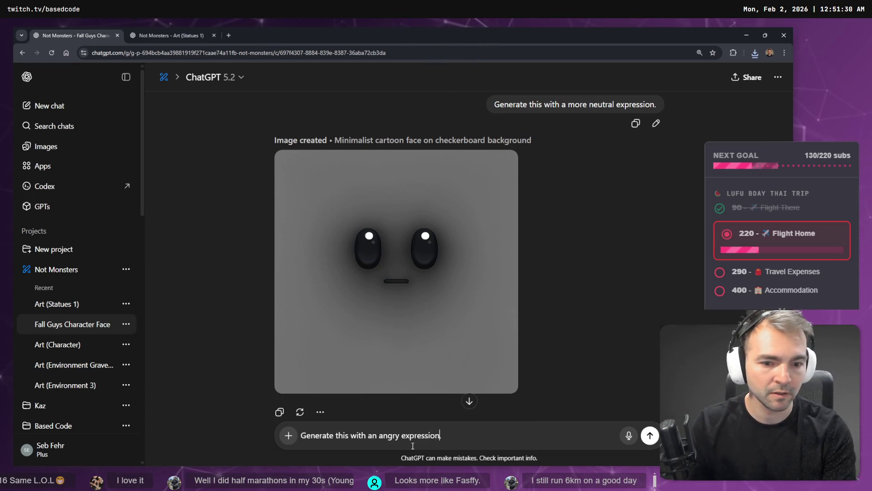
key("Return")
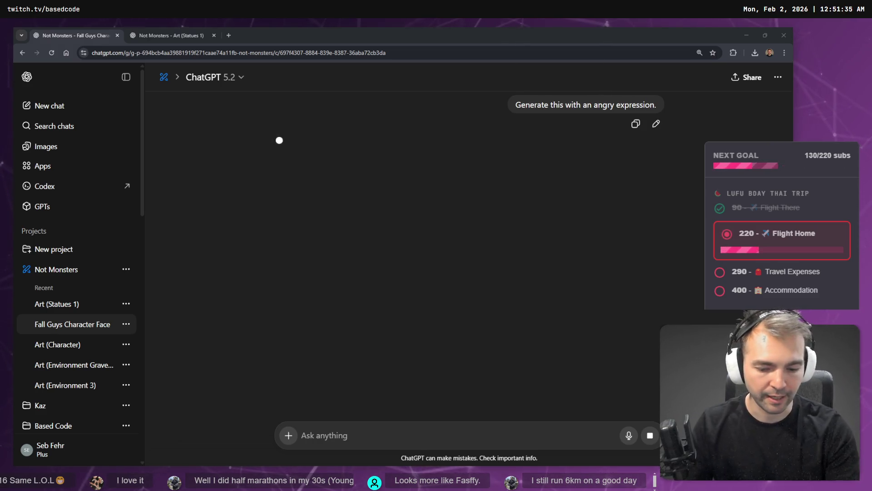
key("alt+Tab")
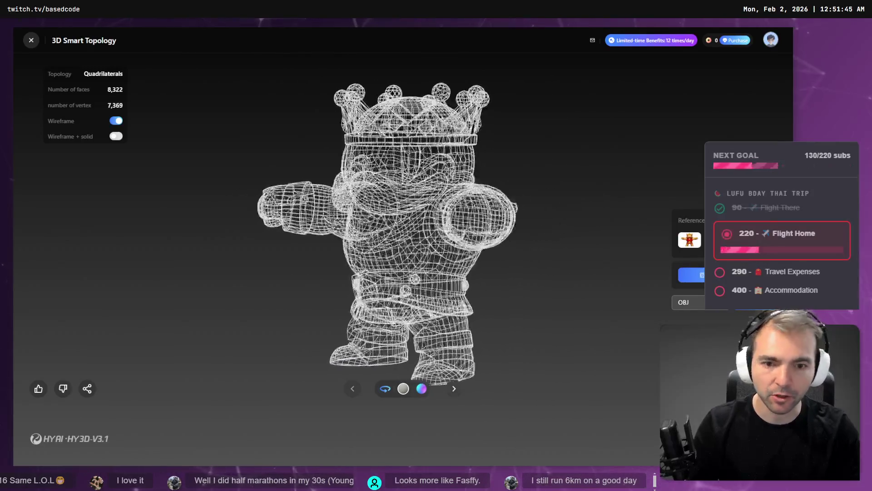
- Leave the Hunyuan 3D topology viewer and go to the Art (Statues 1) druid statue chat
key("alt+Tab")
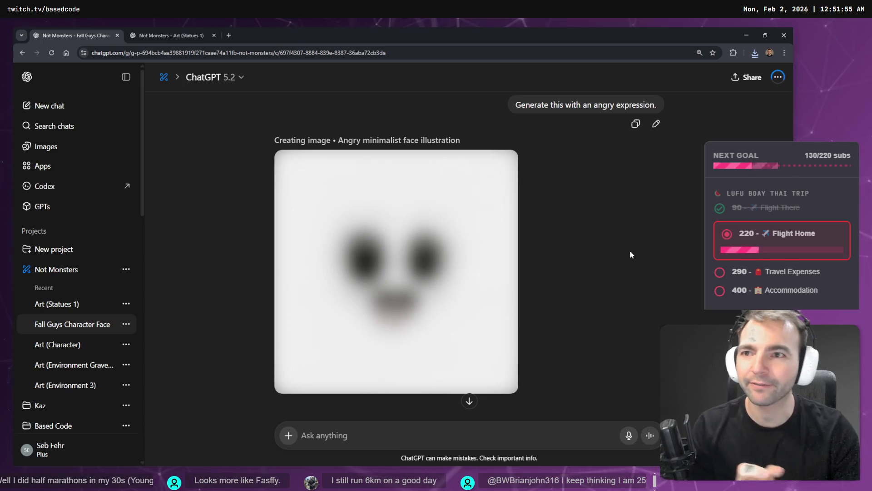
left_click(171, 36)
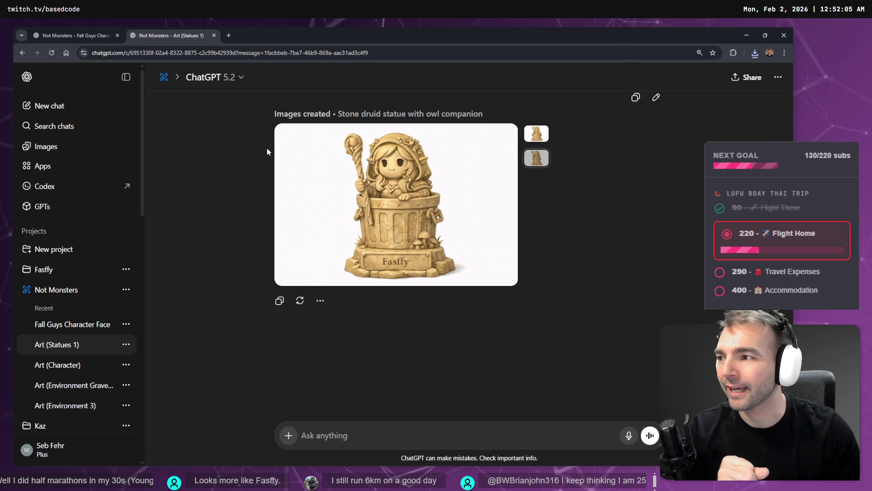
- Look at the druid statue full size, then open the new angry face image full size
left_click(305, 181)
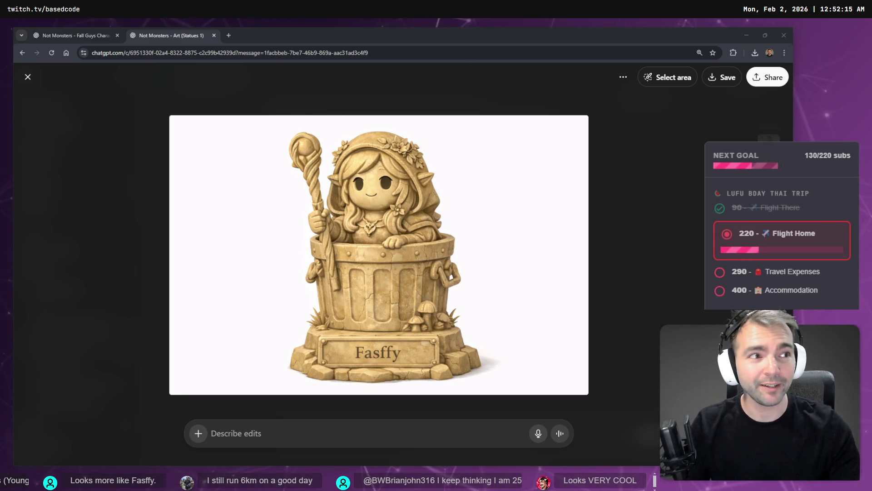
left_click(433, 268)
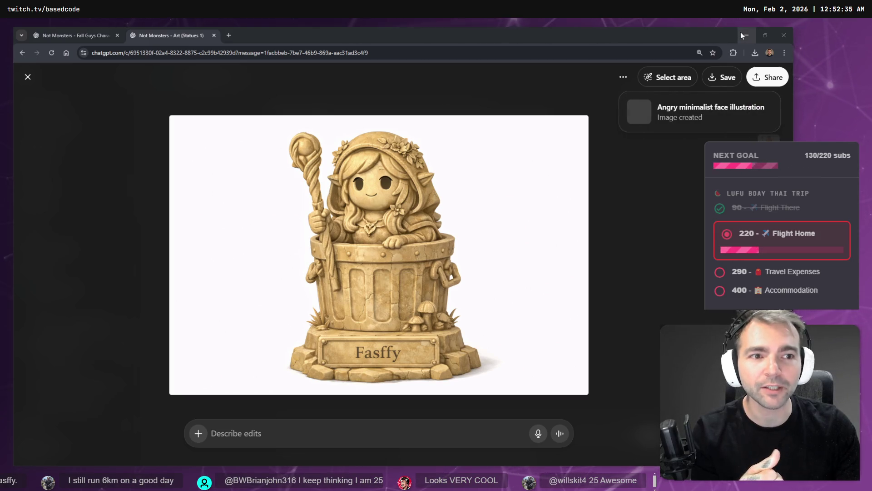
left_click(64, 32)
left_click(370, 244)
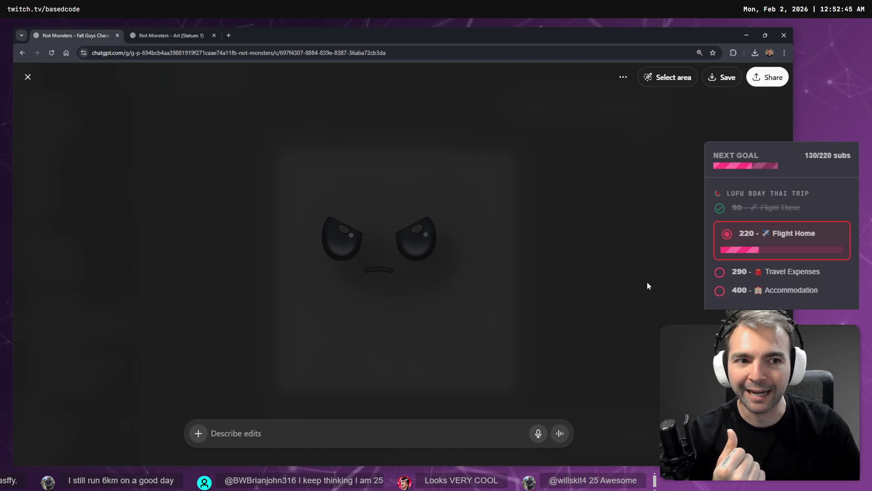
- Select both eyes of the angry face as the area to edit
left_click(667, 77)
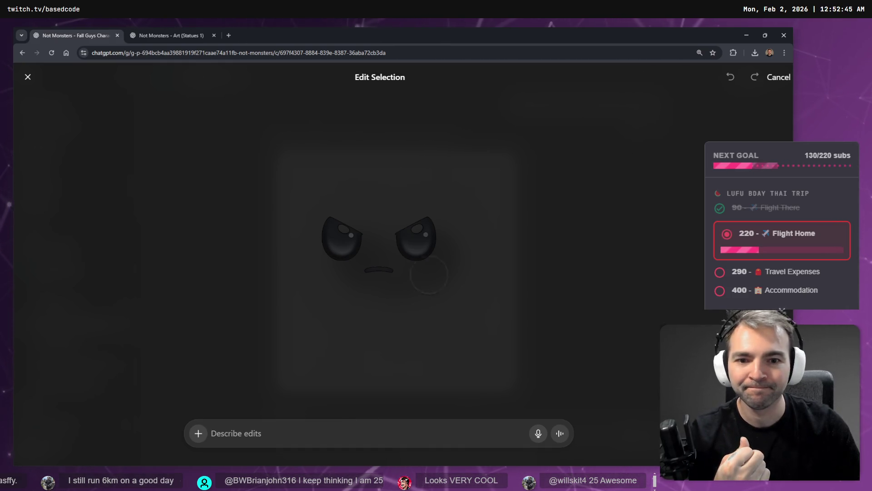
left_click(417, 229)
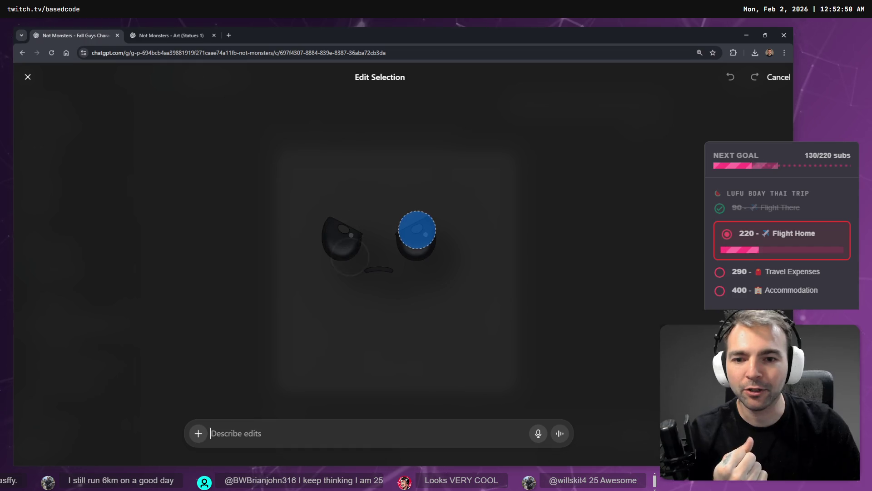
left_click(342, 223)
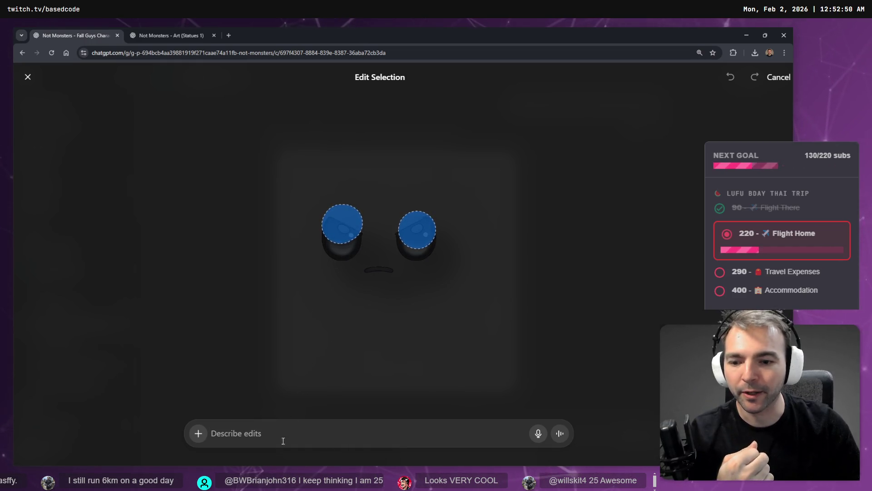
left_click(260, 445)
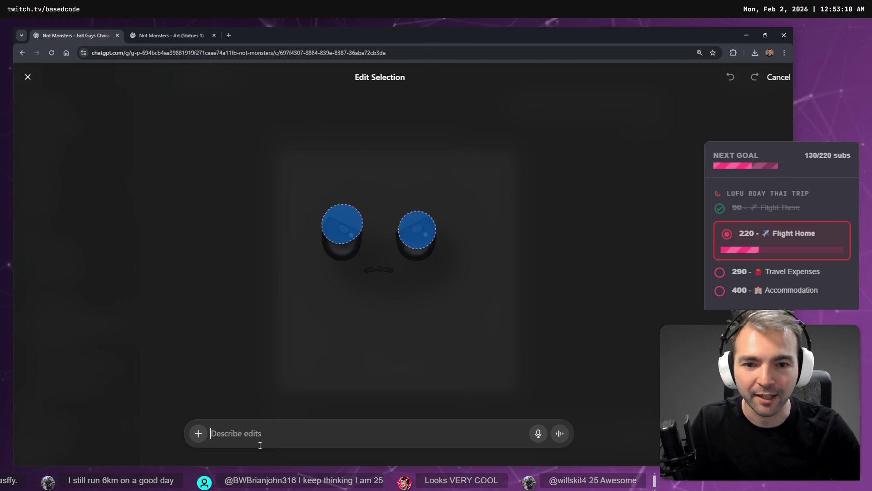
- Dictate a request making the eye whites opaque while everything else stays transparent
key("super+h")
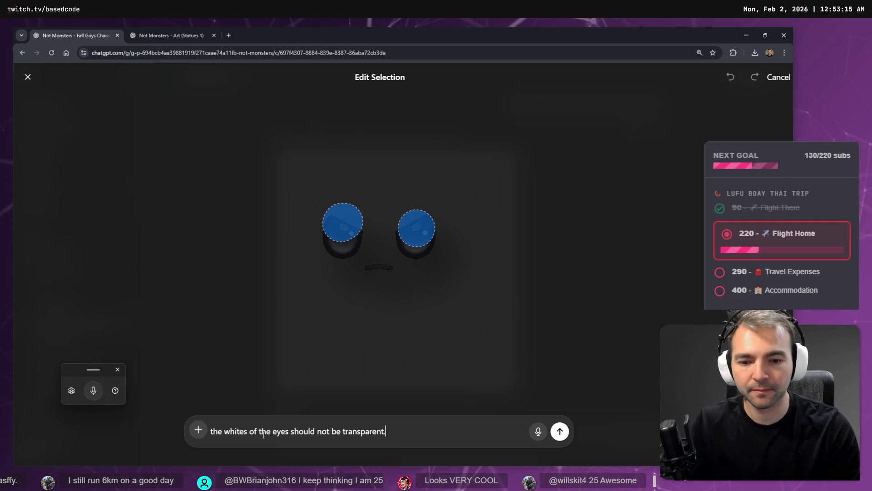
key("super+h")
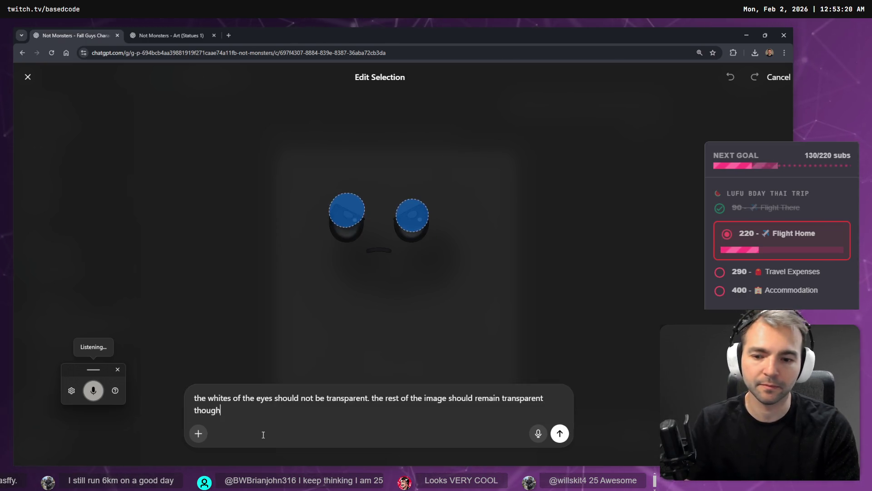
key("super+h")
key("Escape")
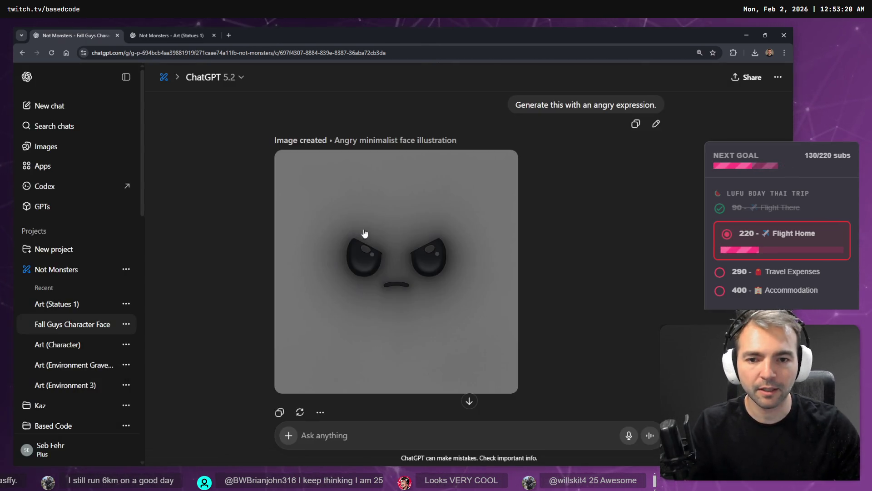
left_click(390, 189)
- Save the ChatGPT angry face image as Determined.png in the Faces folder
right_click(389, 224)
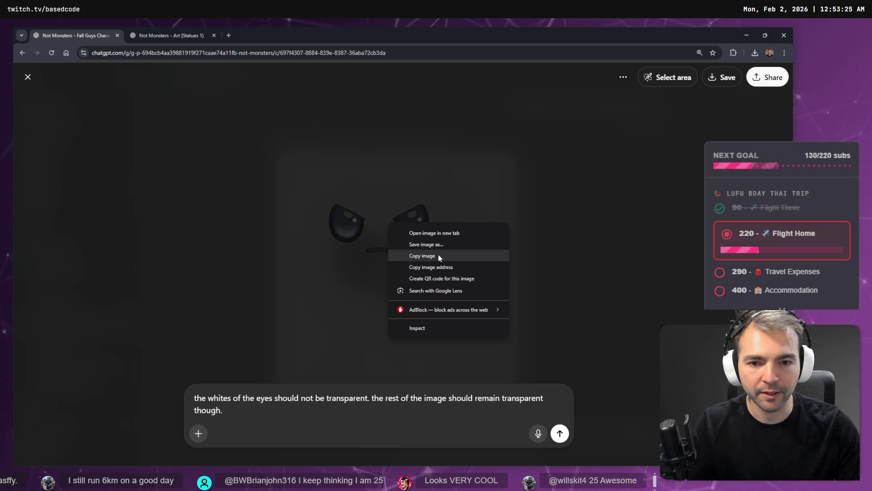
left_click(426, 245)
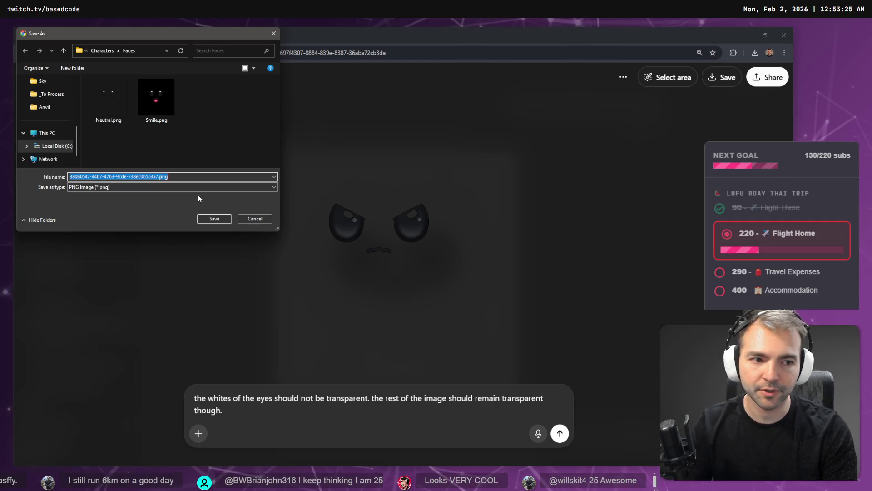
type("A")
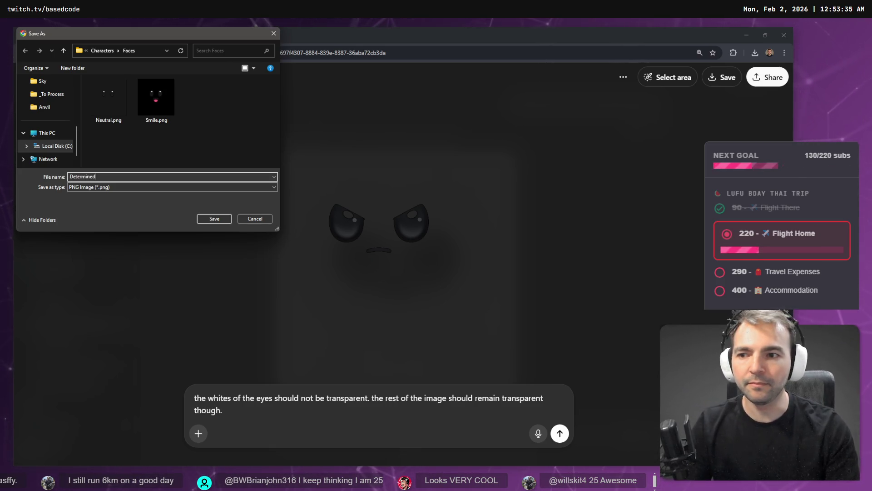
key("Return")
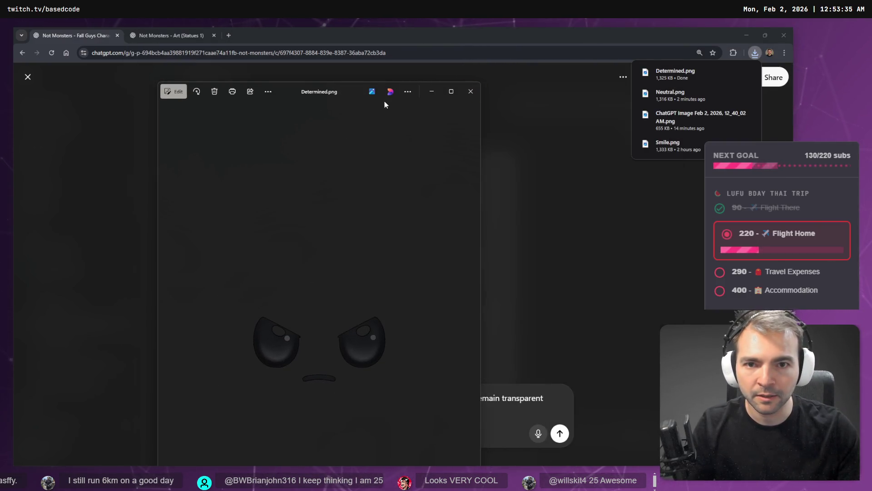
left_click(385, 93)
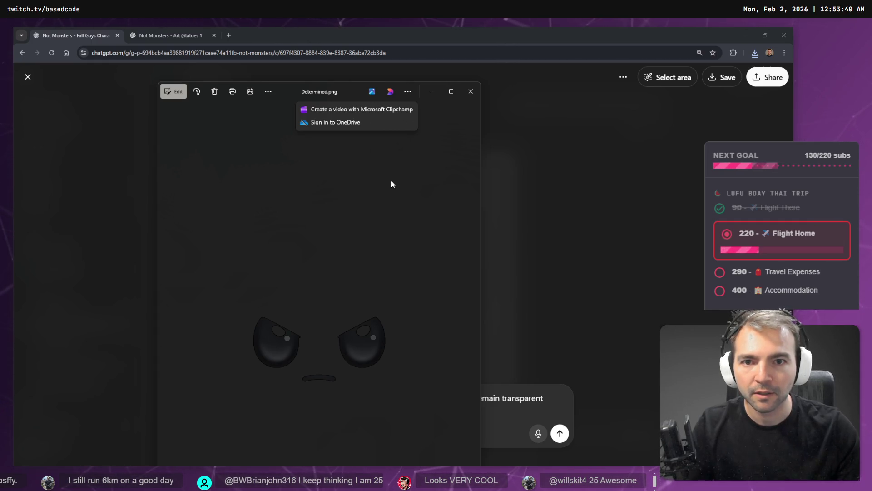
left_click(228, 35)
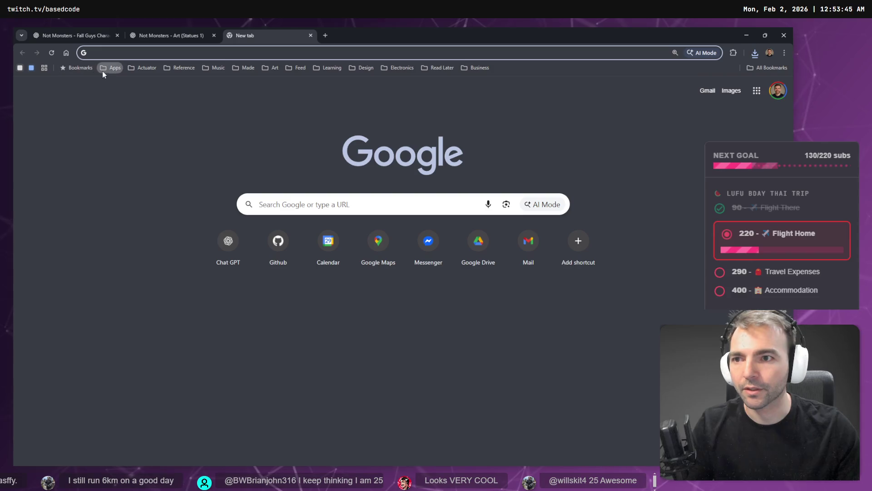
- Launch Photopea from the Apps bookmarks and load Determined.png into it
left_click(103, 72)
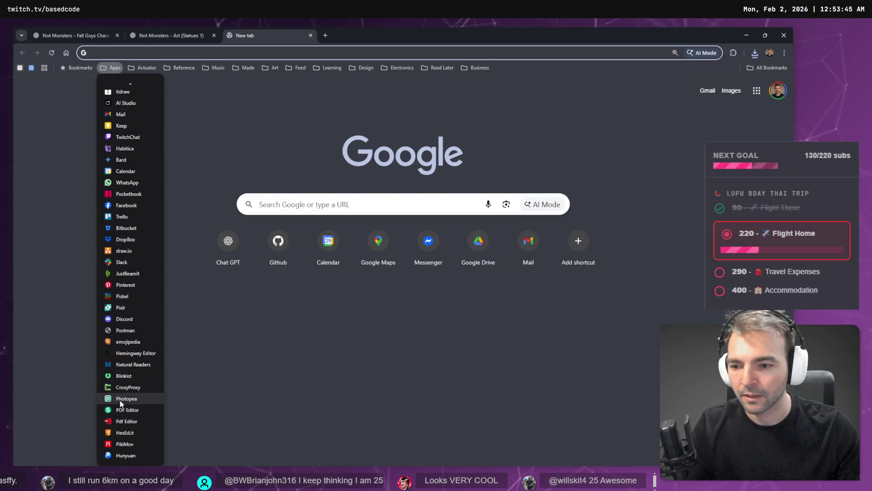
left_click(121, 402)
key("alt+Tab")
left_click_drag(352, 336, 566, 189)
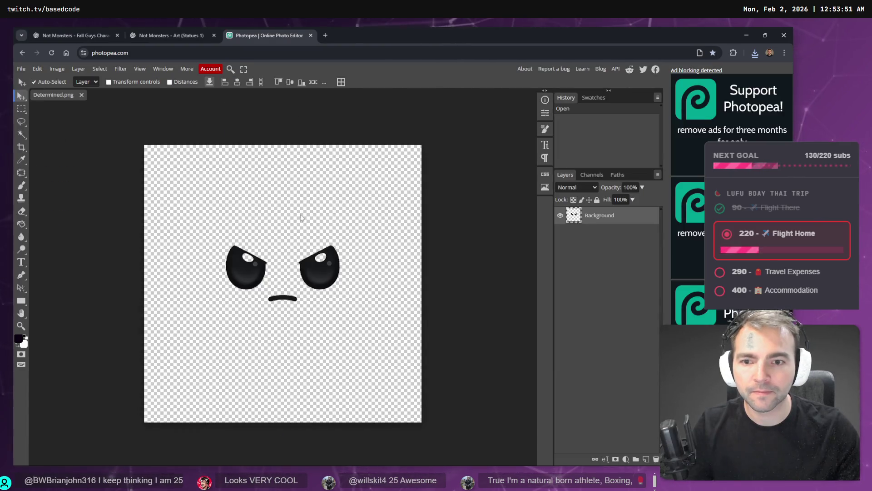
mouse_move(328, 263)
left_mouse_down()
mouse_move(595, 303)
mouse_move(420, 77)
mouse_move(420, 278)
left_mouse_up()
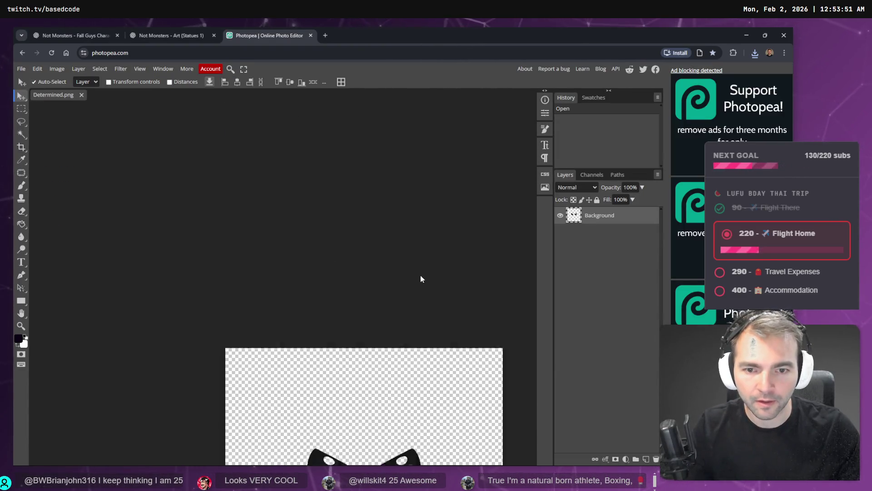
- Magic Wand select both eye whites and fill them solid white with the Paint Bucket
key("w")
scroll(410, 180, "up", 5)
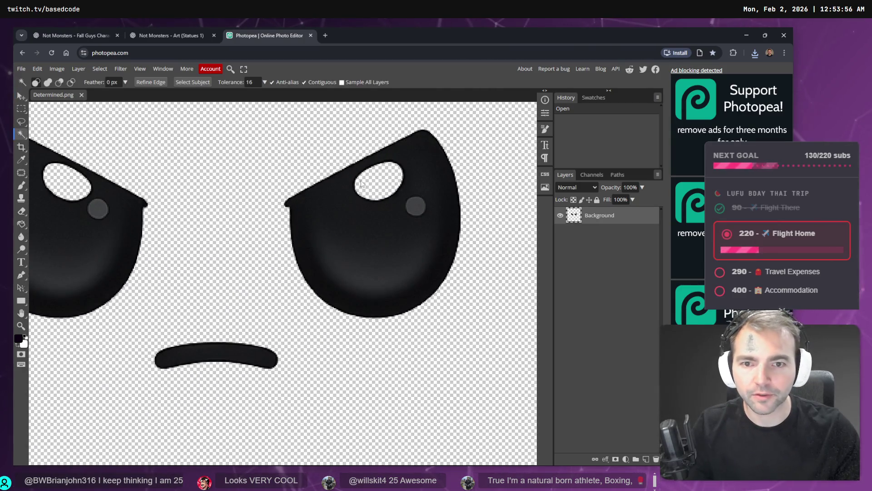
left_click(367, 184)
left_click(67, 181, "shift")
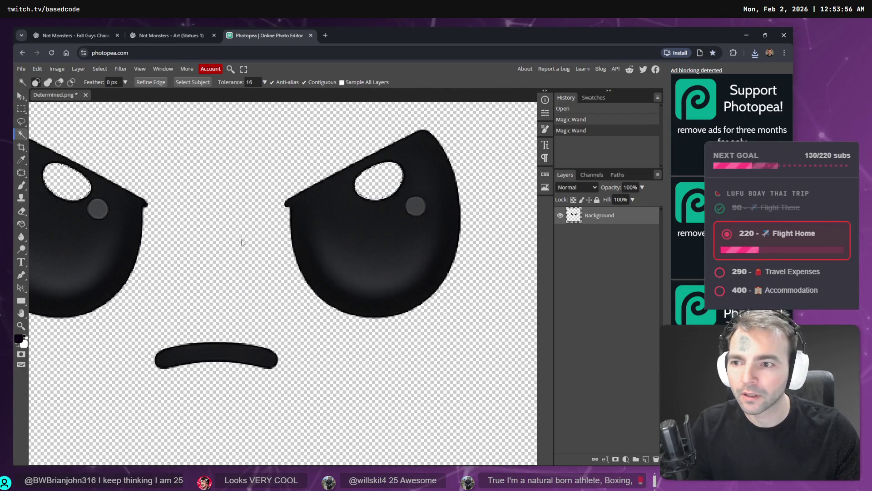
key("g")
key("x")
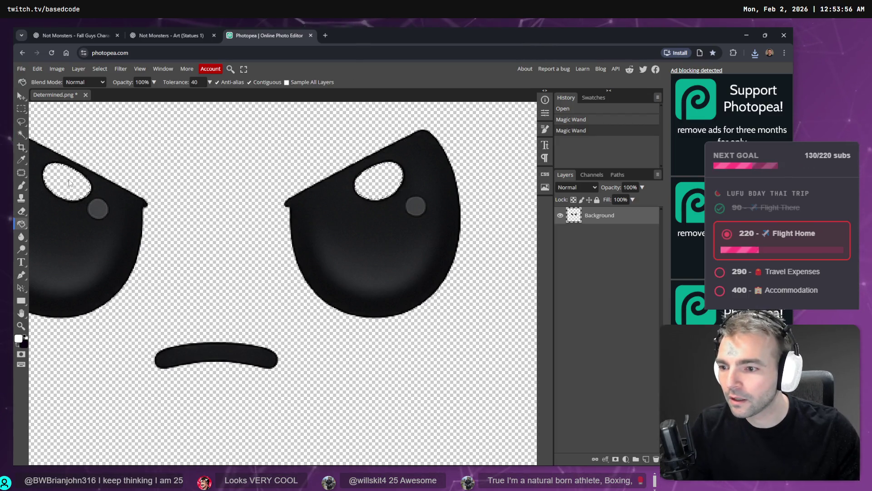
left_click(68, 182)
left_click(378, 181)
- Export the edited face as PNG via File > Export as
left_click(21, 69)
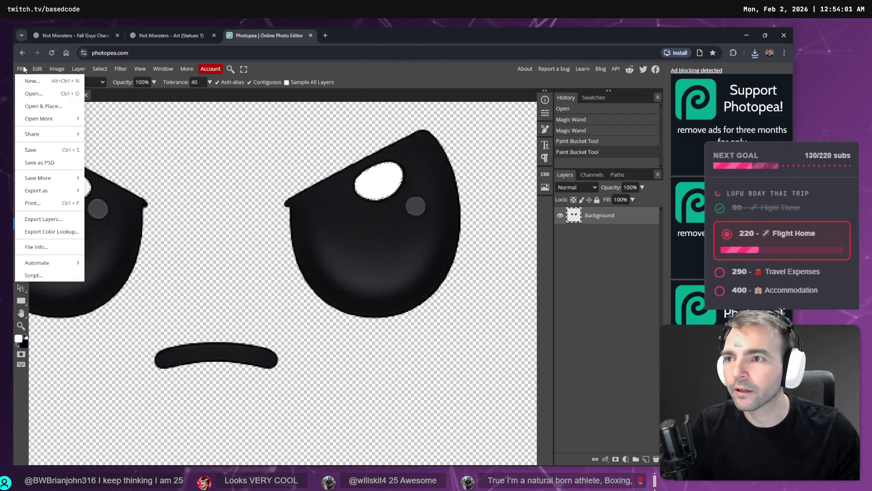
mouse_move(68, 190)
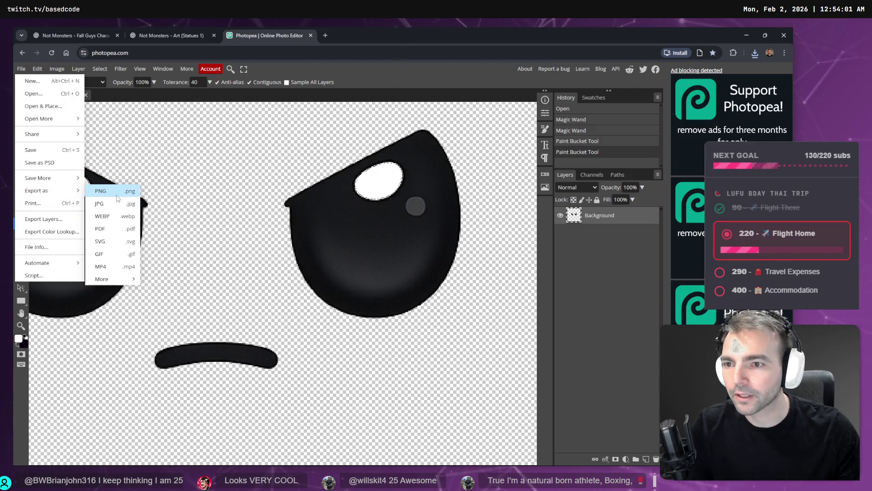
left_click(109, 191)
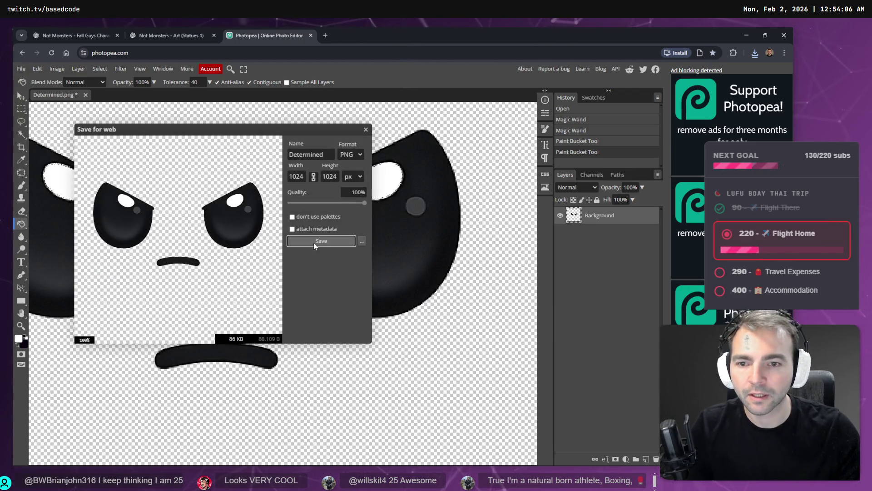
- Save the export as Determined.png and locate the downloaded file
left_click(315, 245)
left_click_drag(688, 78, 597, 135)
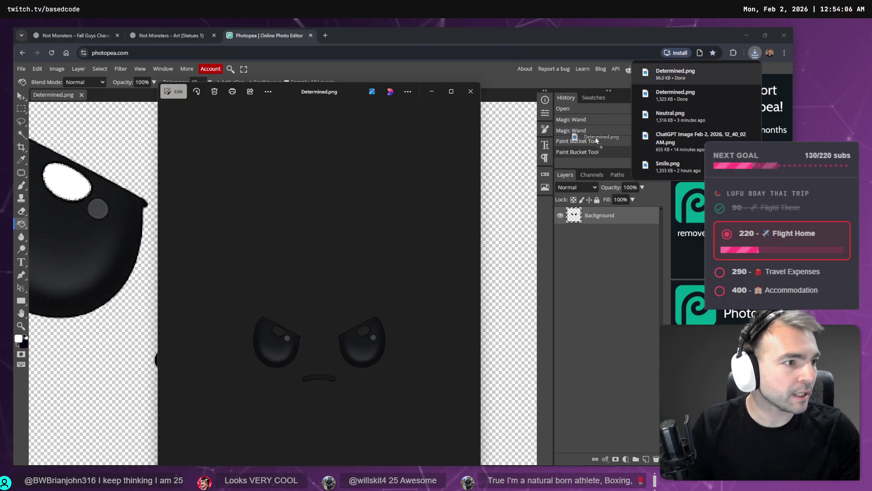
right_click(354, 270)
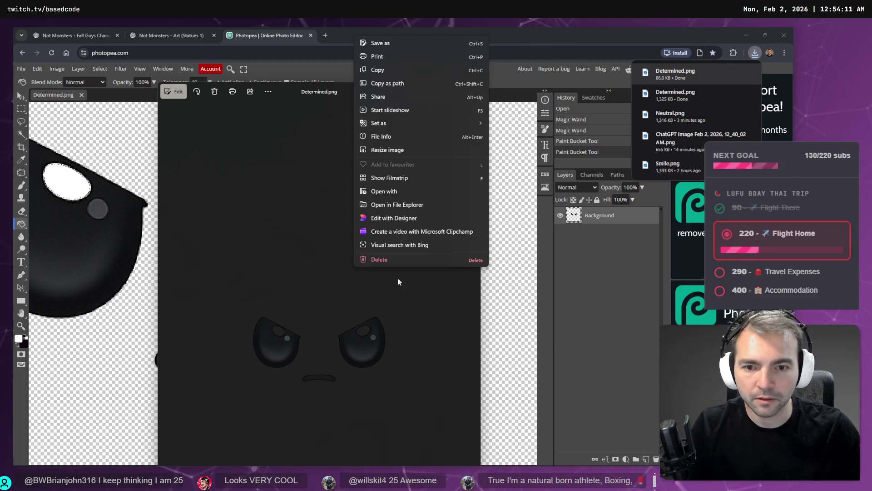
left_click(398, 205)
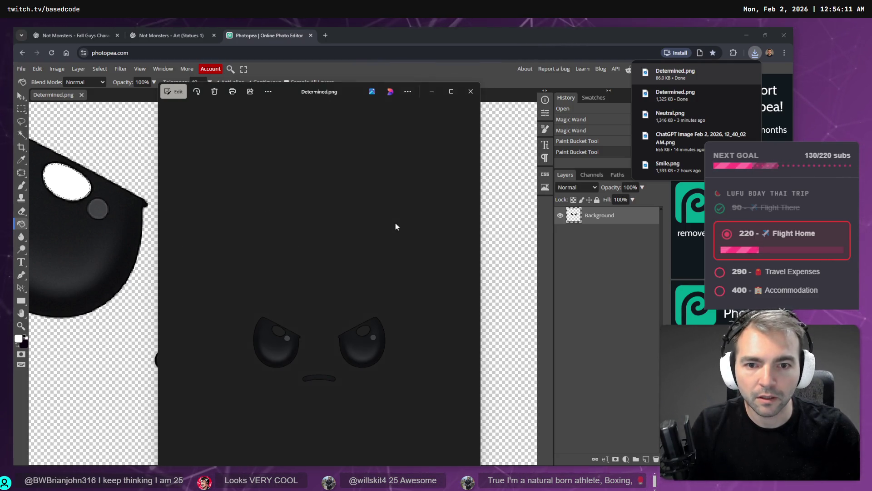
left_click(469, 90)
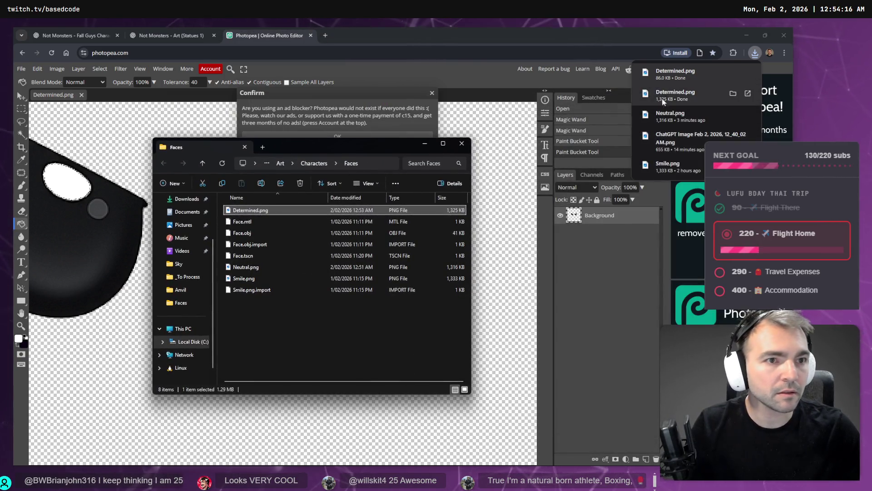
- Copy Determined.png into the Faces folder, replacing the old copy, and close the windows
left_click_drag(676, 94, 285, 342)
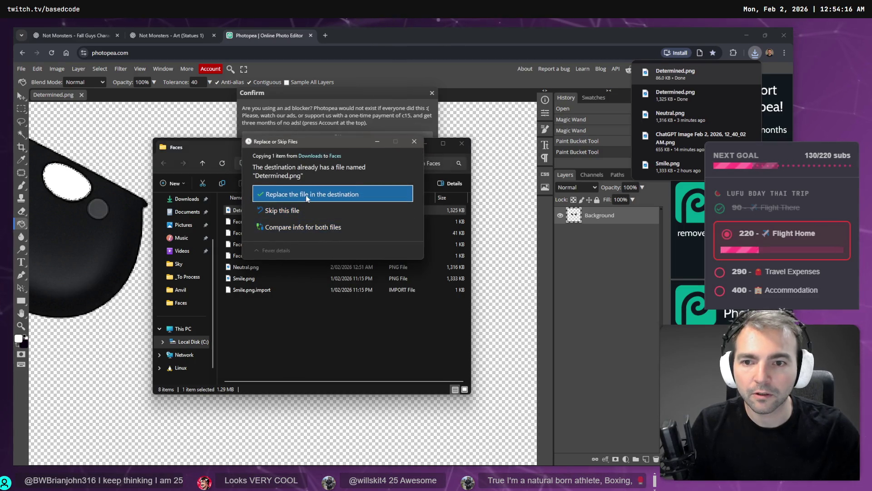
left_click(306, 195)
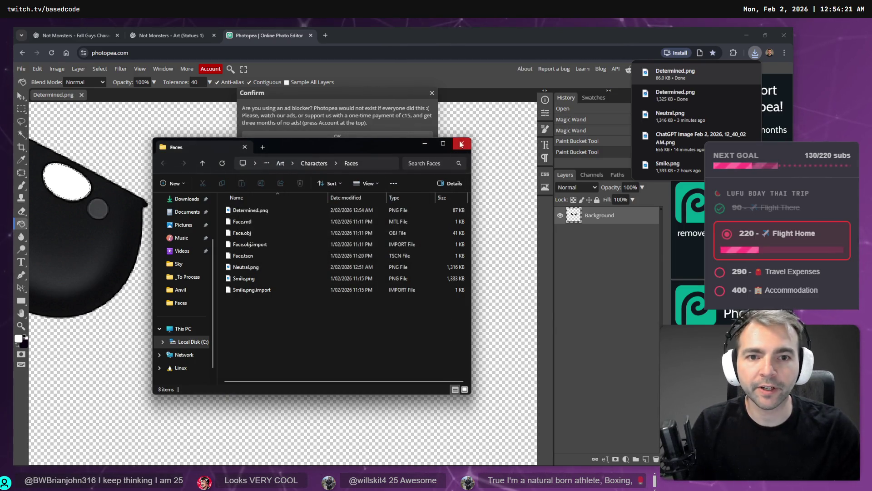
left_click(427, 99)
left_click(431, 93)
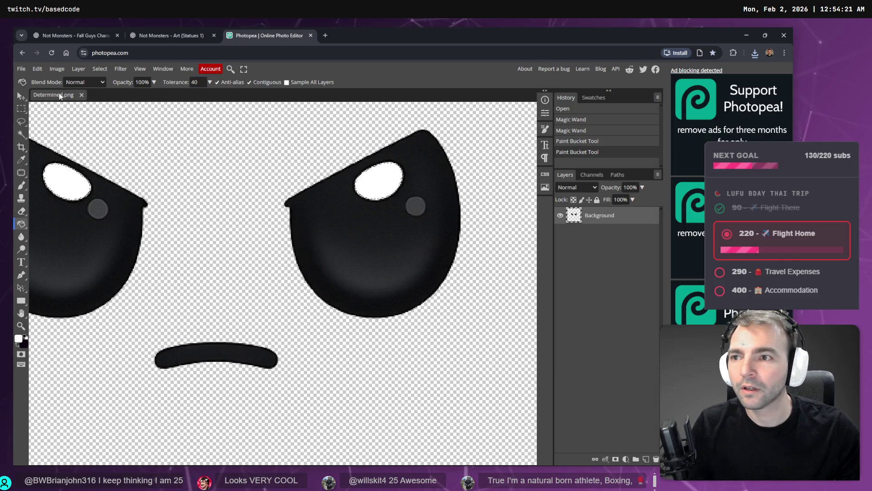
left_click(81, 95)
- Clear the old edit prompt and close the image editor in the face chat
key("ctrl+w")
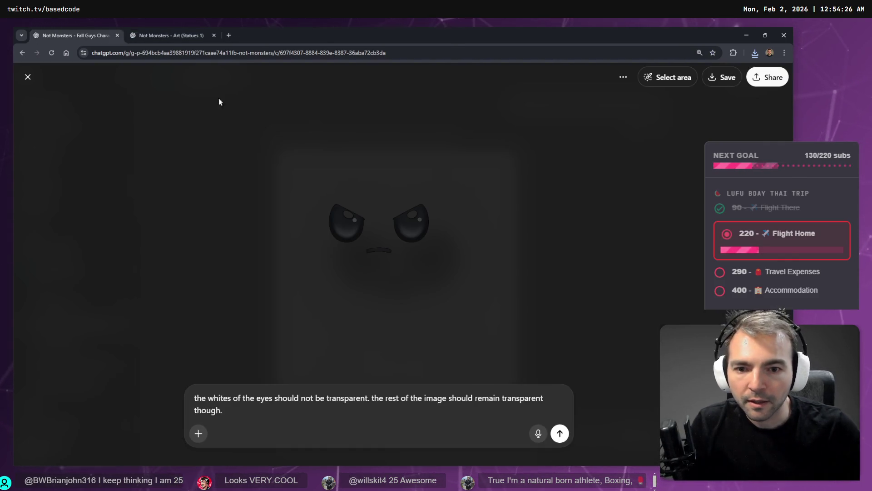
key("ctrl+a")
key("ctrl+x")
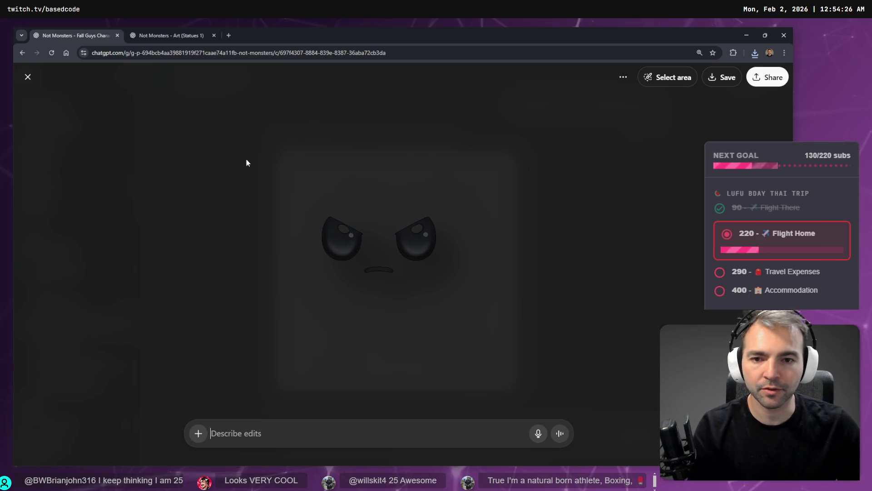
left_click(171, 30)
key("ctrl+shift+Tab")
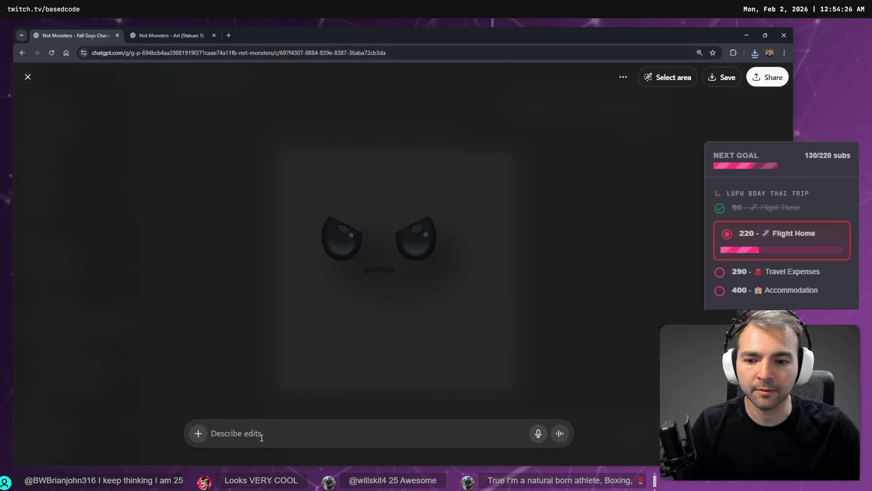
key("Escape")
scroll(496, 284, "down", 10)
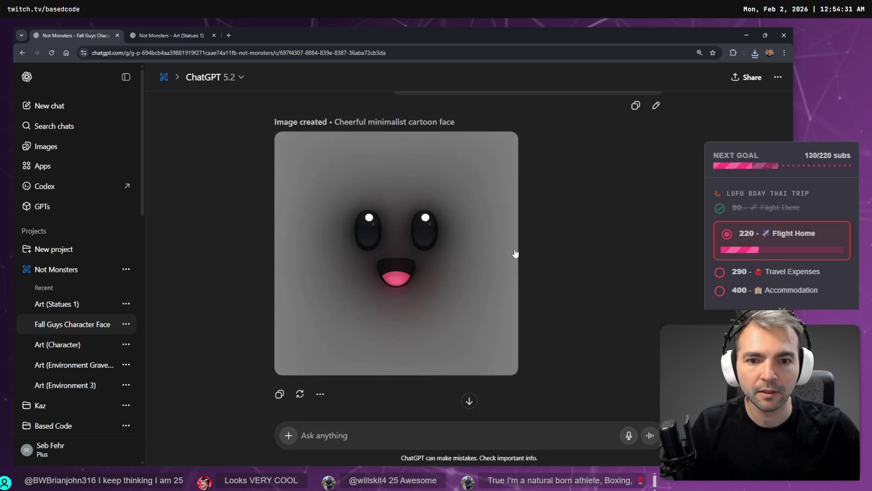
scroll(515, 252, "down", 10)
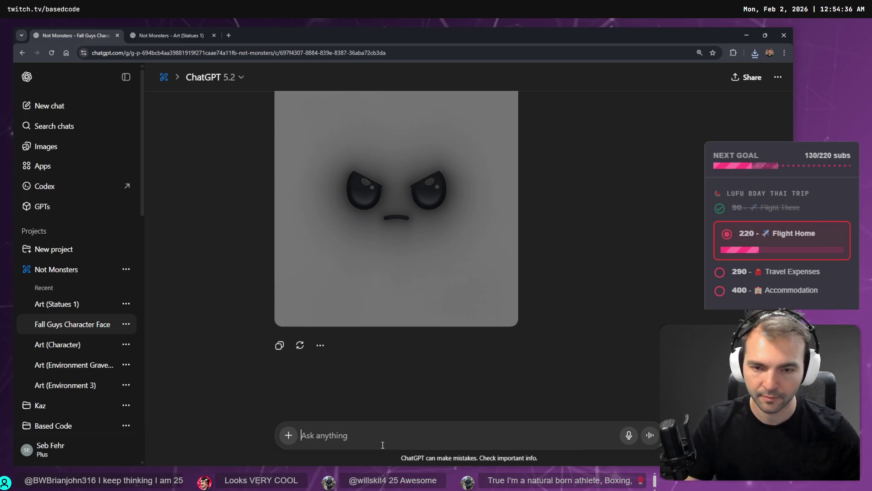
- Dictate and send the prompt 'Generate a scared expression' in ChatGPT
key("super+h")
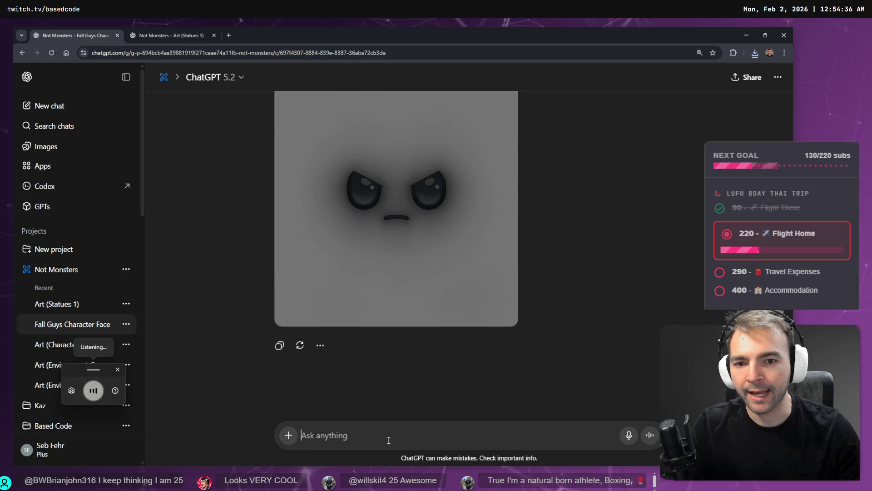
scroll(640, 287, "up", 6)
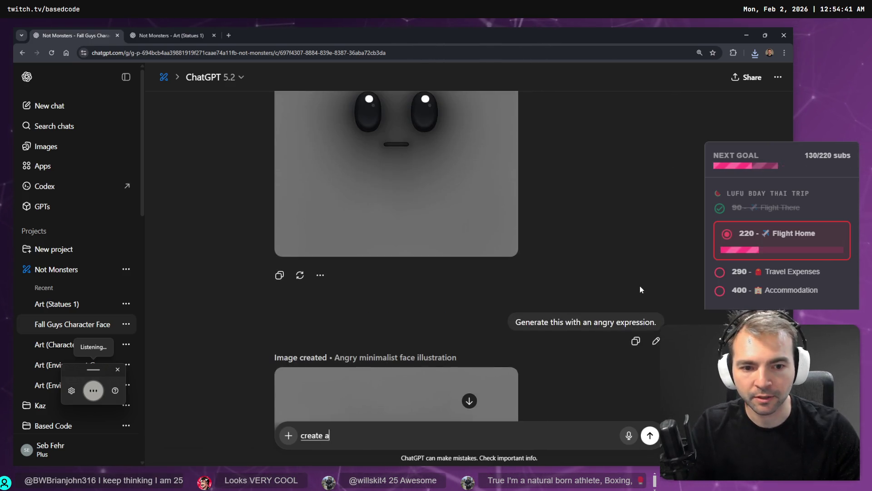
scroll(639, 289, "down", 4)
key("Home")
key("ctrl+shift+Right")
type("G")
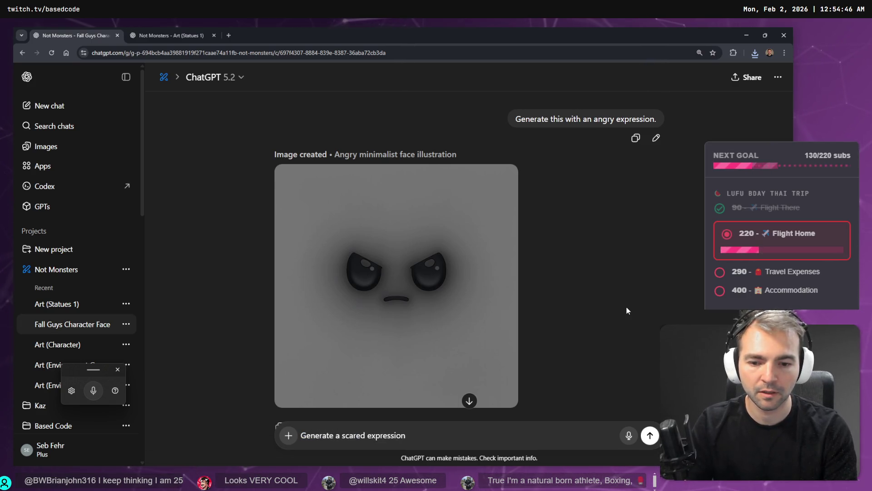
key("Return")
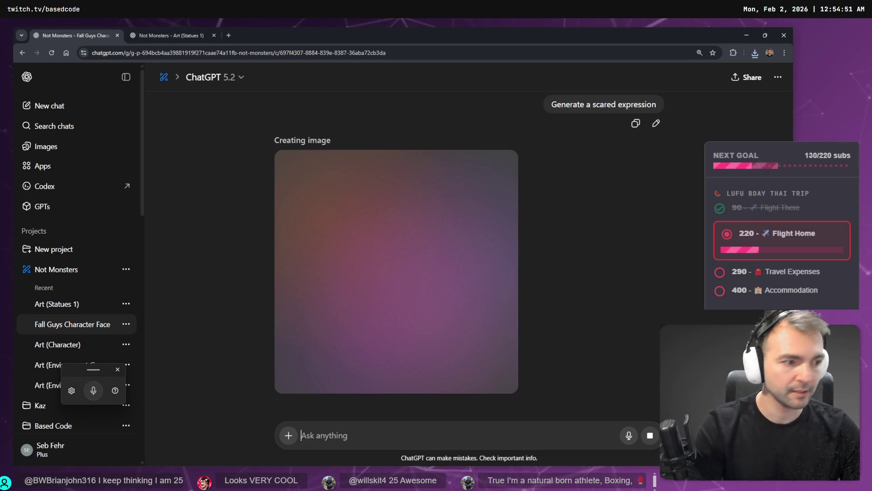
key("alt+Tab")
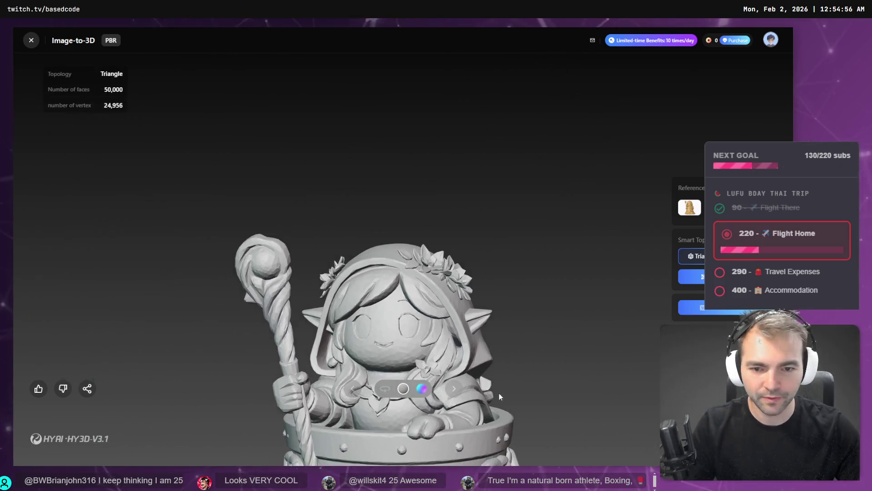
- Zoom and orbit the druid-in-a-bin statue in Hunyuan 3D to inspect its side
right_click(501, 388)
left_click(493, 348)
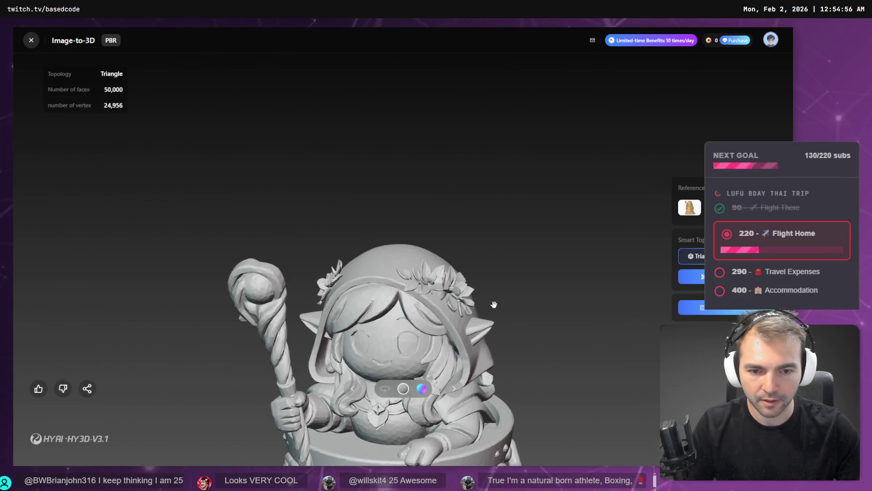
scroll(494, 358, "up", 5)
scroll(492, 298, "down", 5)
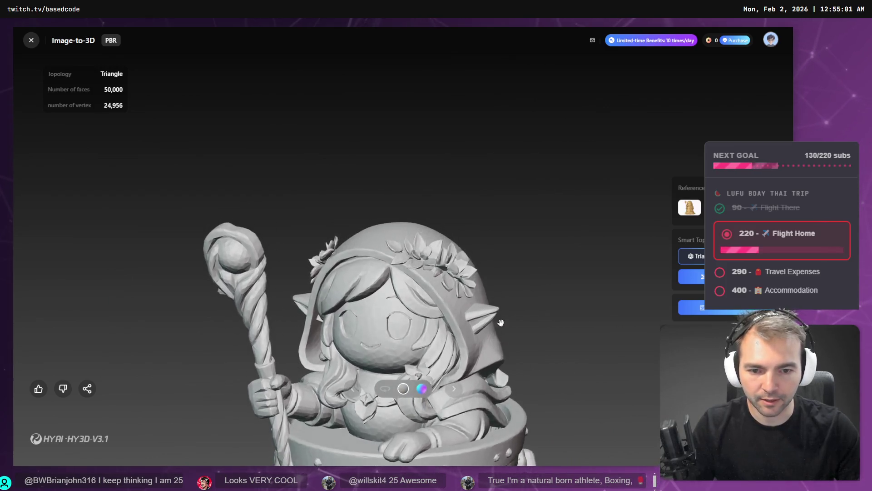
scroll(447, 230, "up", 4)
scroll(447, 230, "down", 5)
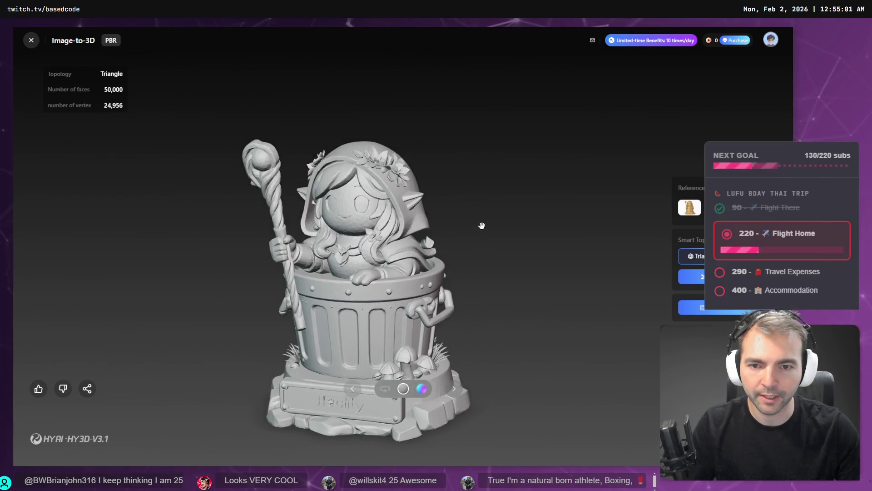
left_click_drag(435, 281, 536, 315)
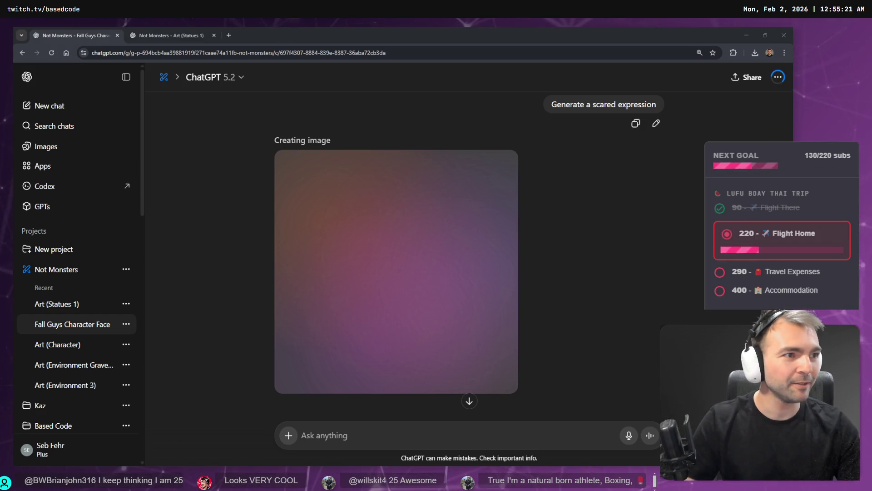
key("alt+Tab")
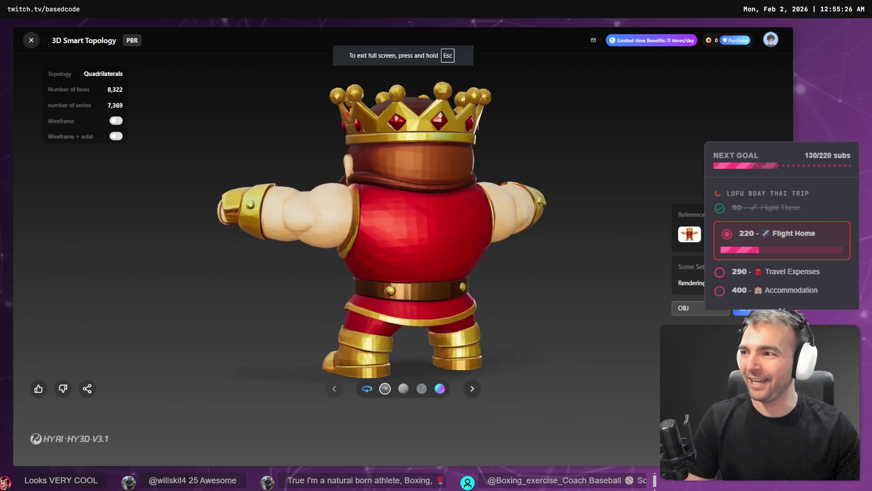
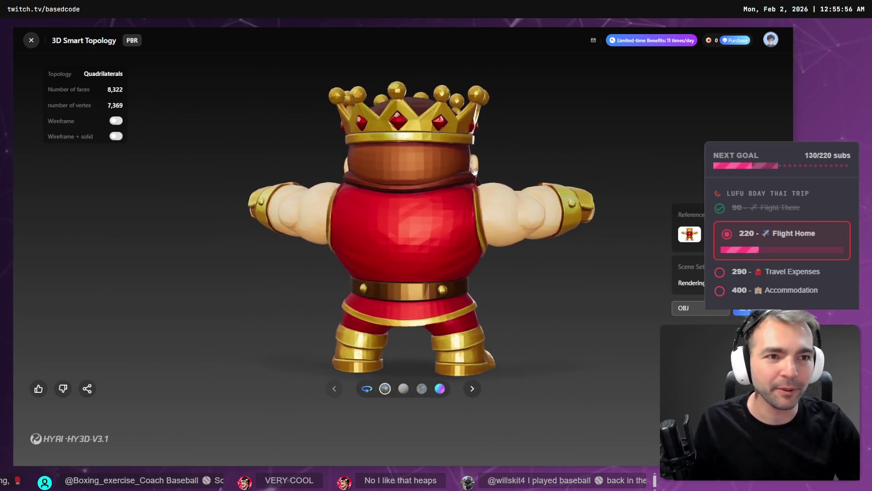
- Switch from Hunyuan 3D to the ChatGPT chat showing the scared face image
key("alt+Tab")
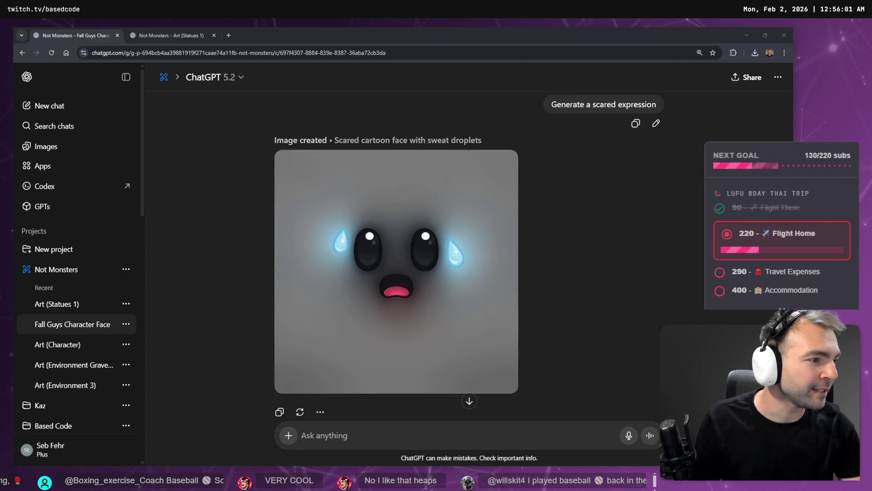
- Save the scared face image to the Faces folder as 'Scared'
left_click(423, 253)
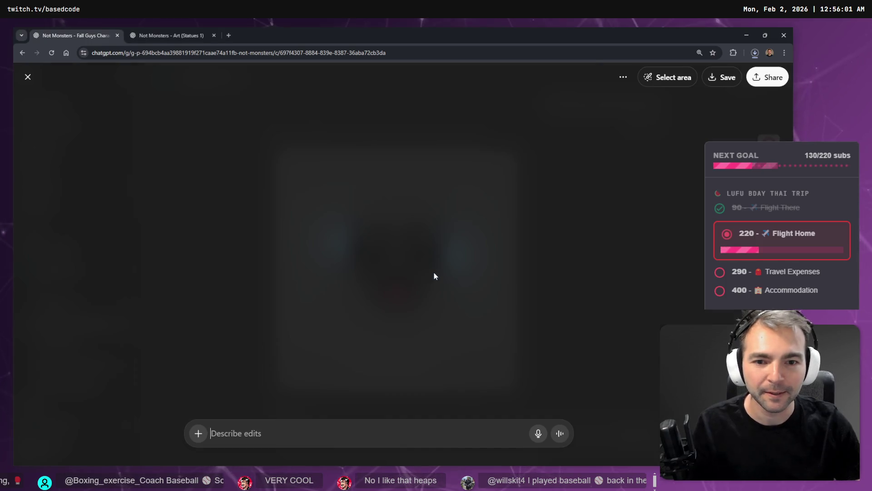
right_click(400, 248)
left_click(434, 261)
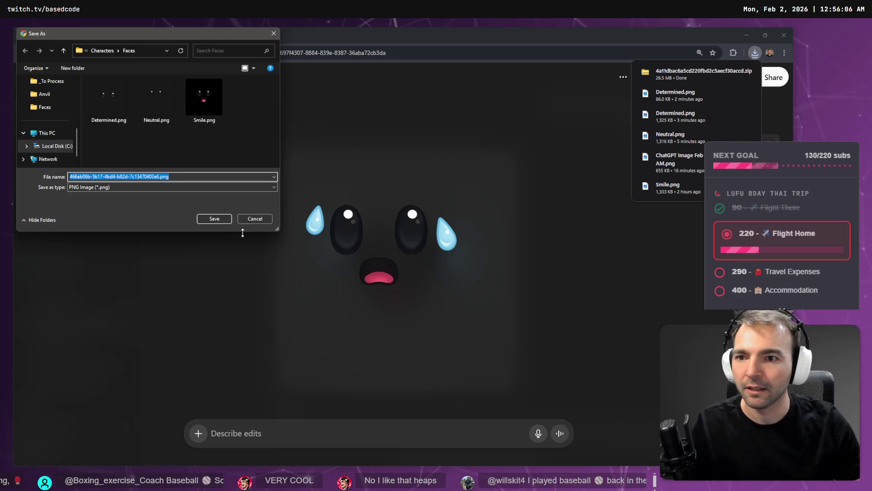
type("Sca")
key("Return")
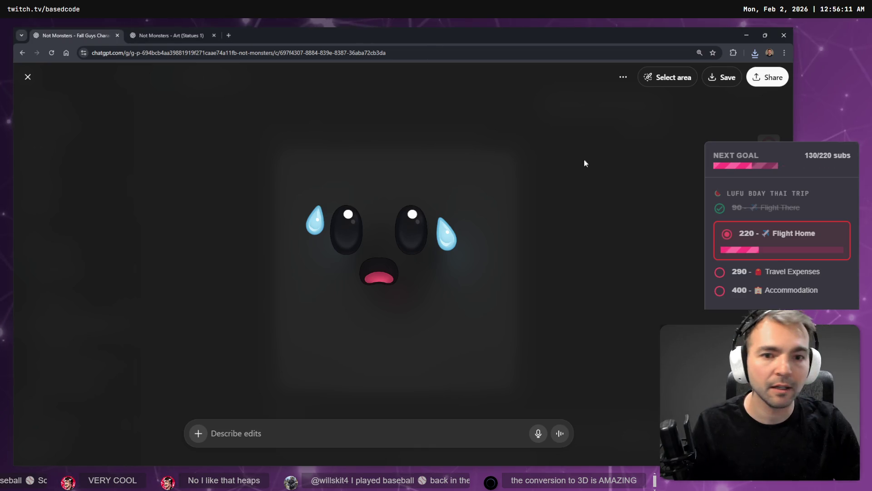
left_click(533, 188)
- Rename the Fall Guys Character Face chat to 'Art(Face)'
scroll(470, 289, "down", 20)
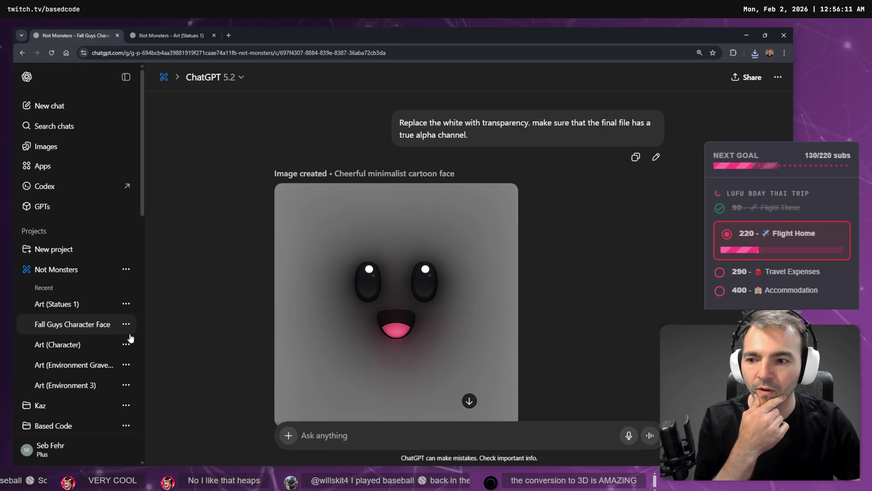
scroll(428, 306, "up", 8)
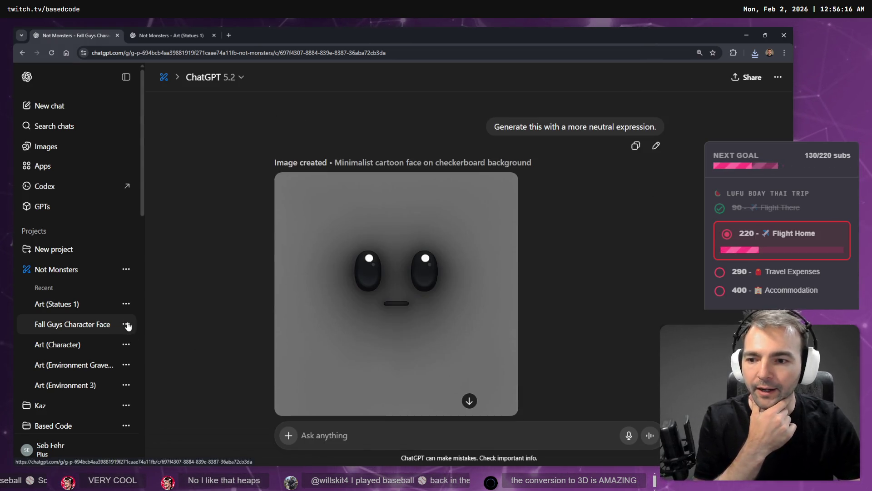
left_click(126, 324)
left_click(167, 98)
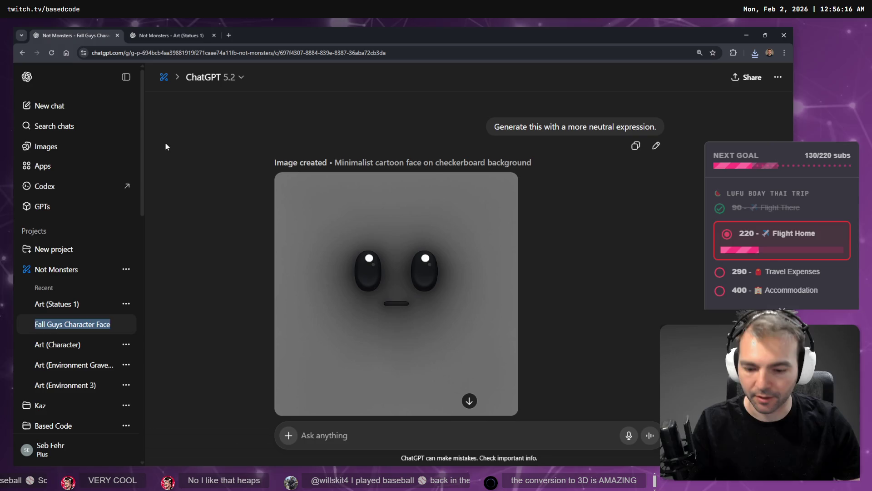
type("Arg")
key("BackSpace")
type("t(Face)")
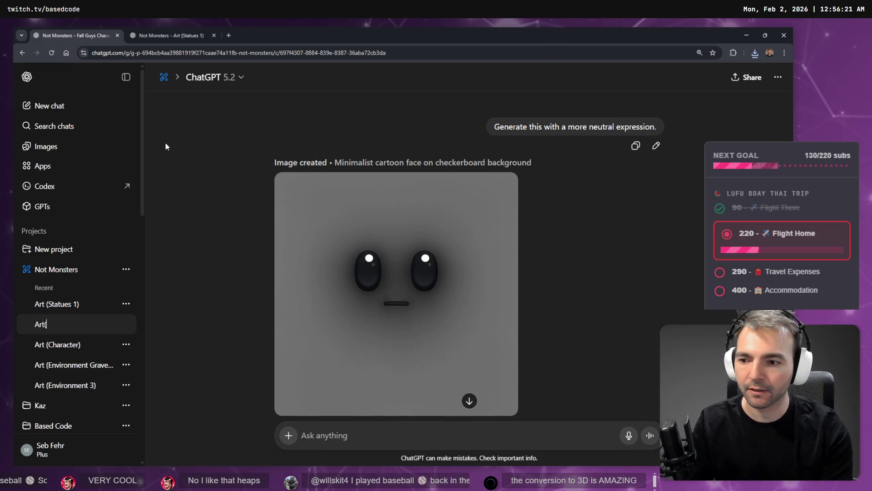
key("Return")
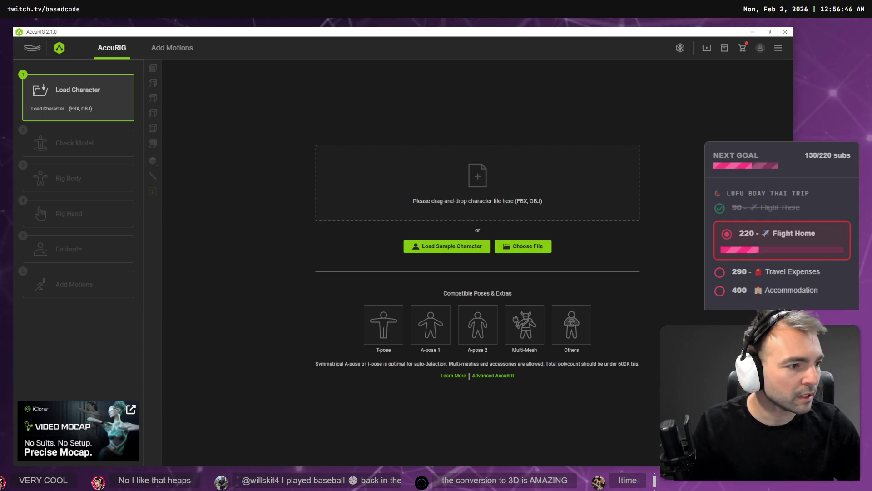
- Rename the model's obj file to King.obj in Explorer
key("alt+Tab")
left_click(244, 218)
left_click(256, 236)
type("King")
key("Return")
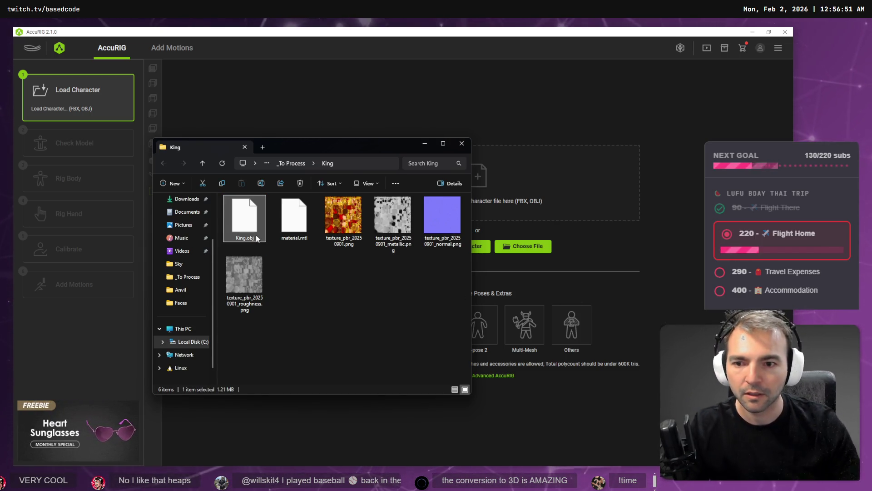
- Load King.obj into AccuRIG, close the folder, and auto-place the body joints
left_click_drag(244, 216, 484, 165)
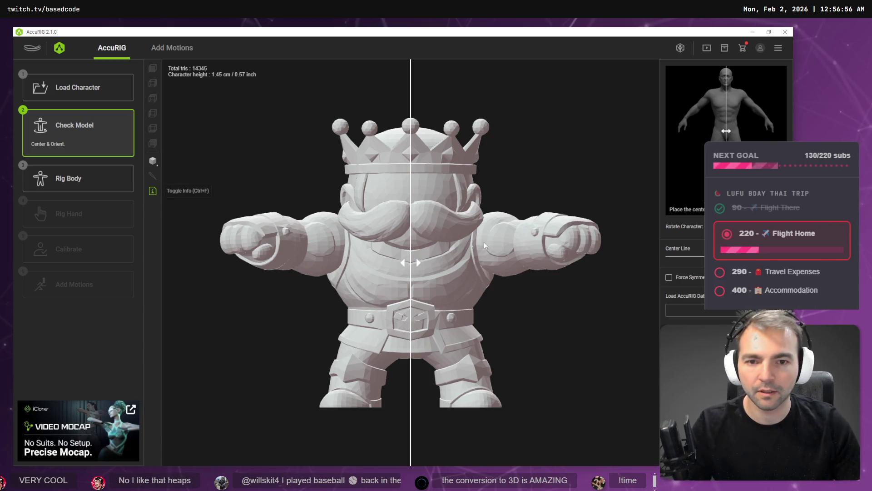
key("alt+Tab")
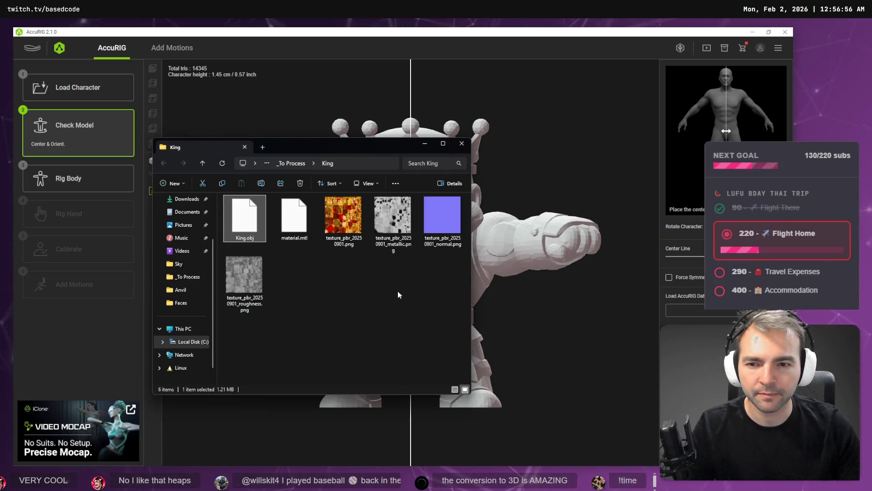
left_click(461, 143)
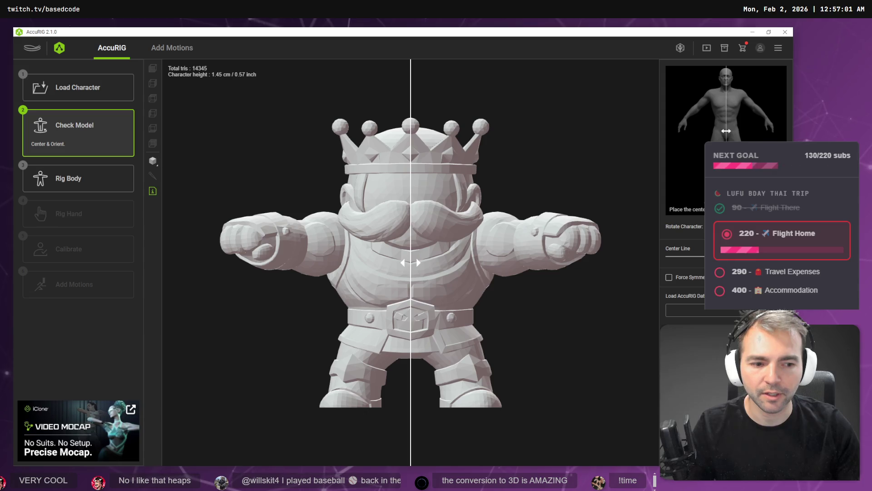
left_click(78, 178)
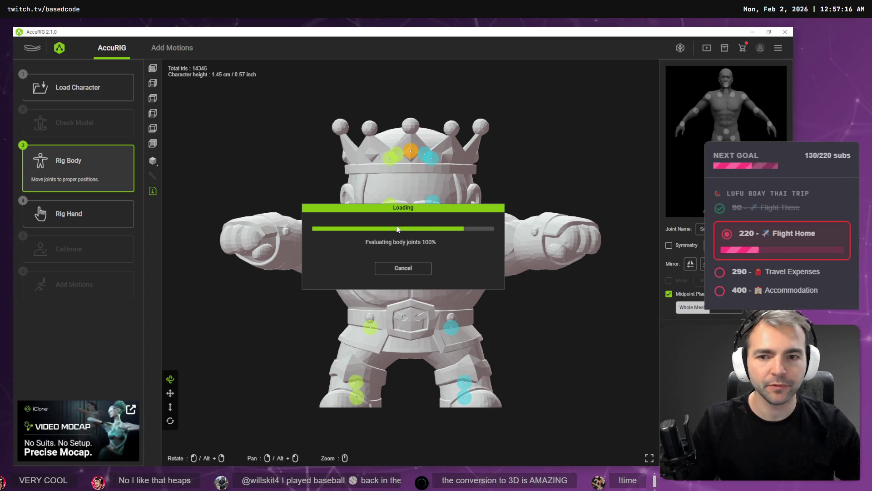
mouse_move(416, 159)
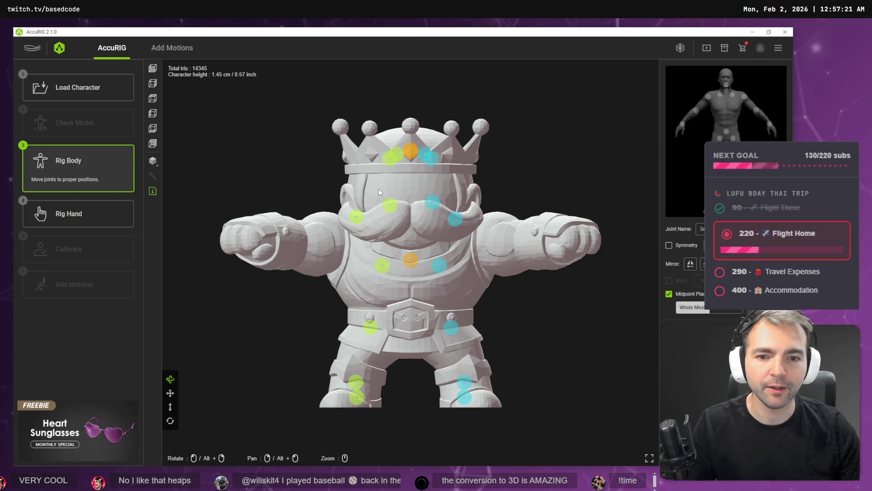
mouse_move(356, 222)
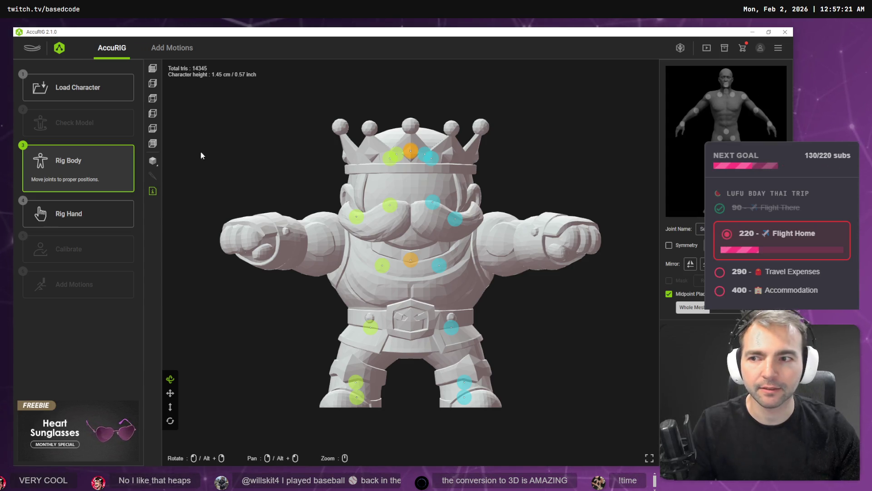
- Reload King.obj into AccuRIG with Force Symmetry enabled
left_click(95, 94)
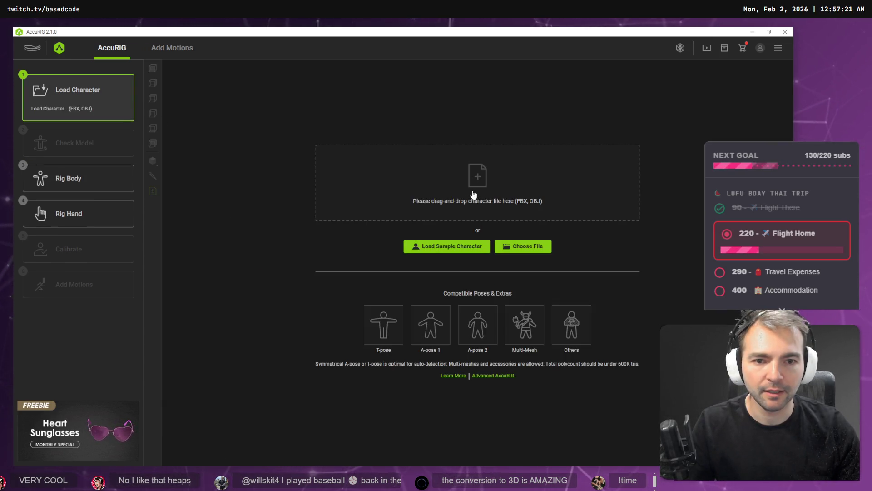
left_click(474, 195)
double_click(192, 166)
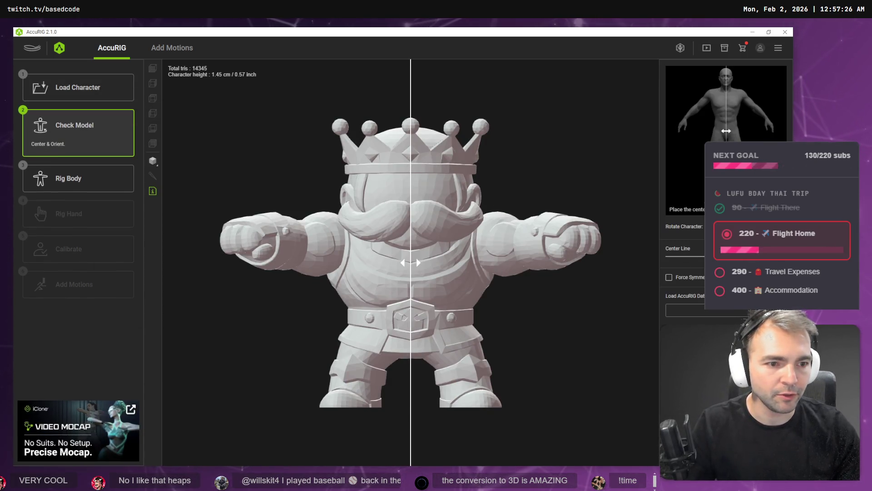
left_click(668, 277)
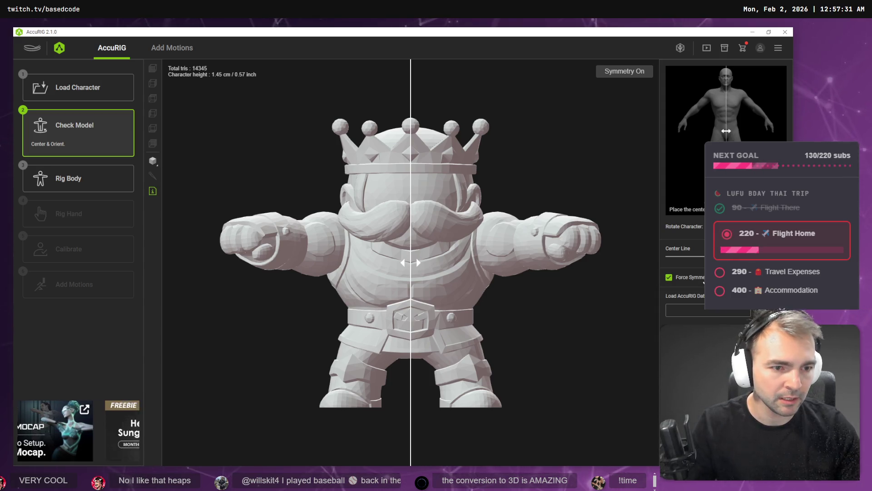
- Rotate the king a full turn back to front and rerun Rig Body
left_click(700, 244)
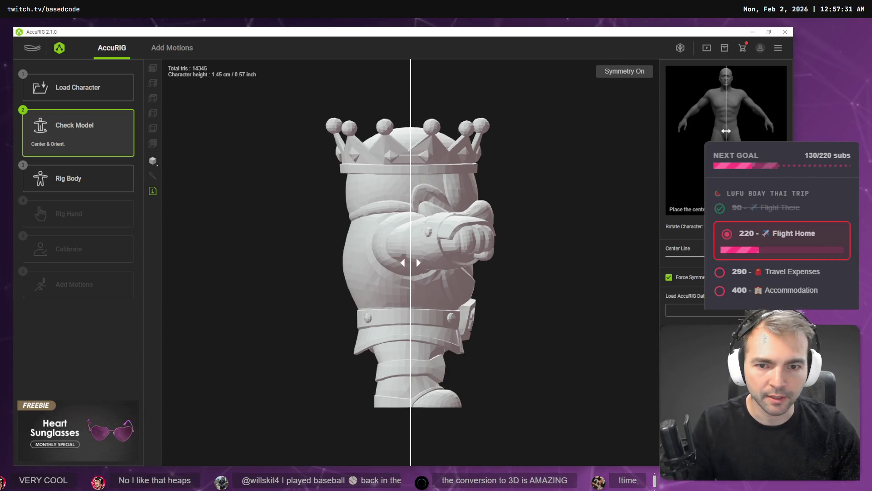
left_click(699, 245)
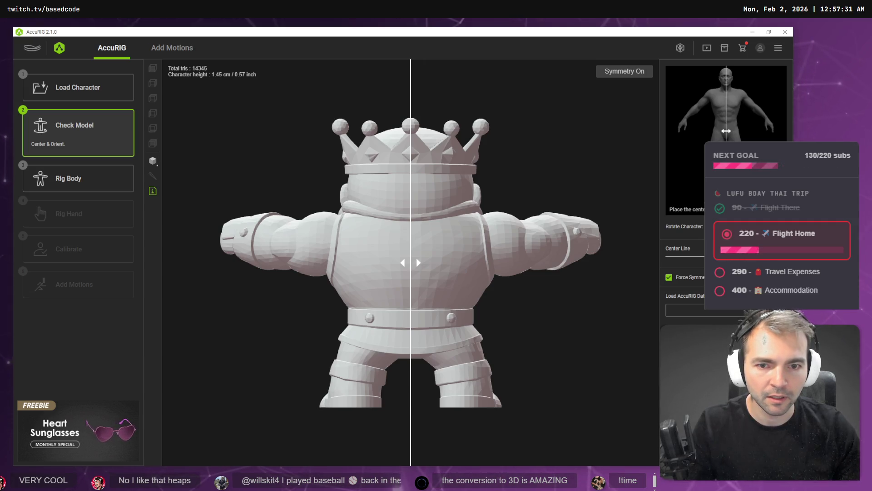
left_click(699, 244)
left_click(700, 244)
left_click(78, 178)
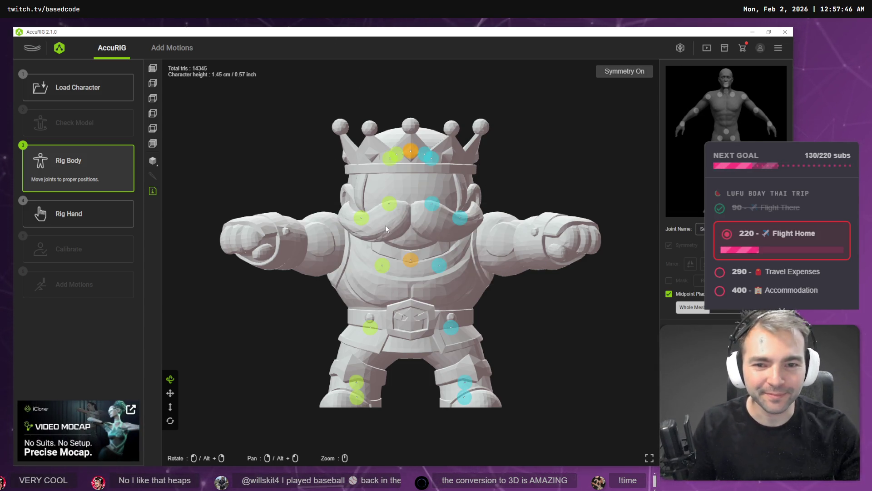
- Reposition the elbow, shoulder, clavicle and neck joints onto the king's left arm and neck
mouse_move(364, 223)
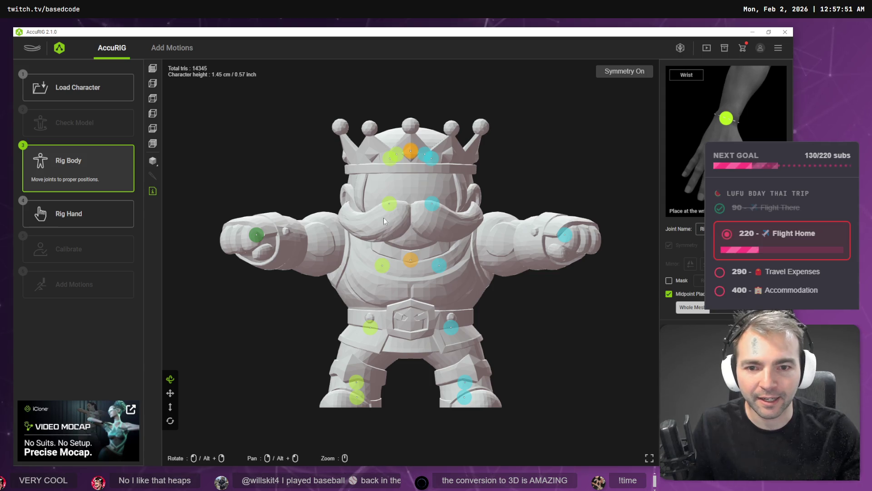
left_click(390, 204)
left_click_drag(297, 232, 303, 248)
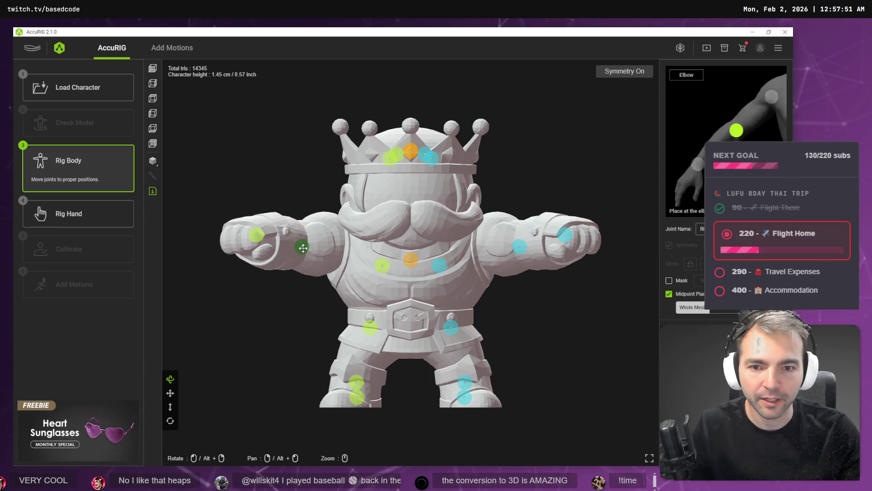
left_click(389, 157)
mouse_move(390, 158)
left_mouse_down()
mouse_move(350, 234)
mouse_move(331, 248)
left_mouse_up()
left_click(396, 154)
left_click_drag(396, 153, 364, 248)
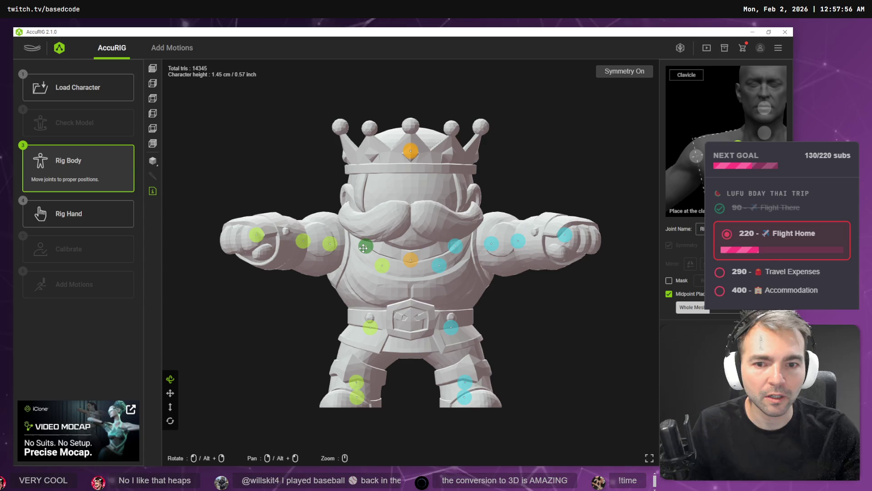
left_click(410, 157)
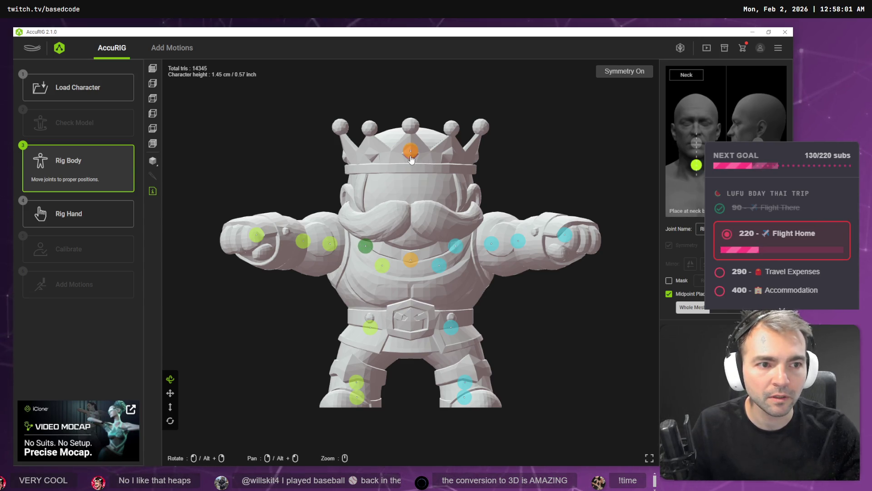
mouse_move(412, 159)
left_mouse_down()
mouse_move(402, 252)
mouse_move(410, 349)
left_mouse_up()
- Move the pelvis and hip joints down to the belt and fix the knee and toe
left_click(410, 260)
mouse_move(355, 397)
left_mouse_down()
mouse_move(341, 402)
mouse_move(356, 383)
mouse_move(362, 401)
left_mouse_up()
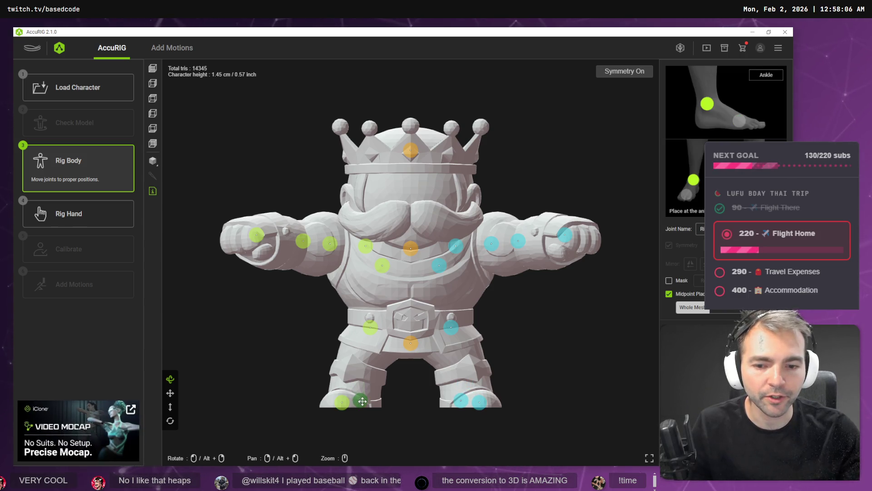
left_click(370, 328)
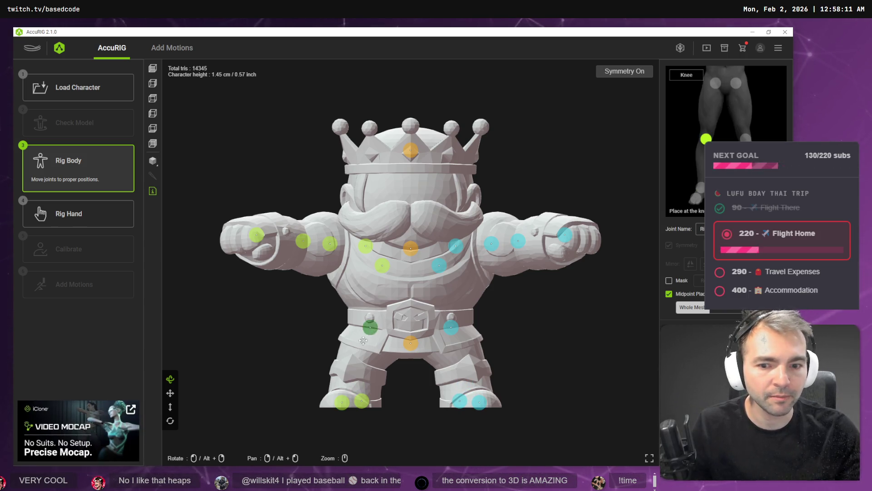
left_click_drag(363, 341, 348, 373)
left_click(380, 268)
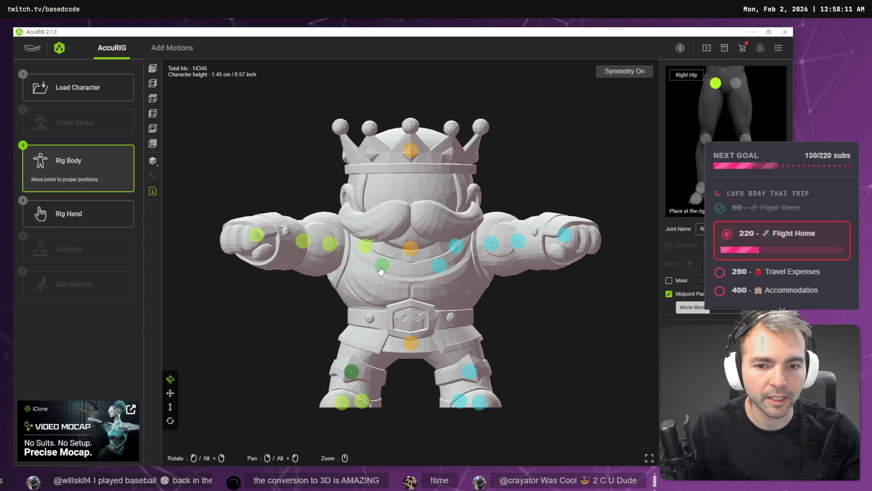
left_click_drag(380, 269, 375, 340)
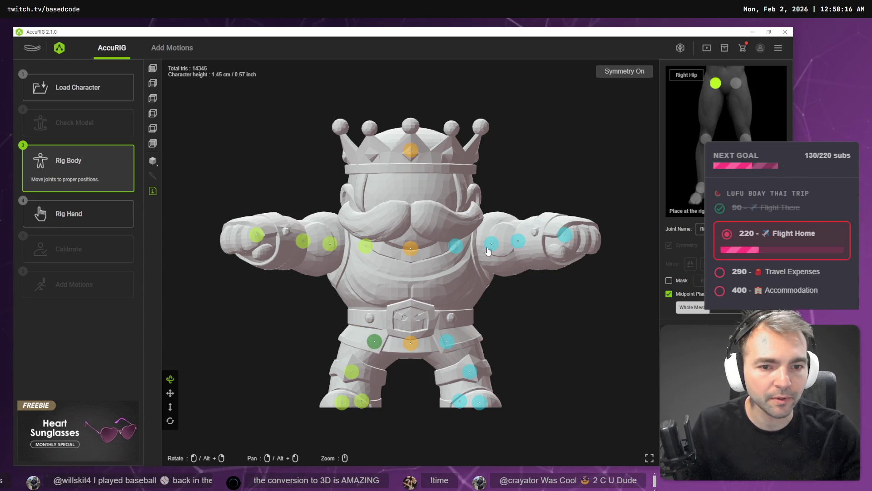
- Drop the head joint from the crown to mustache level and check from another angle
left_click(518, 242)
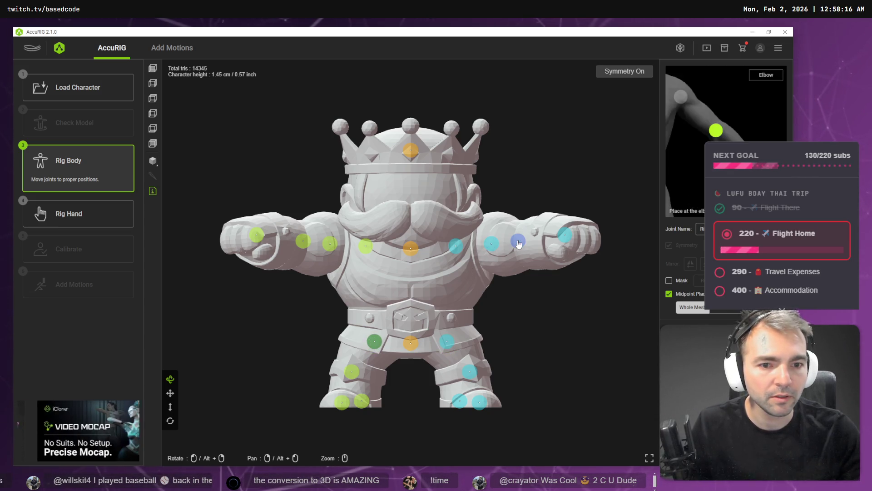
left_click(410, 151)
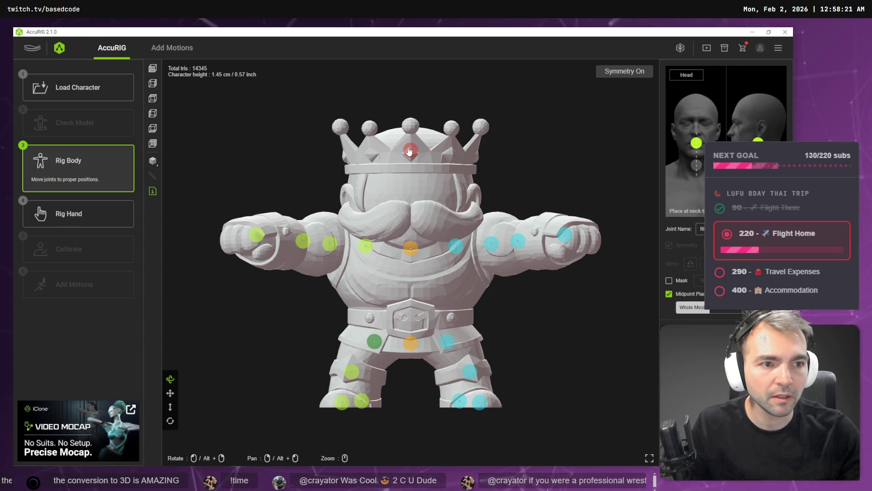
left_click_drag(409, 151, 406, 209)
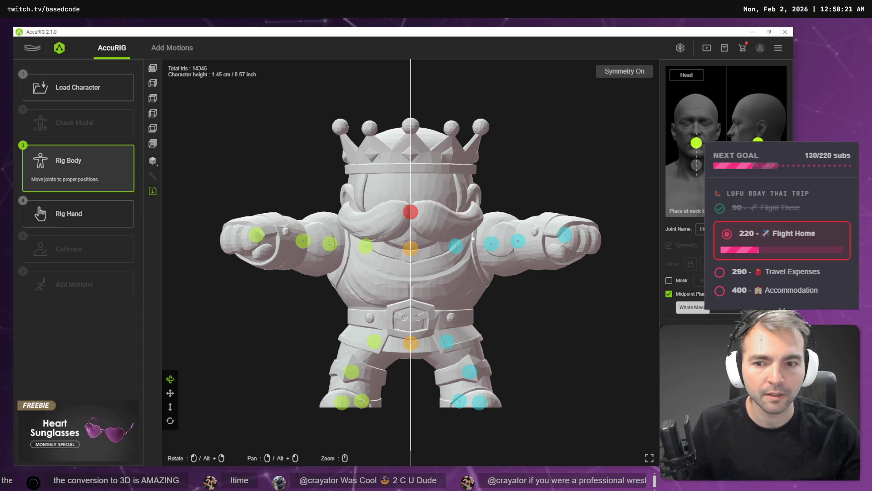
mouse_move(206, 145)
left_mouse_down()
mouse_move(255, 195)
mouse_move(247, 175)
mouse_move(249, 197)
mouse_move(305, 210)
mouse_move(397, 258)
mouse_move(384, 263)
mouse_move(414, 268)
mouse_move(404, 275)
left_mouse_up()
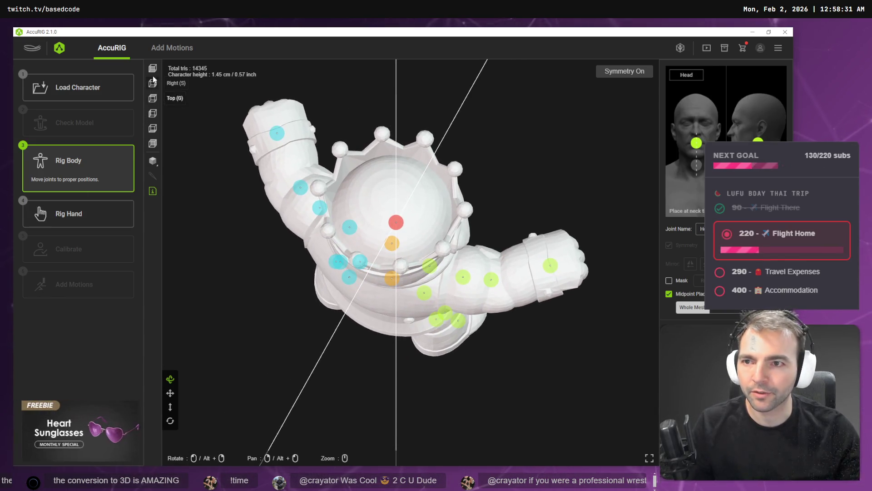
- From the Top view, nudge the elbow joints slightly lower
left_click(155, 100)
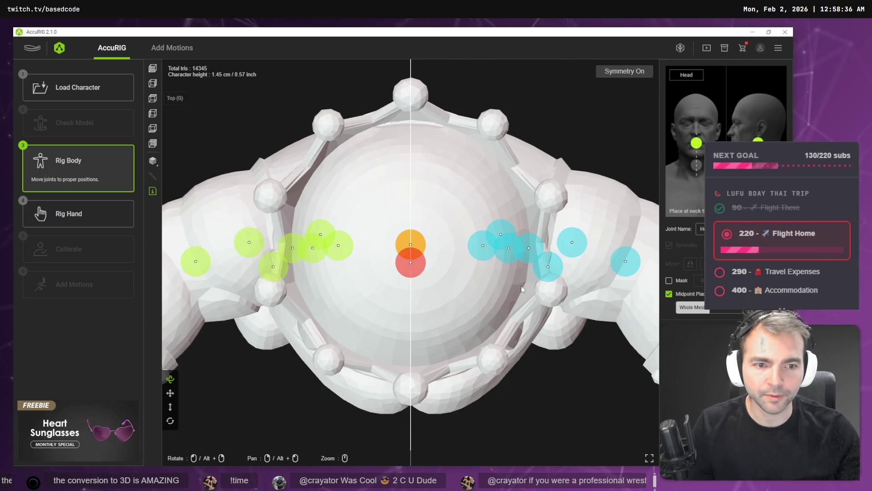
scroll(545, 283, "down", 3)
scroll(545, 283, "down", 2)
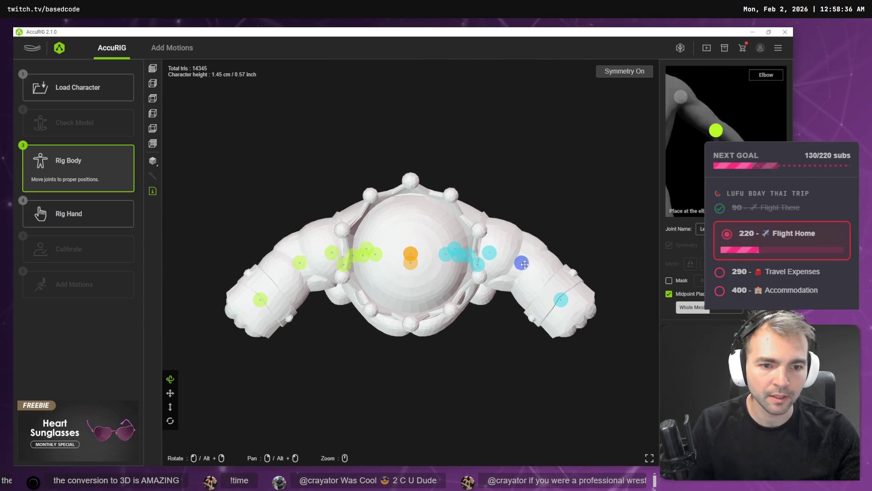
left_click_drag(528, 261, 527, 264)
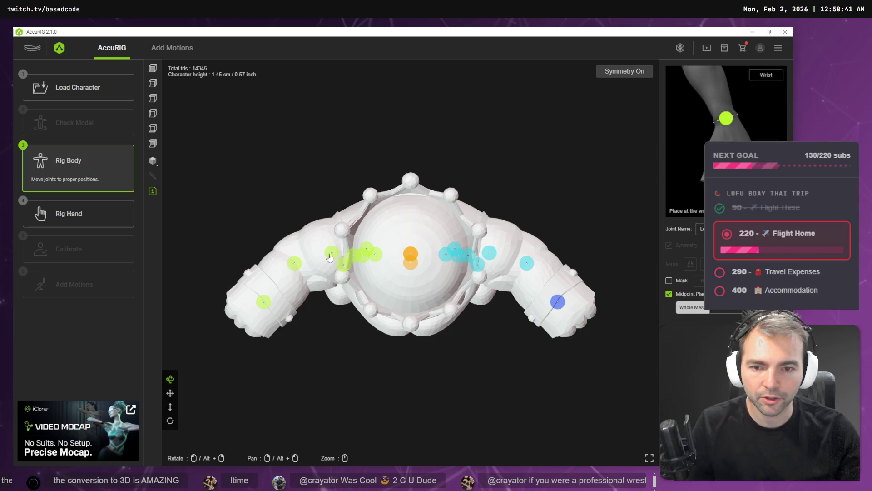
- In the Front view, move the ankle joints lower onto the feet
left_click(154, 71)
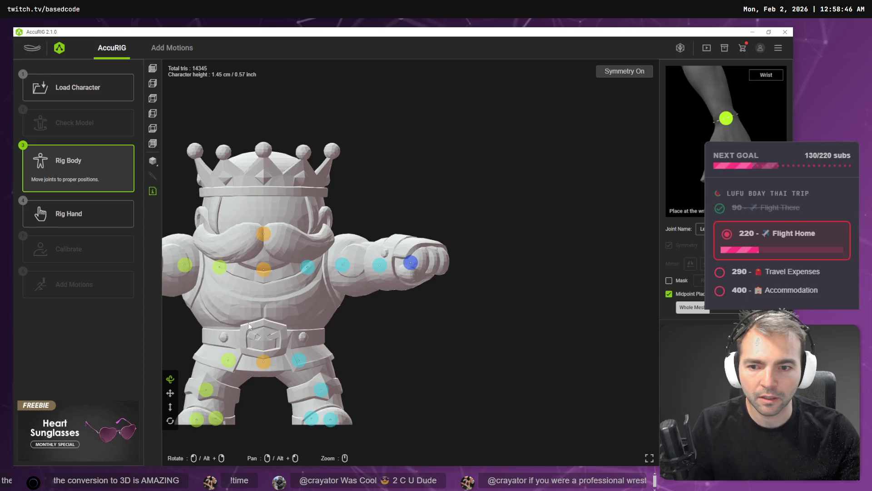
scroll(298, 294, "down", 3)
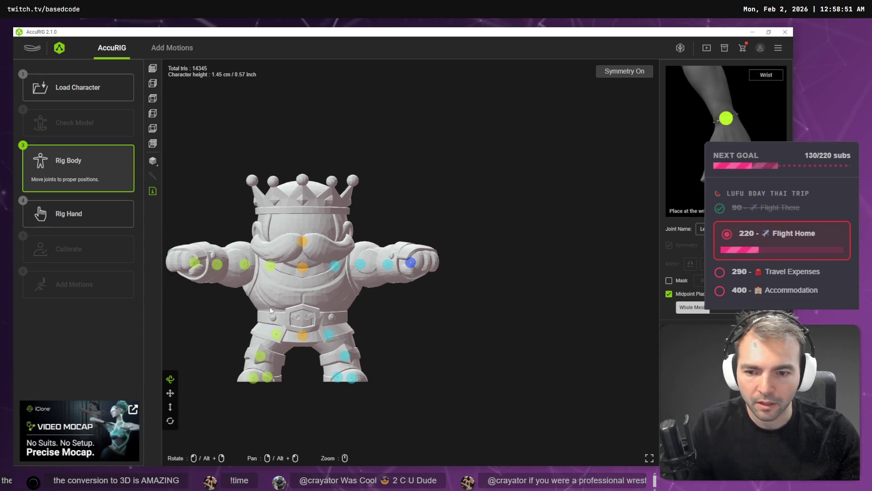
mouse_move(328, 319)
left_mouse_down()
mouse_move(408, 318)
mouse_move(477, 296)
mouse_move(536, 304)
left_mouse_up()
scroll(477, 296, "up", 5)
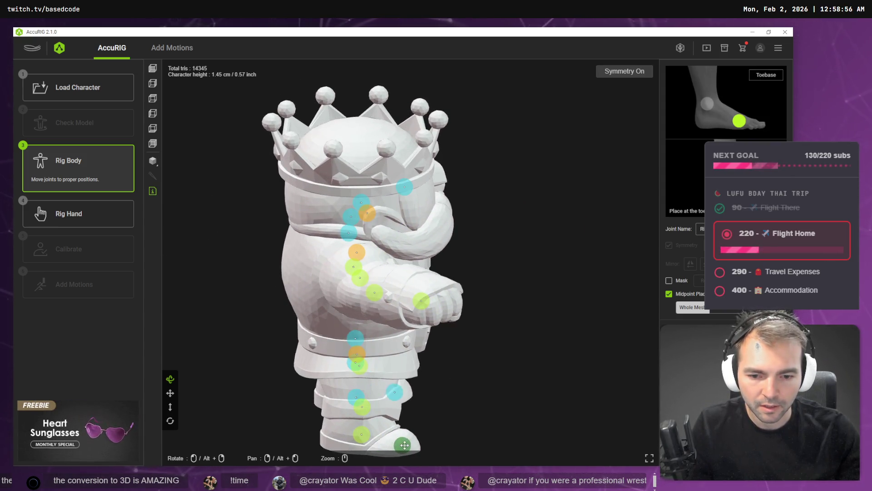
scroll(407, 445, "down", 3)
mouse_move(462, 356)
left_mouse_down()
mouse_move(331, 367)
mouse_move(362, 387)
left_mouse_up()
mouse_move(335, 299)
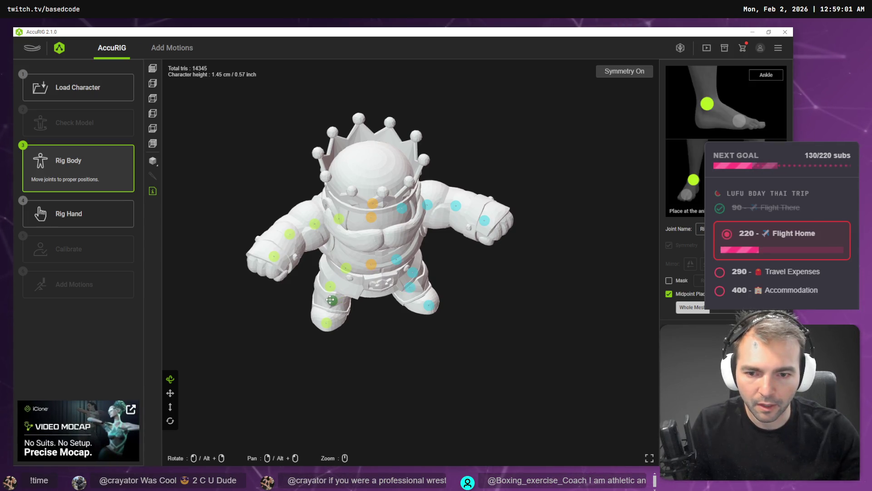
scroll(348, 312, "up", 5)
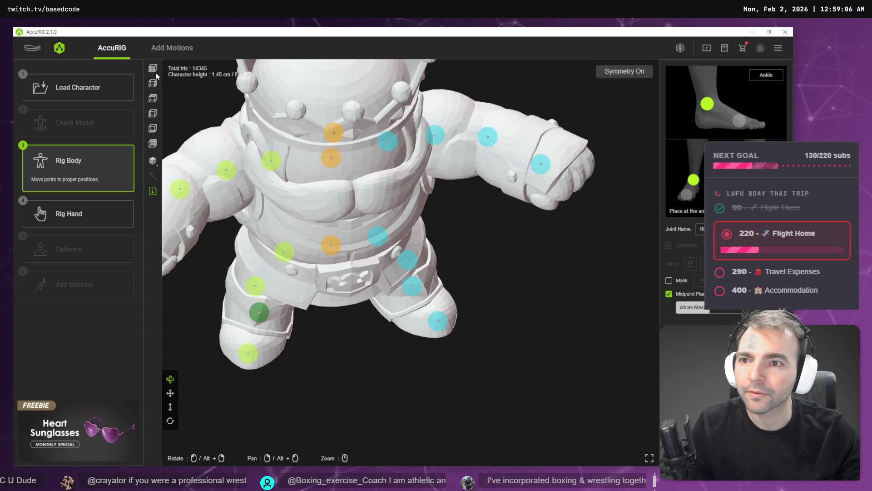
left_click(153, 69)
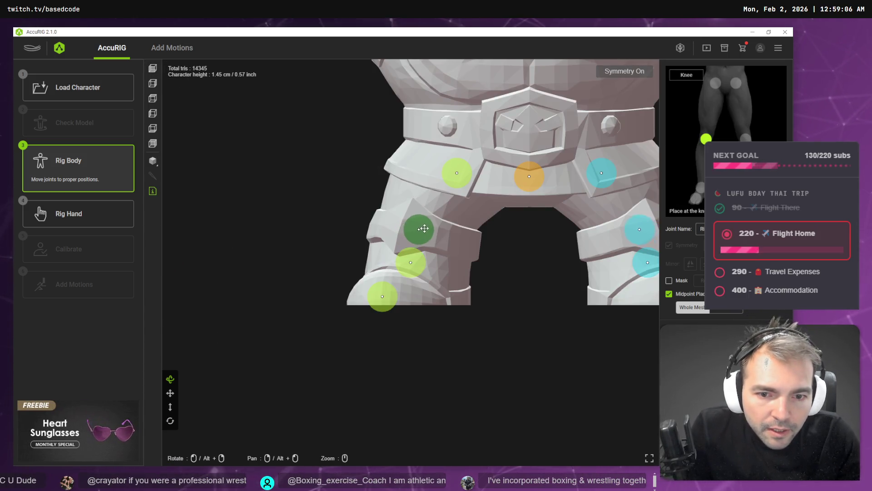
left_click(420, 261)
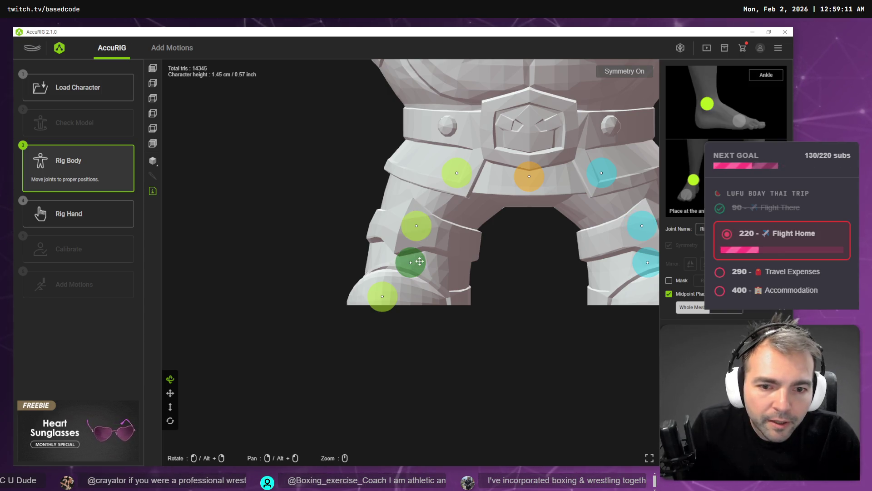
left_click_drag(430, 277, 444, 287)
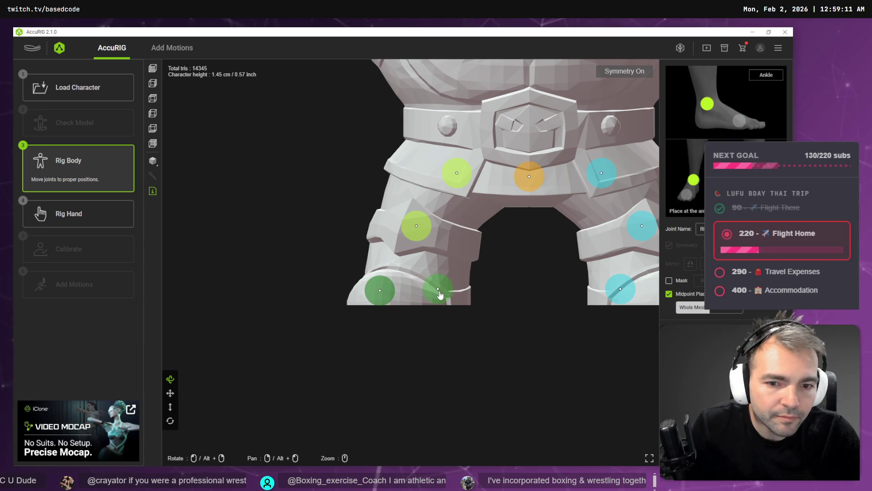
- Check the knee and ankle joints from top, rear and side angles, then request hand rigging
left_click(154, 103)
scroll(399, 334, "down", 5)
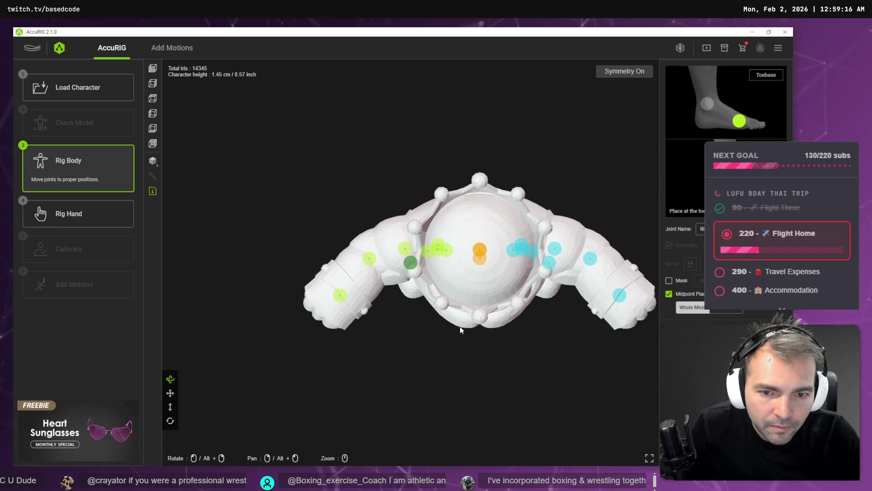
scroll(544, 356, "up", 5)
scroll(495, 351, "down", 1)
mouse_move(526, 346)
left_mouse_down()
mouse_move(471, 247)
mouse_move(480, 272)
mouse_move(463, 253)
mouse_move(558, 218)
left_mouse_up()
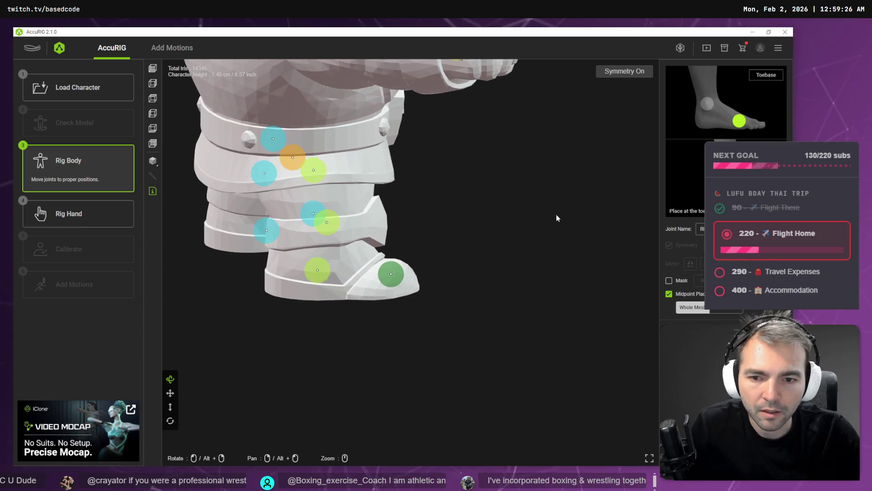
mouse_move(338, 274)
left_mouse_down()
mouse_move(415, 274)
mouse_move(391, 288)
mouse_move(319, 287)
mouse_move(351, 300)
mouse_move(361, 244)
mouse_move(423, 253)
mouse_move(415, 271)
mouse_move(431, 282)
mouse_move(357, 222)
mouse_move(578, 251)
mouse_move(621, 234)
mouse_move(486, 211)
mouse_move(487, 222)
mouse_move(343, 255)
mouse_move(406, 236)
left_mouse_up()
left_click(451, 207)
left_click(338, 268)
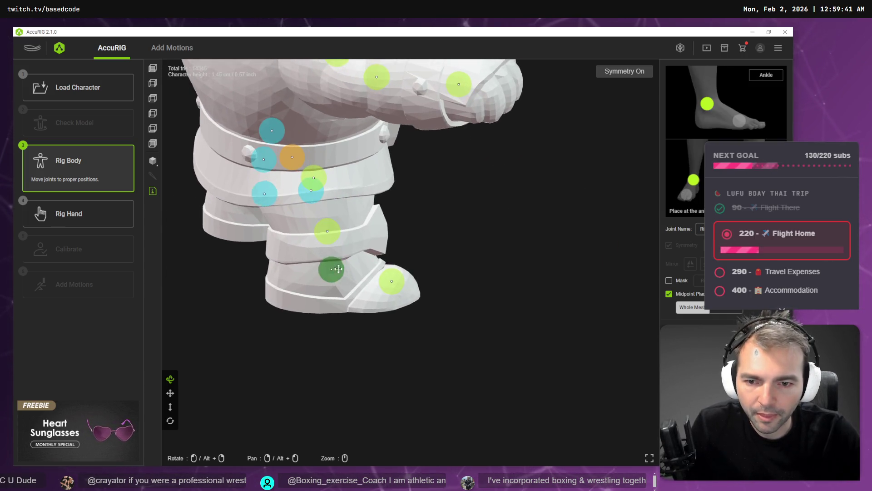
left_click(333, 233)
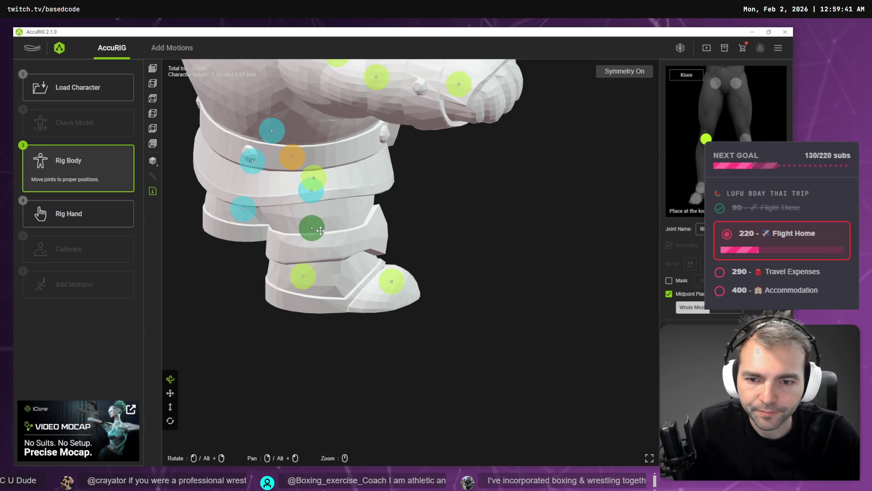
mouse_move(293, 269)
left_mouse_down()
mouse_move(407, 241)
mouse_move(453, 245)
mouse_move(581, 165)
left_mouse_up()
scroll(581, 165, "down", 3)
scroll(563, 154, "up", 3)
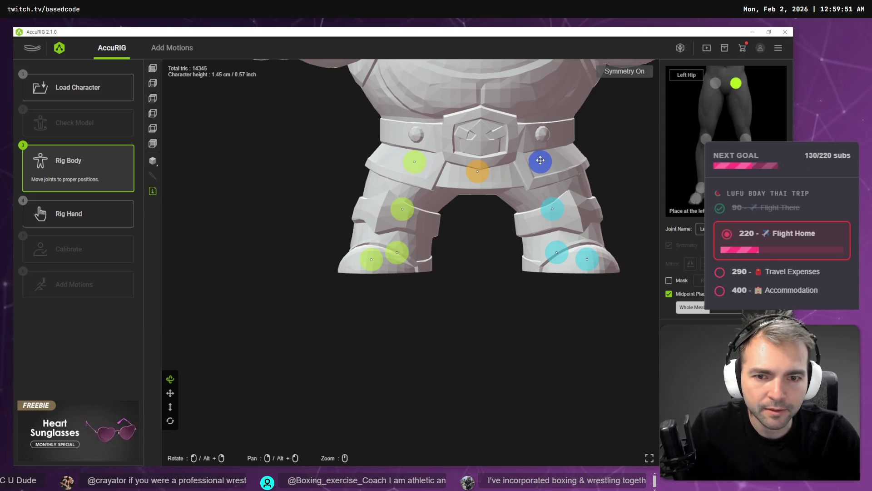
scroll(521, 123, "down", 3)
mouse_move(500, 204)
left_mouse_down()
mouse_move(367, 294)
mouse_move(247, 221)
left_mouse_up()
left_click(91, 215)
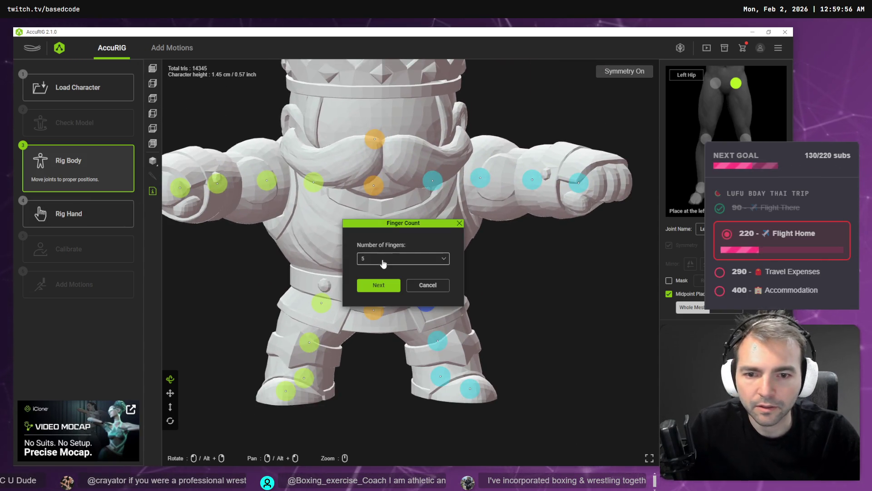
- Set Number of Fingers to 5 and build the king's rig
left_click(383, 259)
left_click(382, 277)
left_click(380, 285)
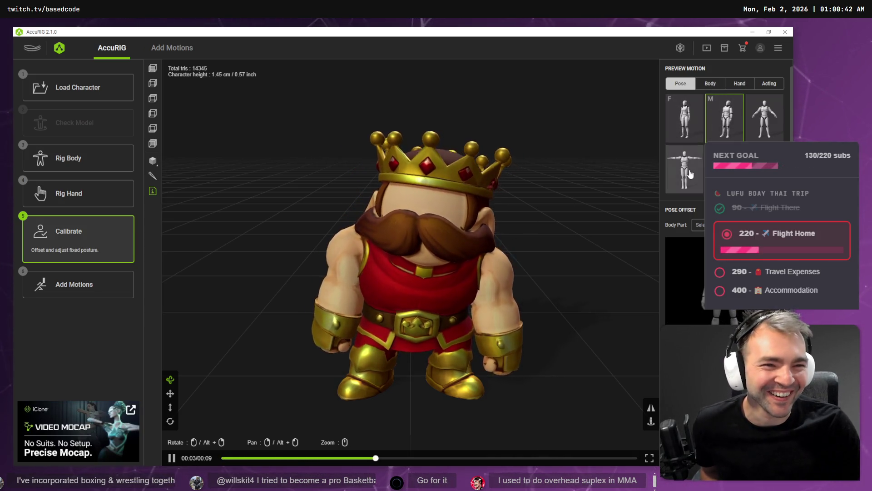
- Play the first Body preview motion with the king facing front, then return to Rig Body
left_click(756, 117)
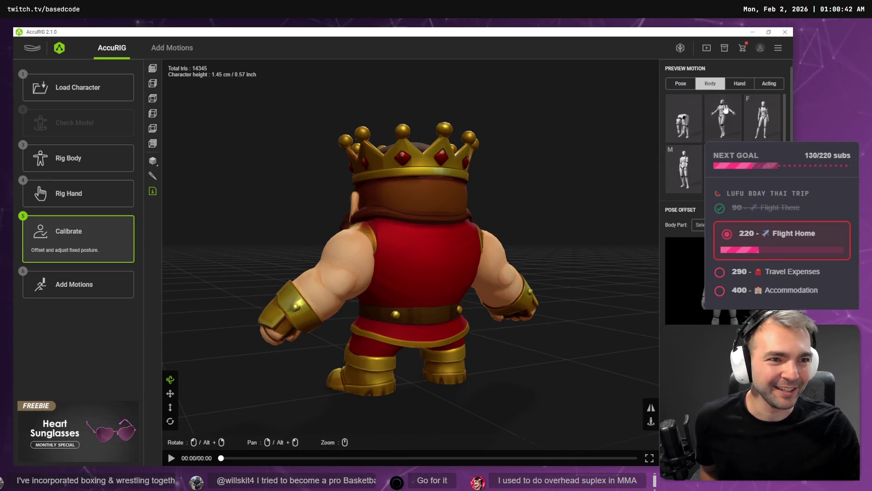
left_click(681, 131)
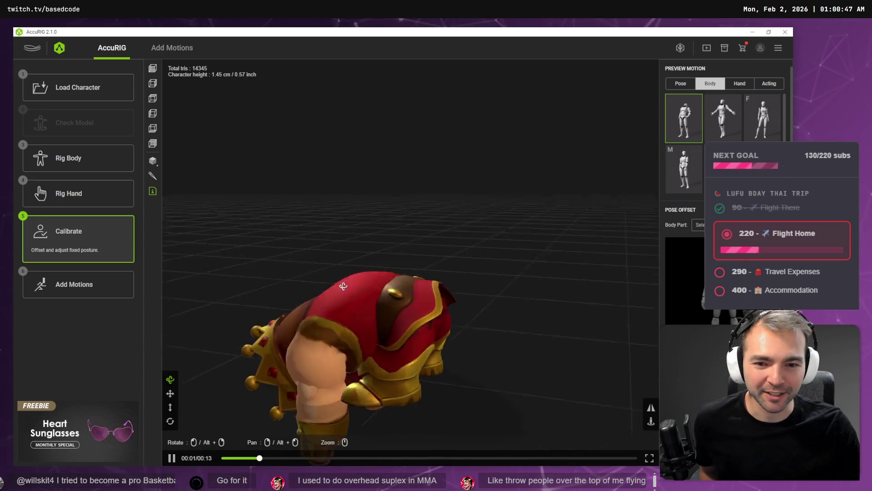
left_click_drag(400, 311, 447, 307)
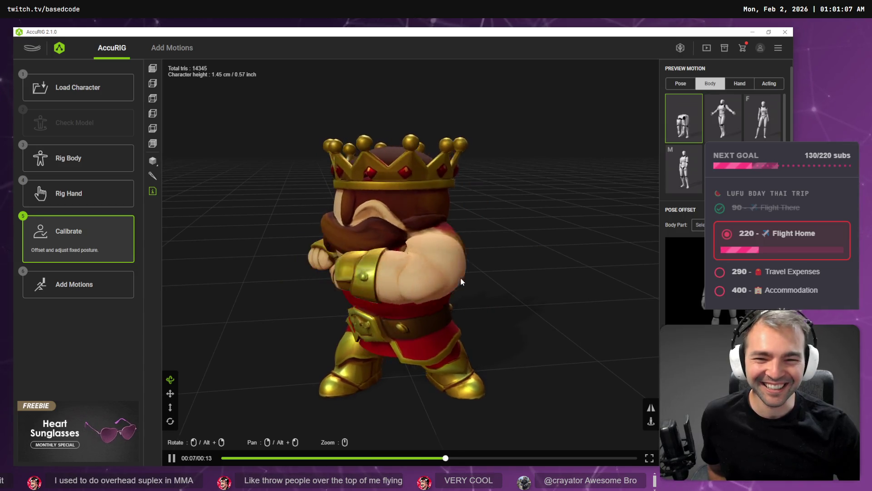
scroll(380, 324, "up", 6)
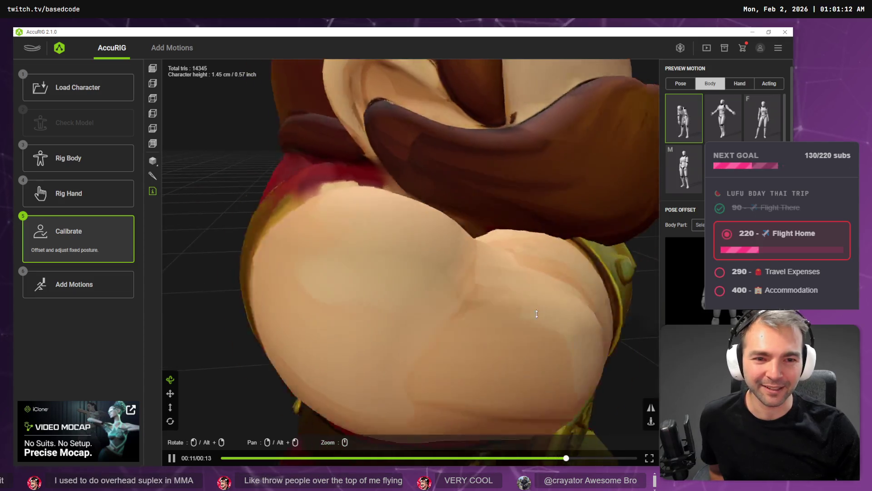
scroll(542, 315, "down", 8)
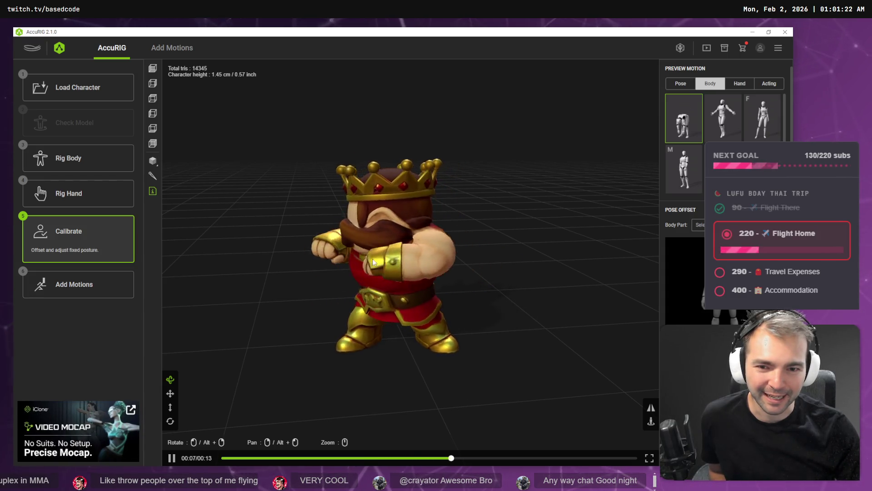
left_click(77, 165)
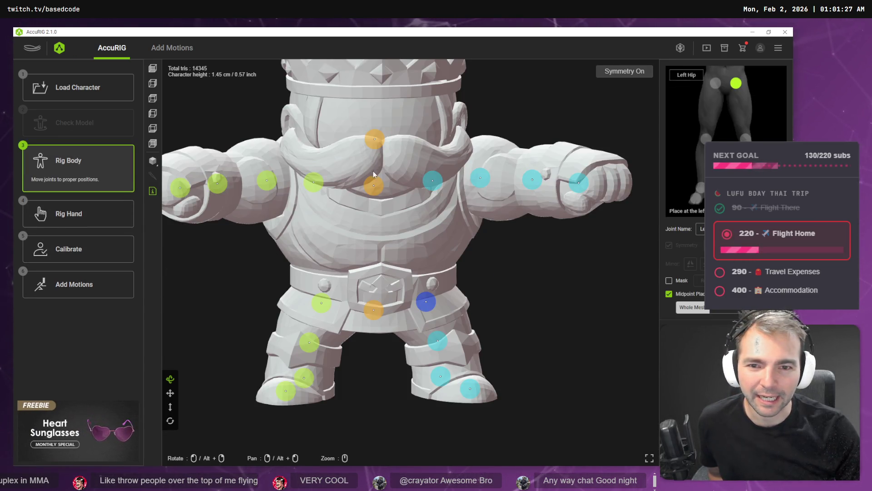
- Lower the neck joint slightly, recalibrate to preview the punching motion, then return to Rig Body
mouse_move(375, 185)
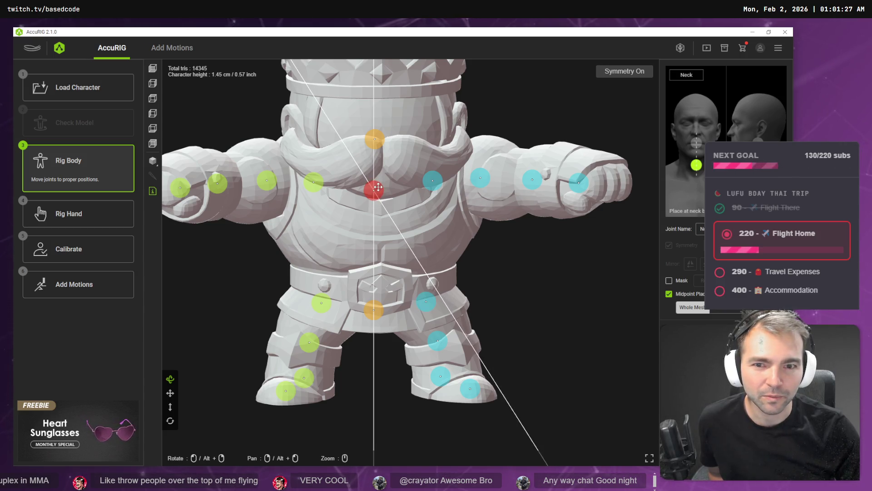
left_click_drag(378, 194, 378, 198)
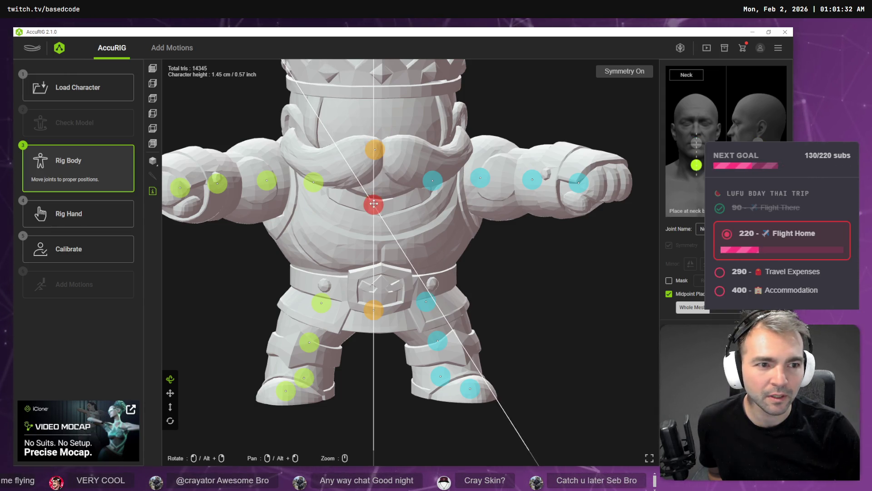
left_click(152, 71)
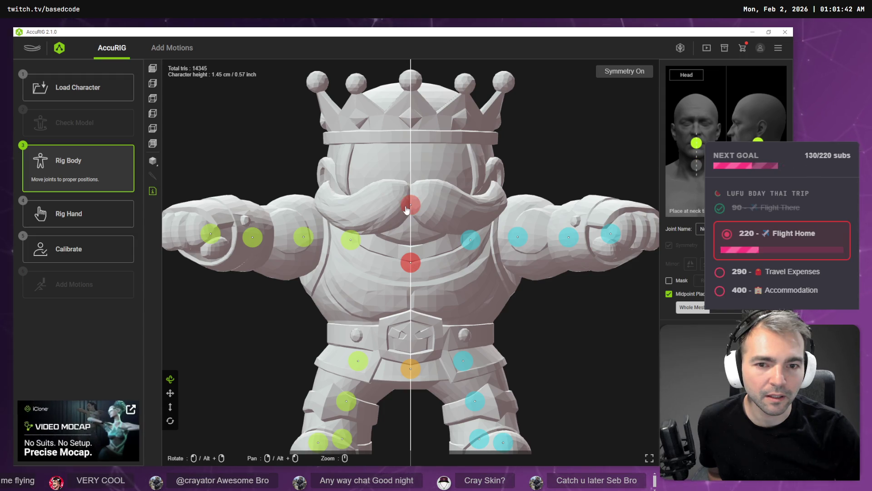
left_click(76, 247)
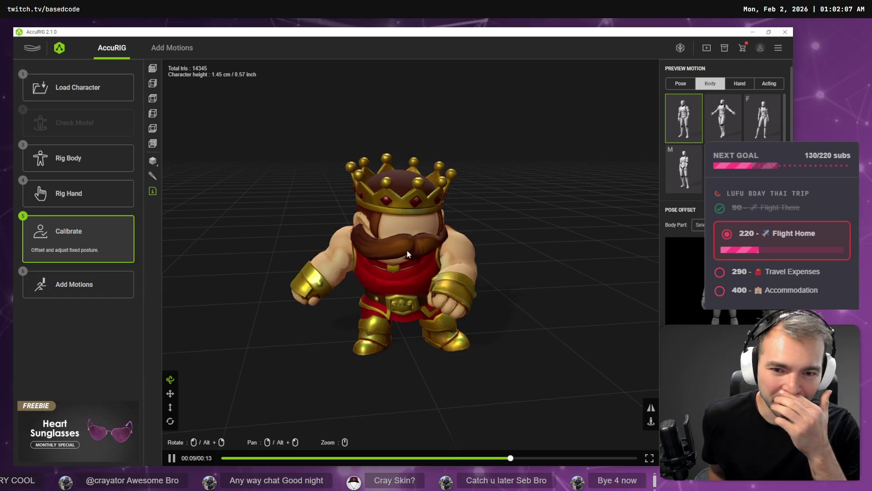
left_click(73, 159)
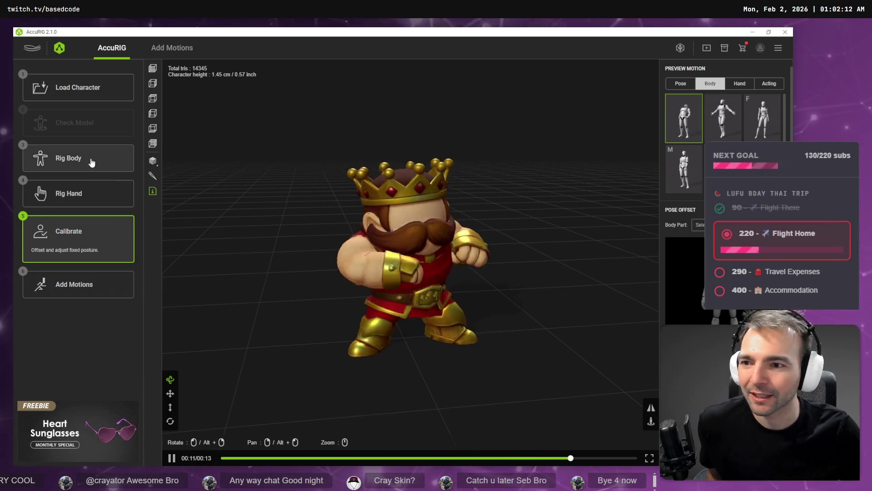
- Adjust the head and neck joints to mustache level and recalibrate twice to recheck the motion
left_click(410, 205)
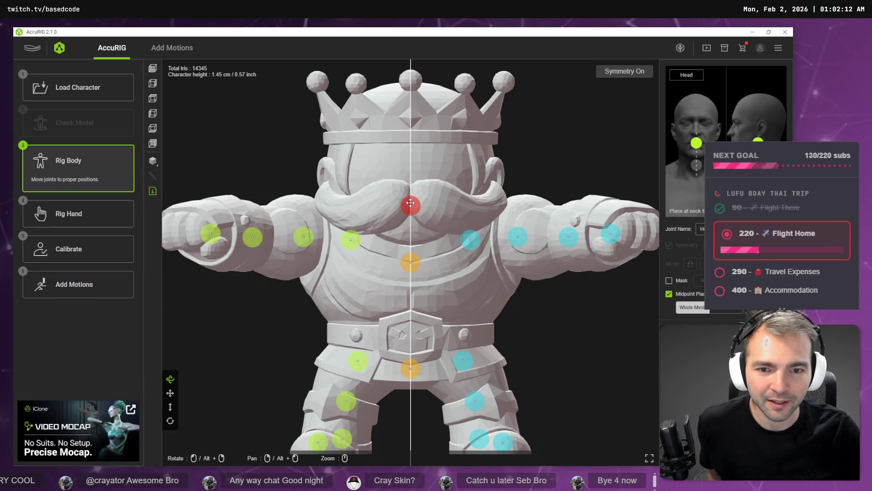
left_click(413, 265)
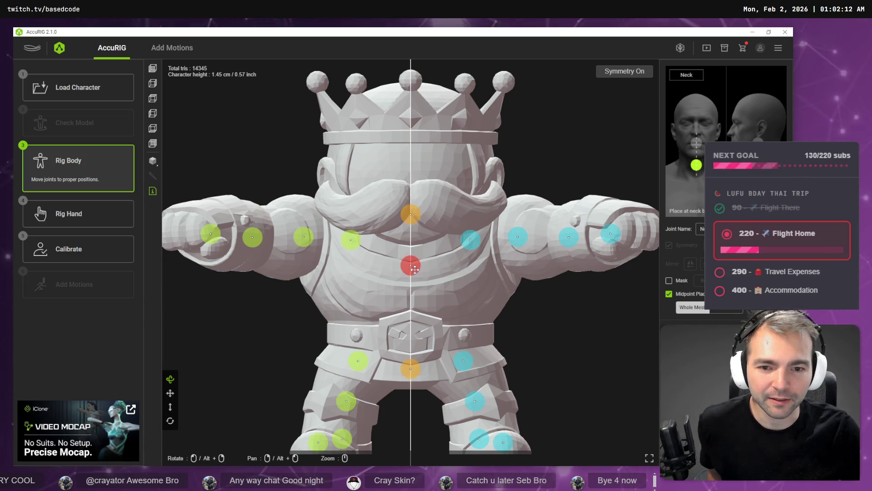
left_click(81, 249)
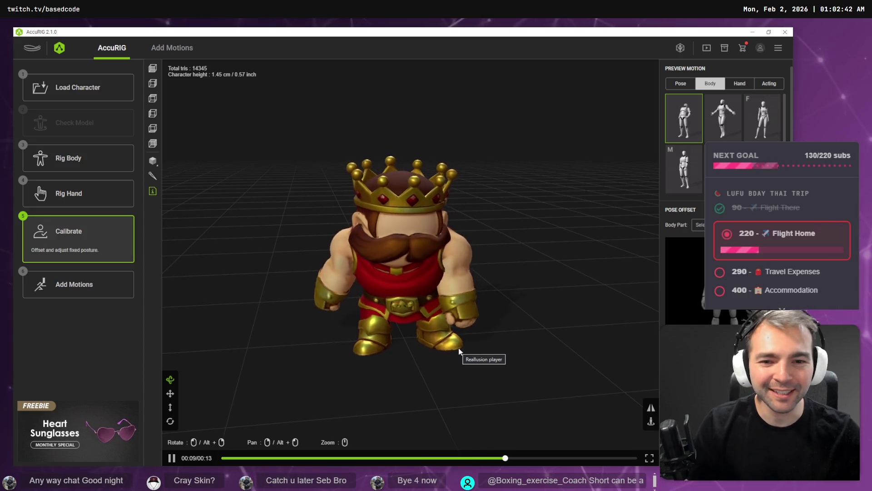
left_click(74, 158)
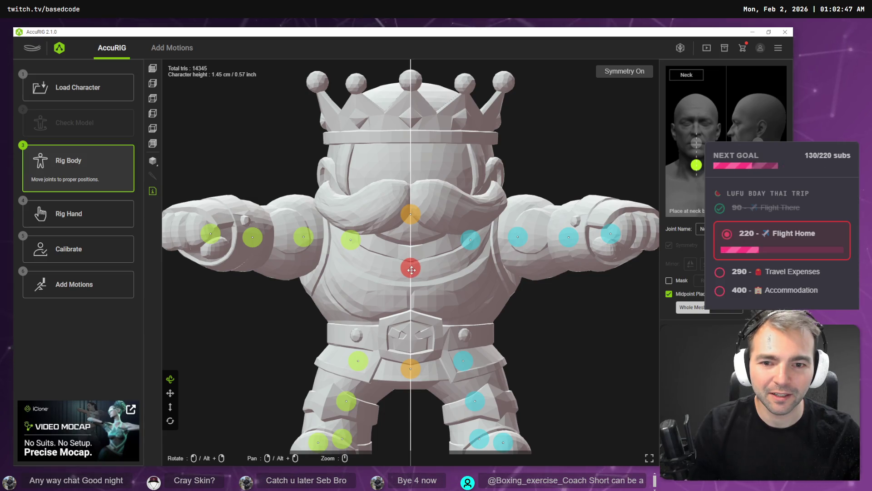
left_click(412, 217)
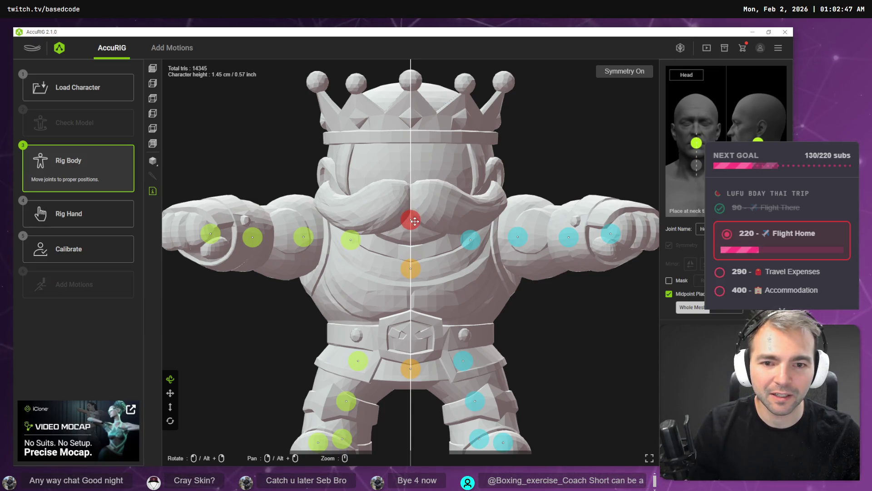
left_click(73, 249)
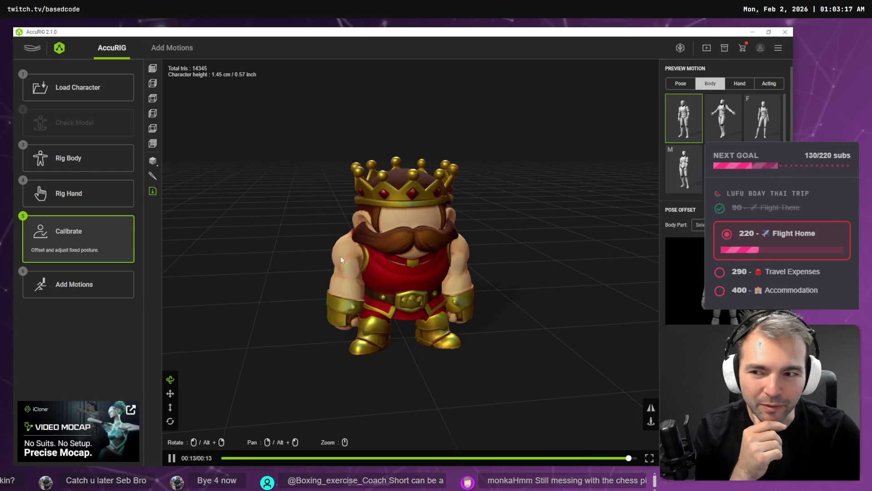
left_click(68, 159)
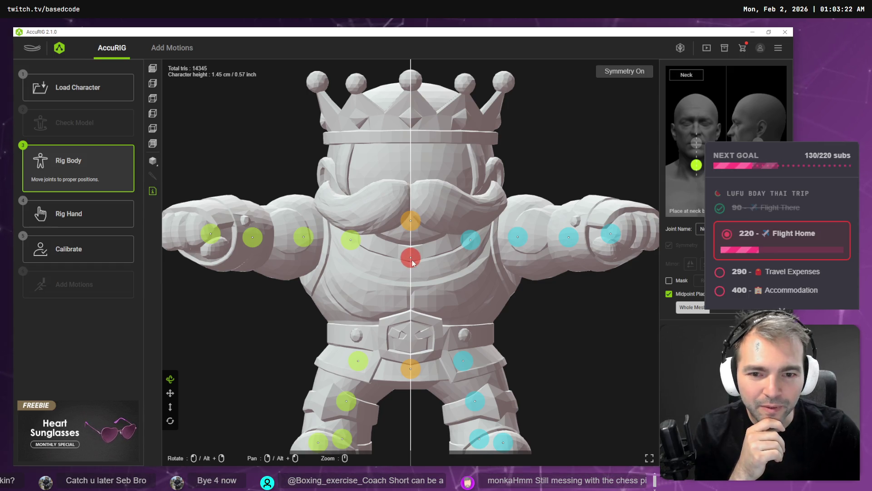
- Reposition the king's head joint, recalibrate the rig, and go to the motions page
left_click(411, 217)
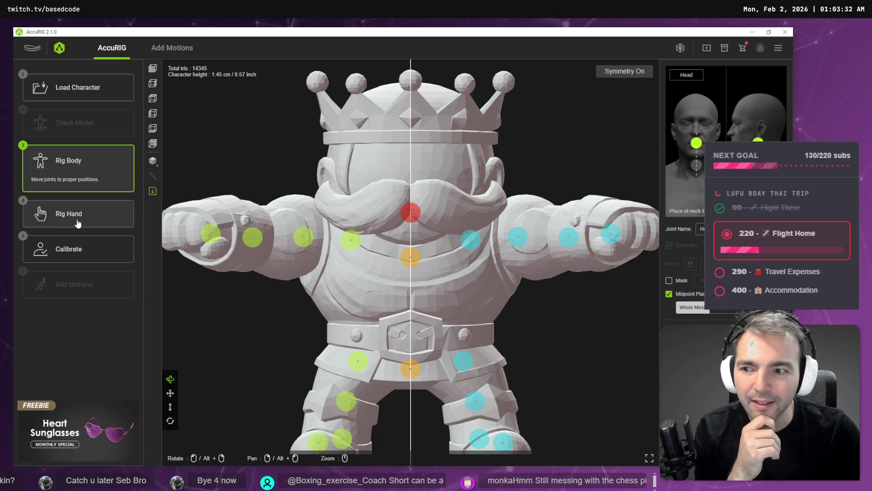
left_click(83, 247)
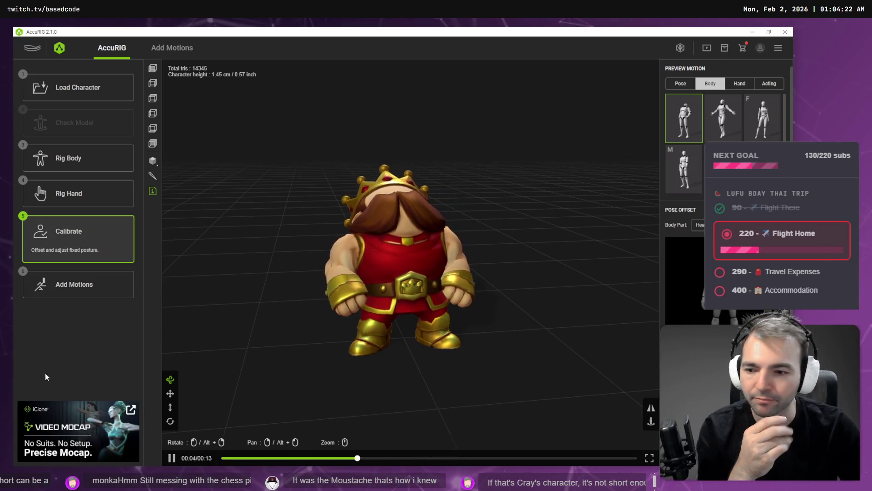
left_click(72, 285)
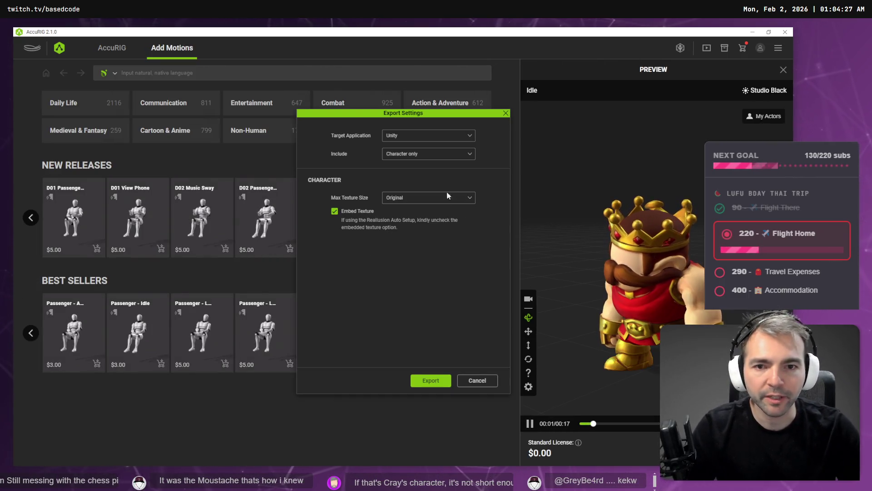
- Start the Unity character-only FBX export, then collapse Godot's Townsmen1 folder
left_click(431, 380)
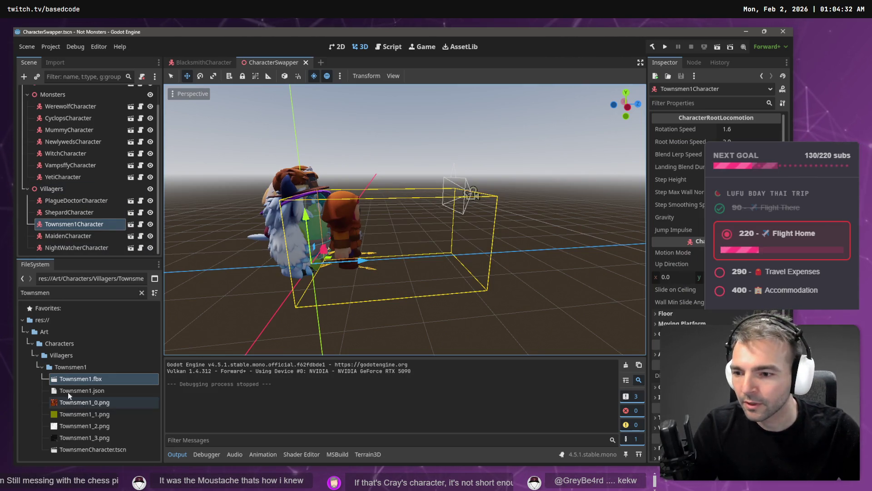
left_click(41, 366)
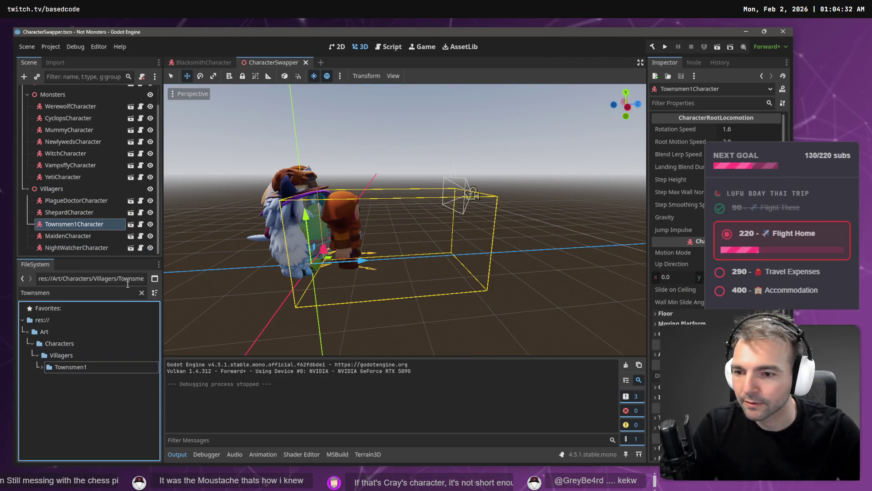
- Clear the FileSystem filter and create a folder named King under Villagers
left_click(141, 293)
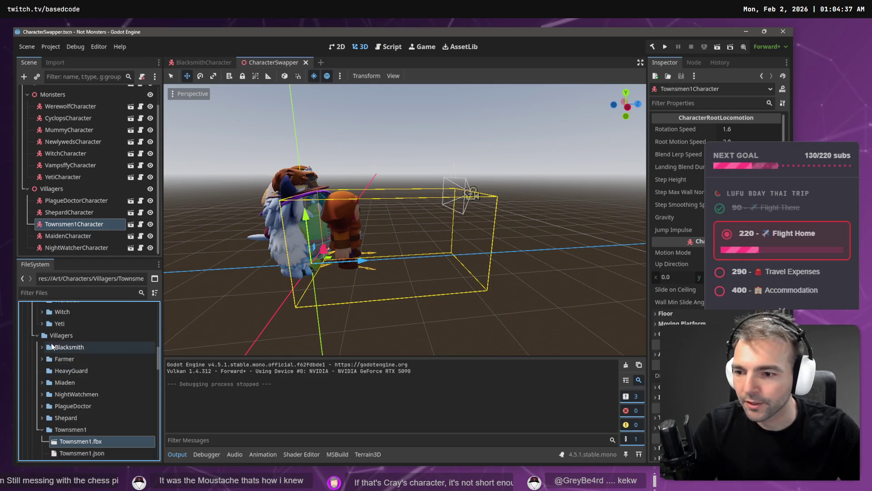
right_click(62, 335)
mouse_move(135, 295)
left_click(187, 298)
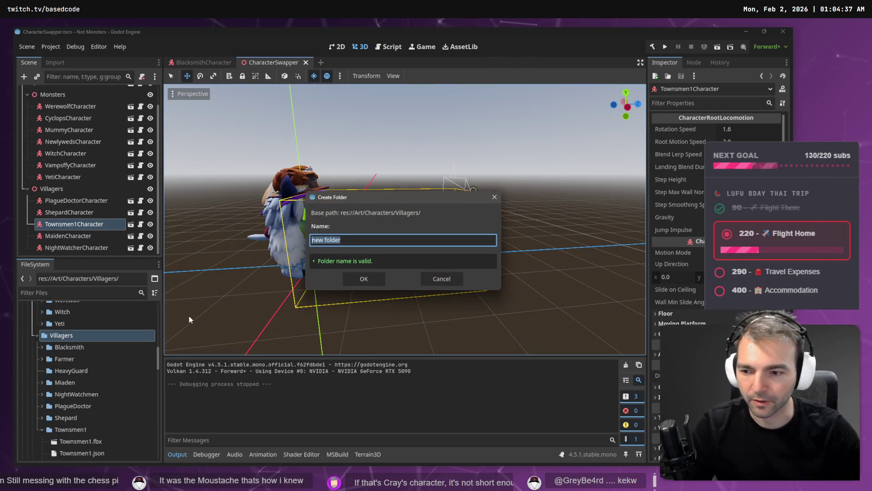
type("King")
key("Return")
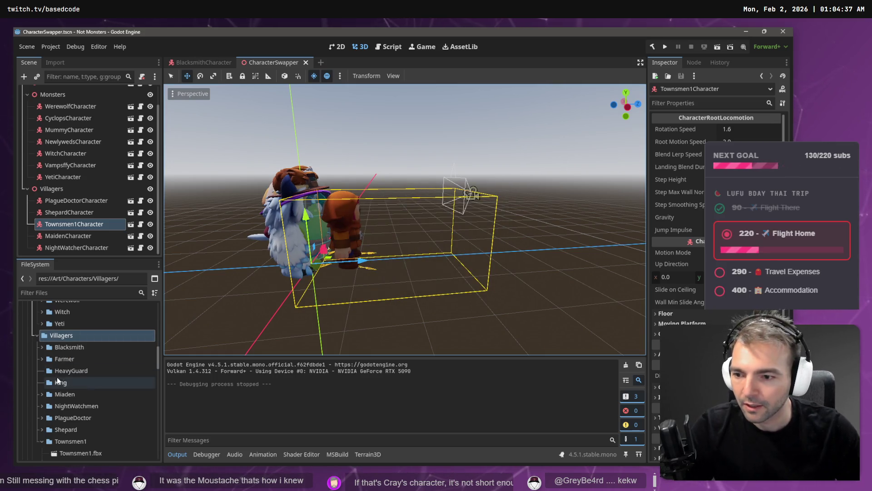
key("alt+Tab")
key("alt+Tab")
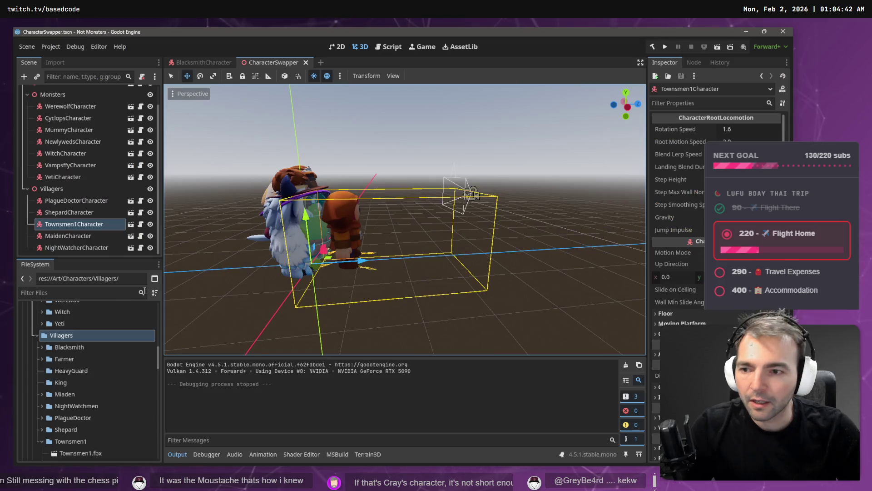
- Copy the King folder's absolute path and paste it as the AccuRIG export file name
right_click(67, 386)
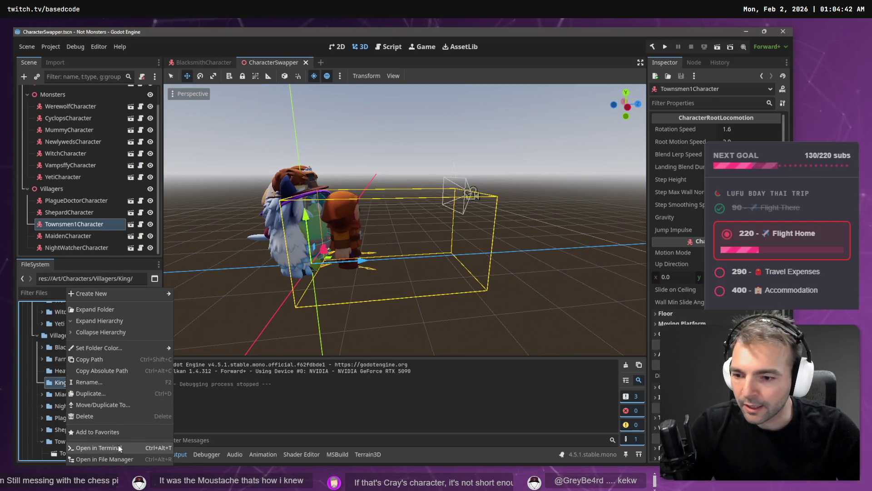
left_click(122, 370)
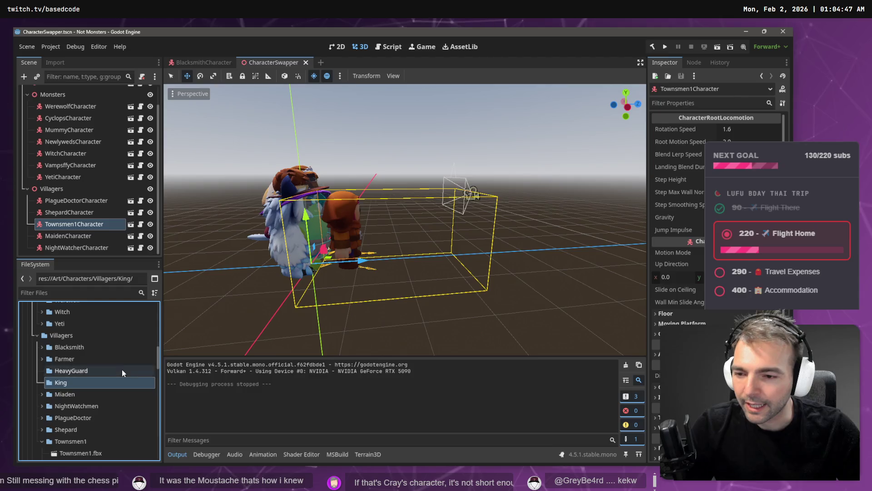
key("alt+Tab")
key("ctrl+v")
key("Return")
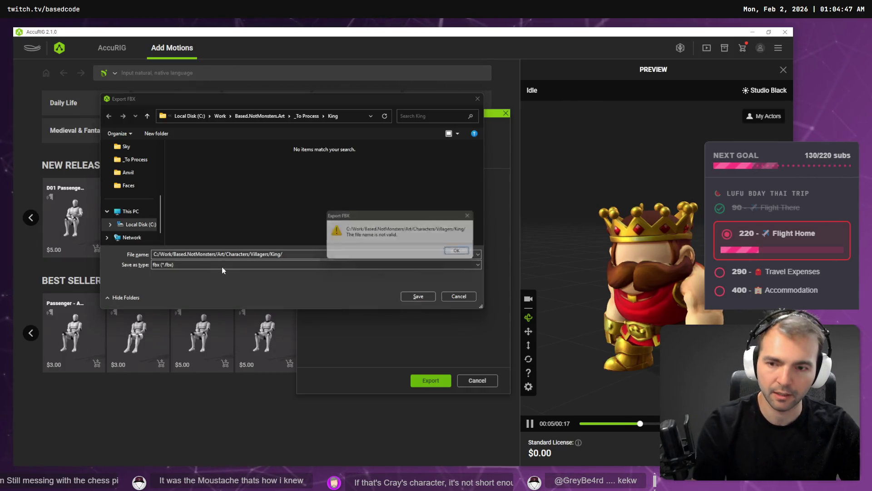
- Save the export as King.fbx in the King folder and check Godot's import
key("Return")
left_click(323, 254)
left_click(348, 119)
key("ctrl+v")
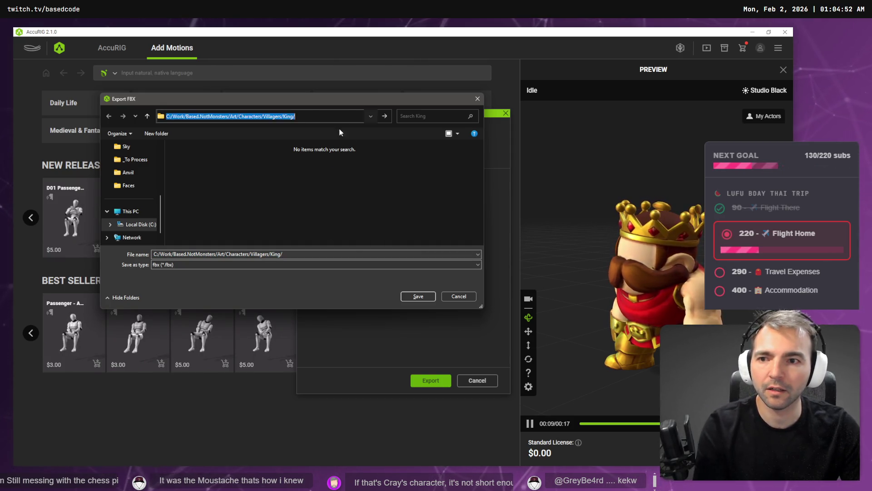
key("Return")
key("BackSpace")
type("King")
key("Return")
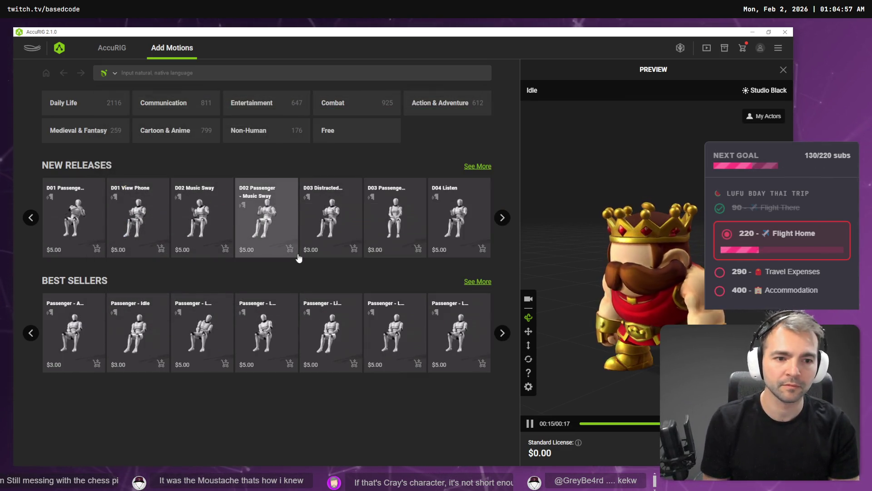
key("alt+Tab")
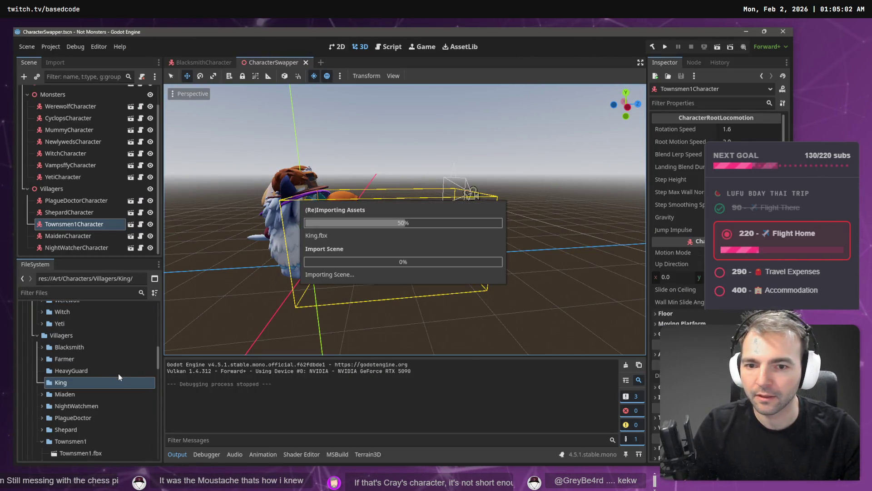
key("alt+Tab")
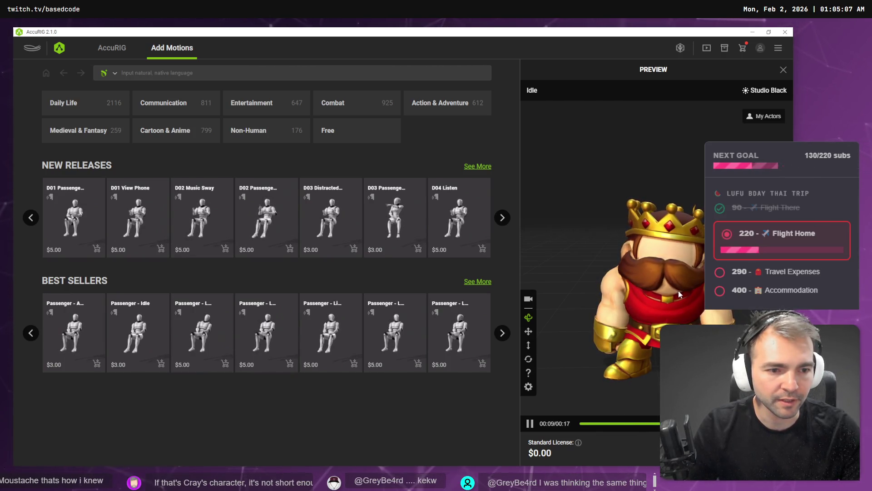
- Drag the King's head joint lower in Rig Body and run Calibrate
left_click(109, 48)
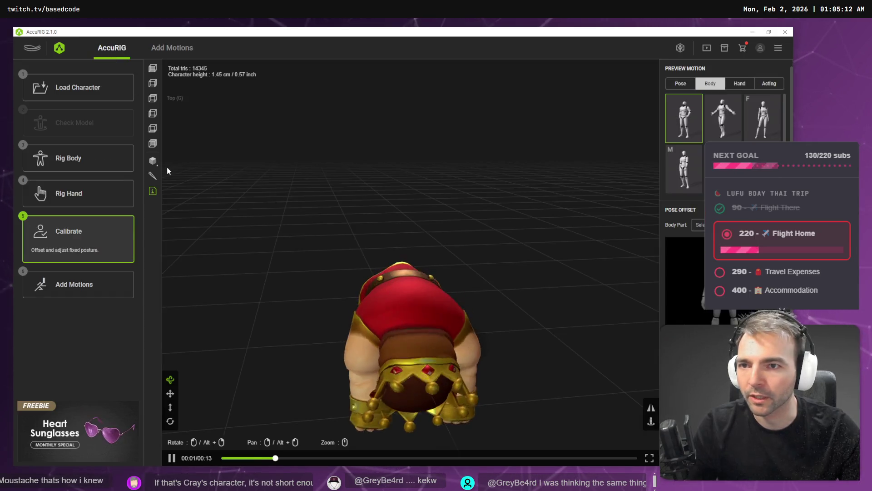
left_click(88, 165)
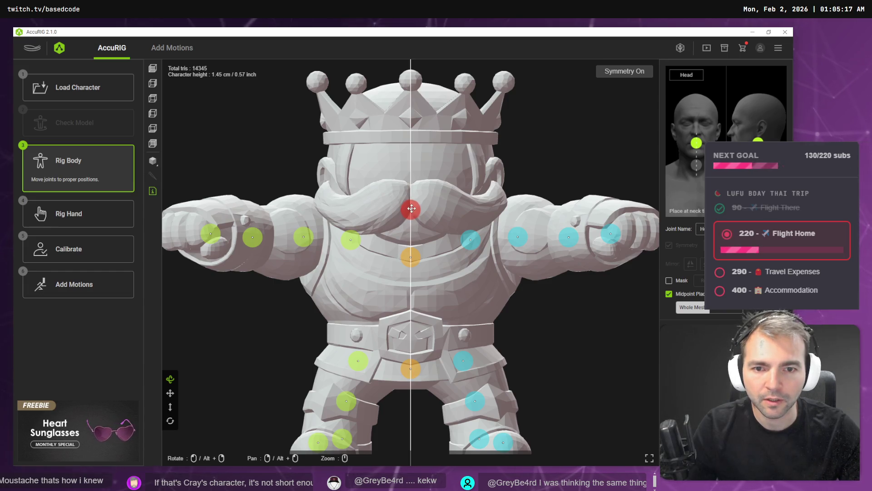
left_click_drag(411, 207, 412, 223)
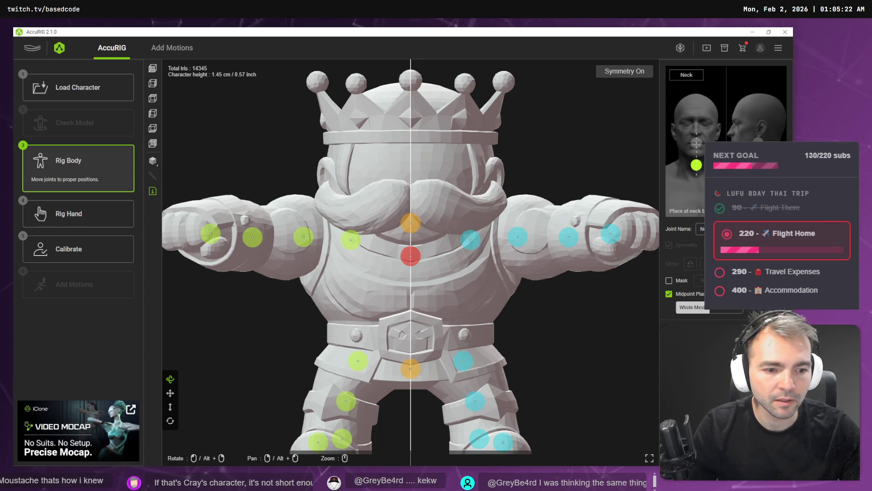
left_click(96, 249)
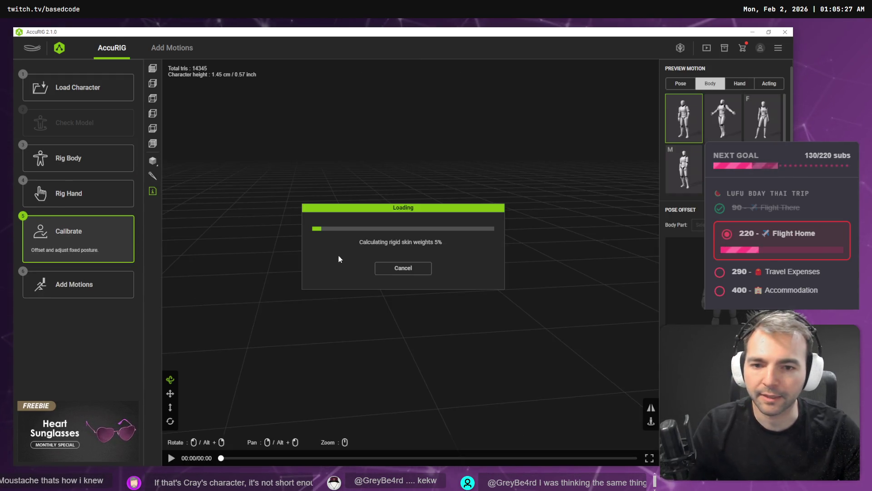
key("alt+Tab")
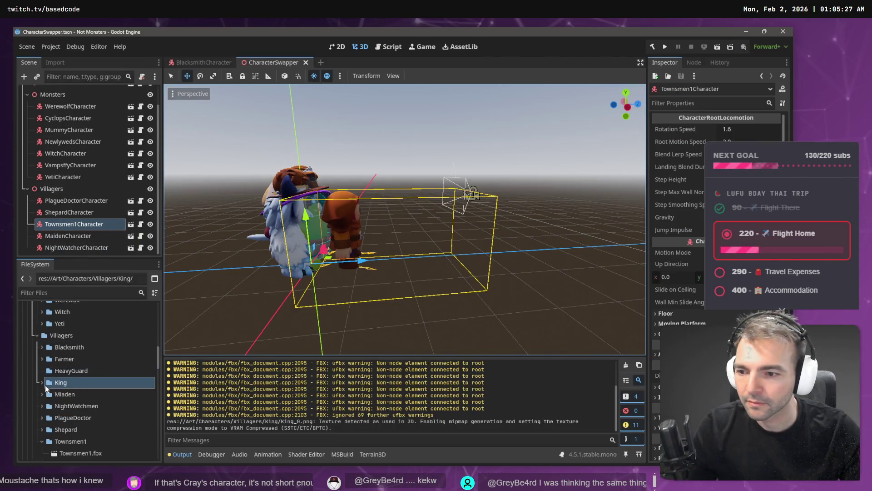
- Return to AccuRIG to watch the calibrated King's punching motion preview
key("alt+Tab")
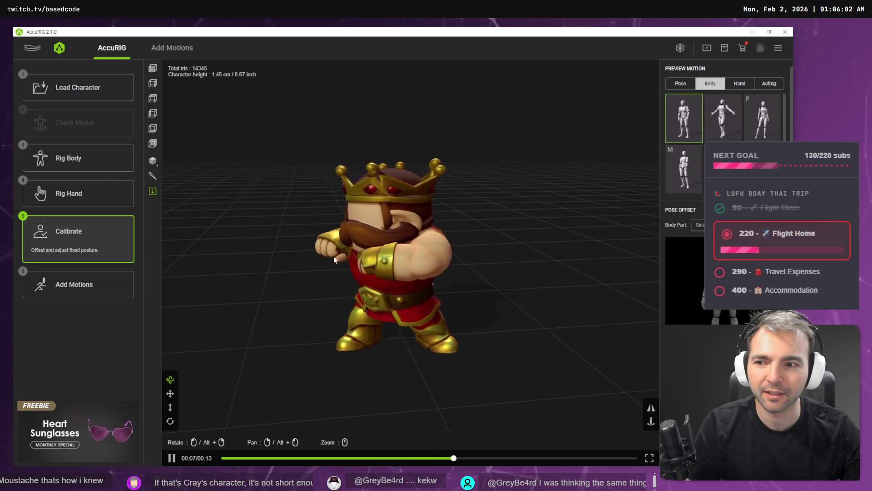
- Move the head joint up to the crown top and calibrate the rig
left_click(90, 155)
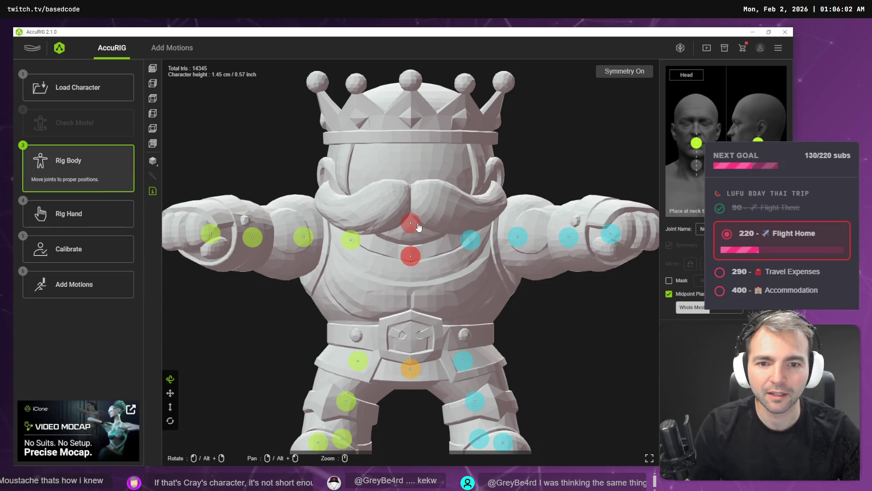
left_click_drag(419, 227, 423, 100)
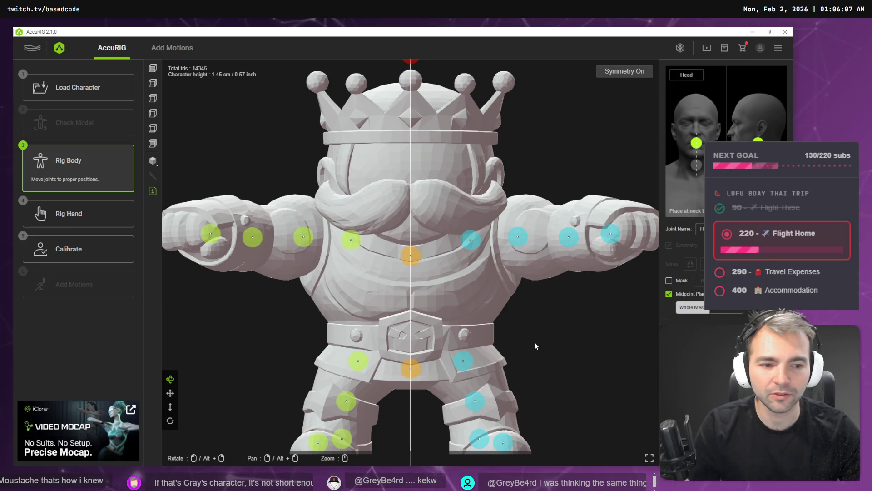
left_click(91, 213)
left_click(97, 261)
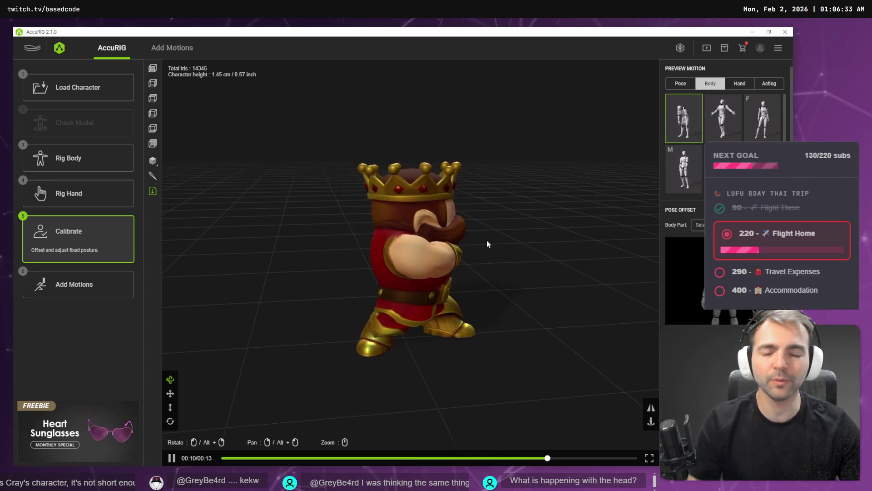
- Bring the head joint back down to the face and recalibrate skin weights
left_click(119, 160)
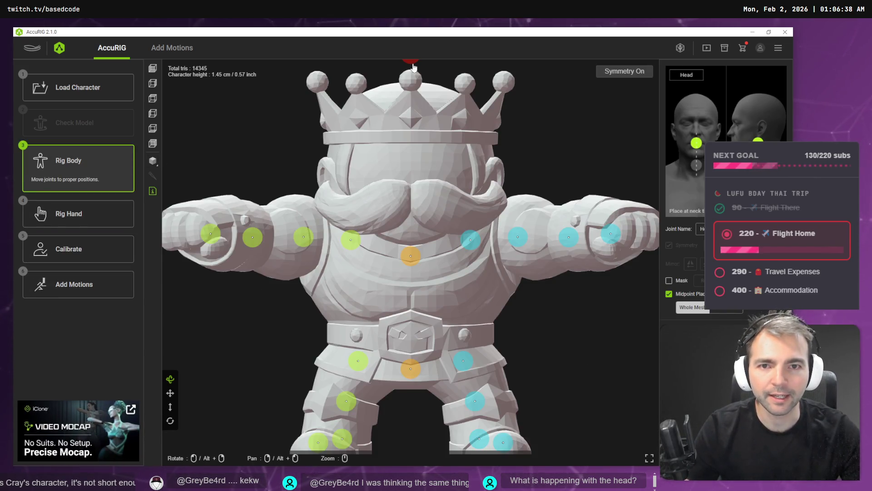
left_click_drag(412, 181, 416, 207)
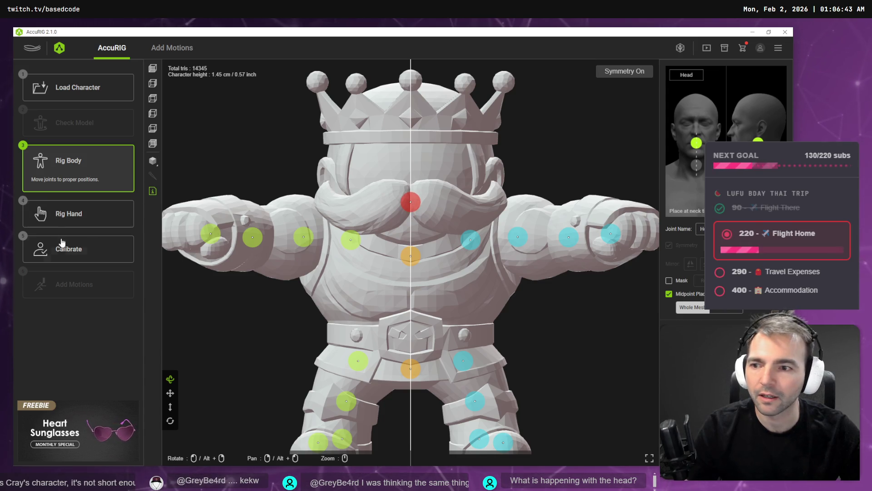
left_click(68, 249)
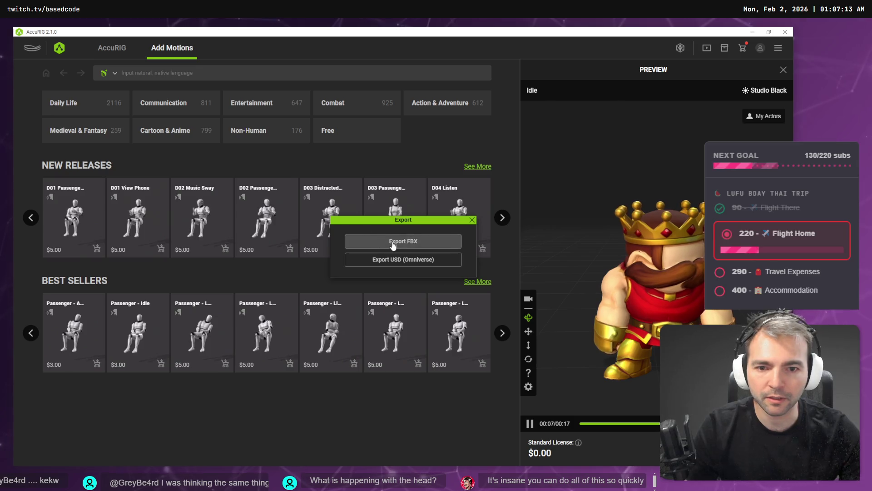
- Export the King as FBX with Unity character-only settings, overwriting King.fbx
left_click(392, 244)
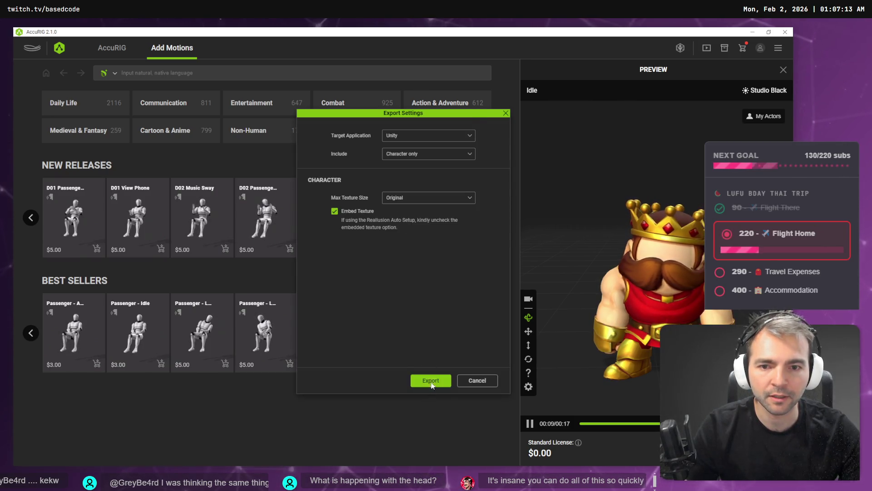
left_click(432, 385)
double_click(191, 169)
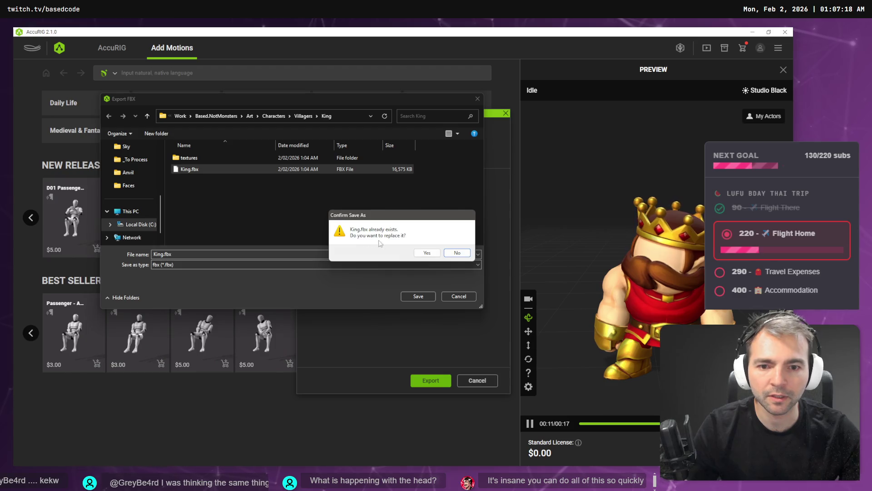
left_click(426, 252)
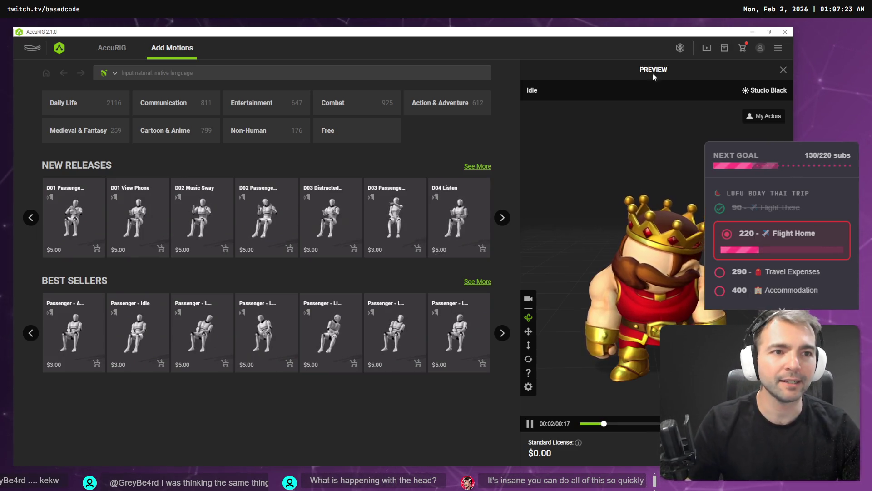
left_click(753, 33)
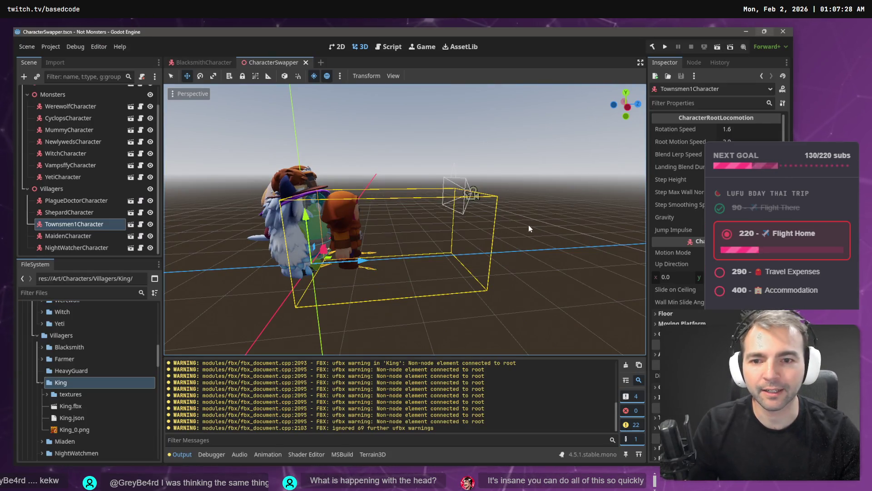
- Open the BlacksmithCharacter scene and frame the characters in the viewport
left_click_drag(472, 204, 313, 119)
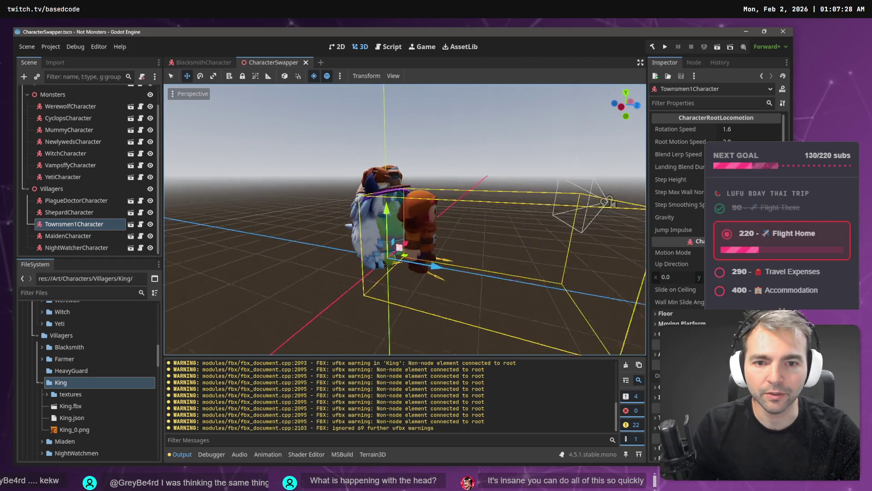
scroll(310, 117, "up", 3)
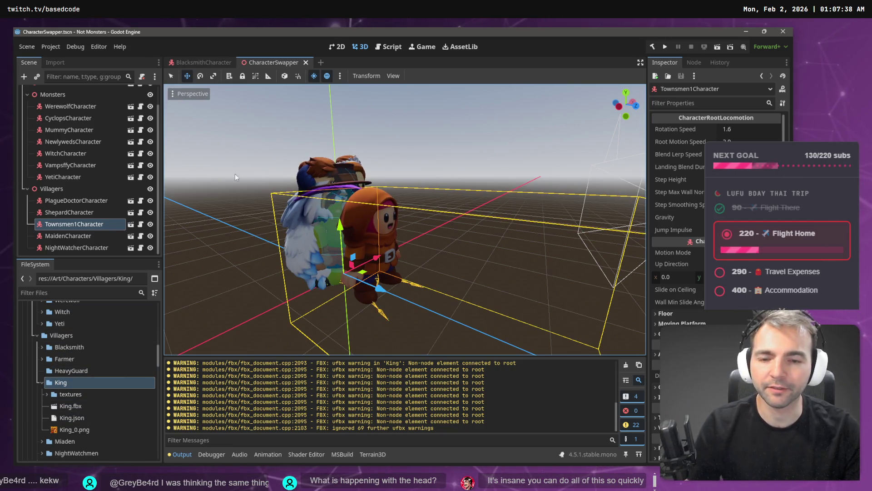
left_click(216, 64)
mouse_move(370, 220)
left_mouse_down()
mouse_move(382, 204)
mouse_move(418, 205)
left_mouse_up()
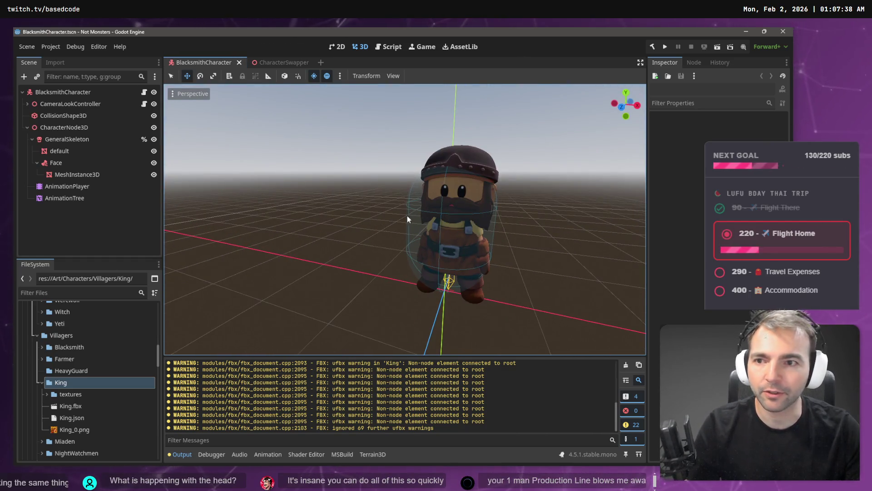
- Collapse the King folder and open TownsmenCharacter.tscn from the FileSystem dock
left_click(42, 382)
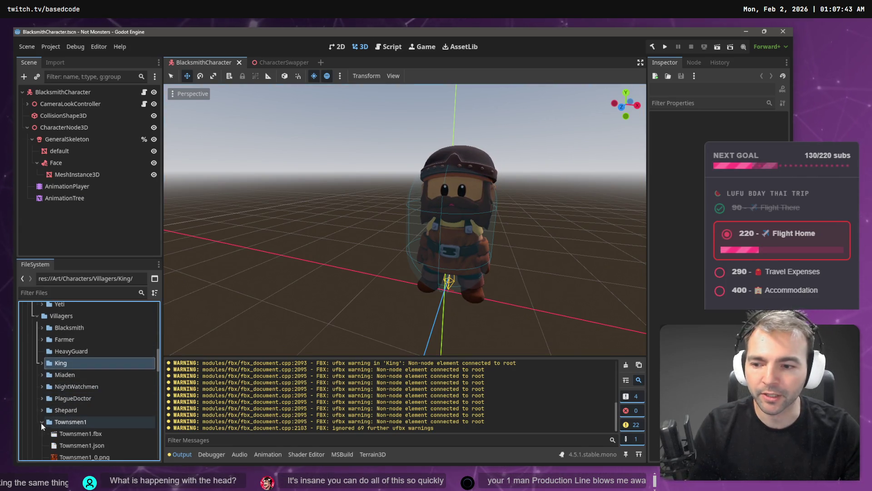
scroll(41, 423, "down", 2)
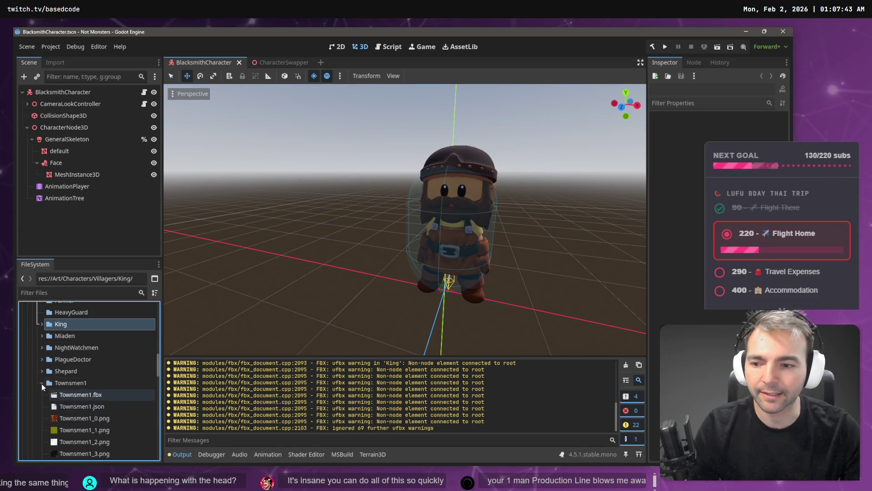
scroll(94, 409, "down", 3)
left_click(93, 405)
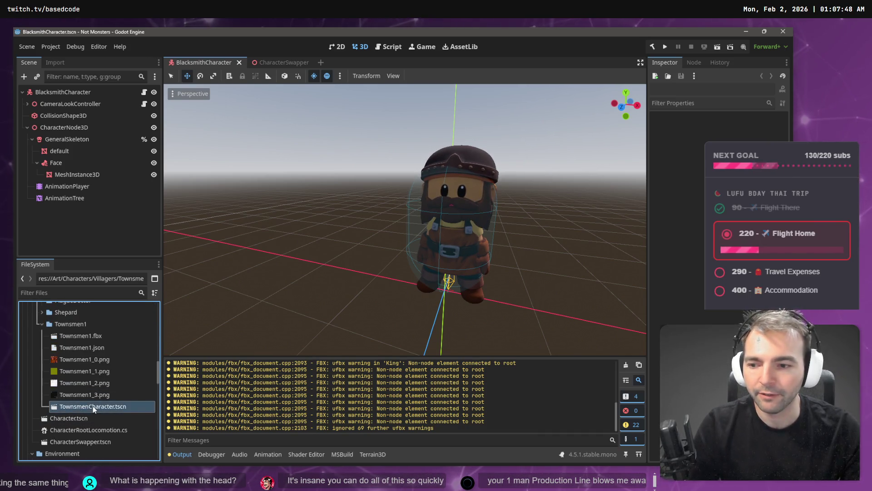
double_click(93, 406)
left_click_drag(421, 228, 481, 227)
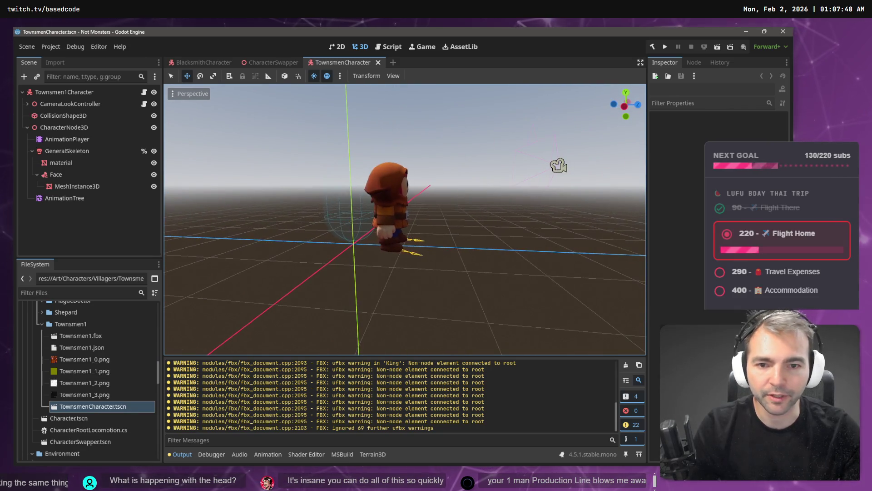
- Shift the Townsmen's CharacterNode3D to Z -0.744 and save the scene
left_click(73, 103)
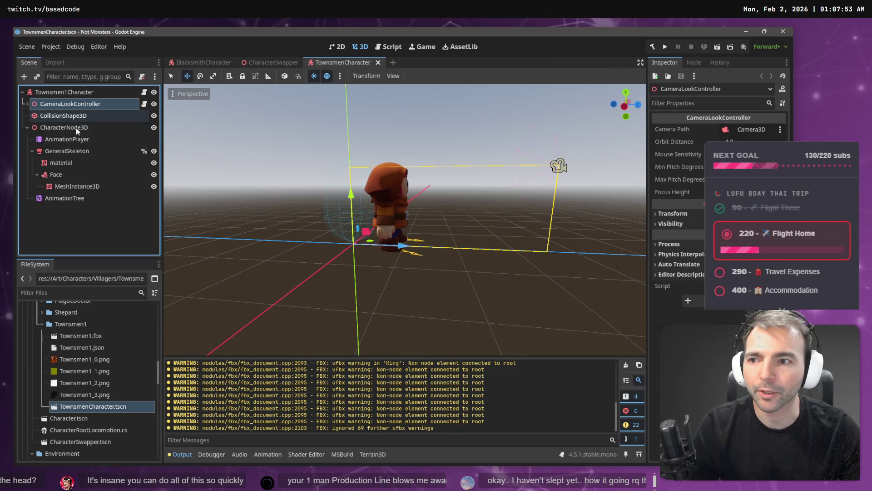
left_click(26, 127)
left_click(64, 128)
left_click(64, 115)
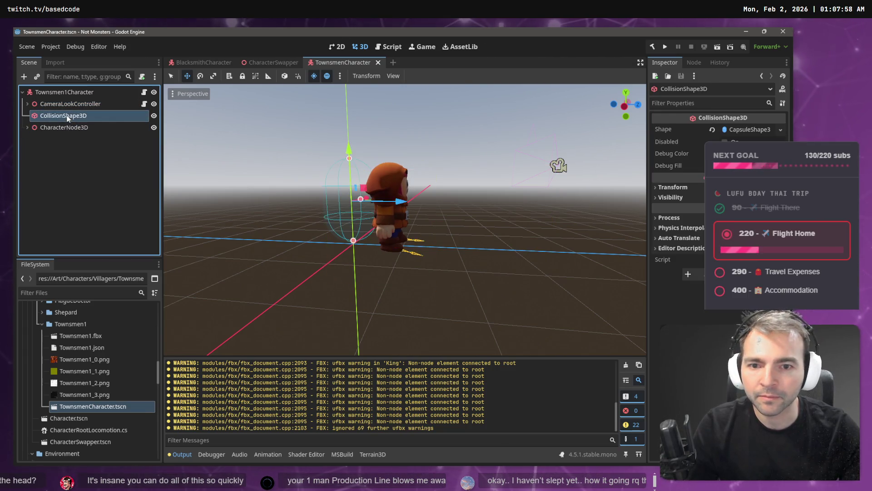
left_click(74, 129)
left_click_drag(405, 252, 369, 252)
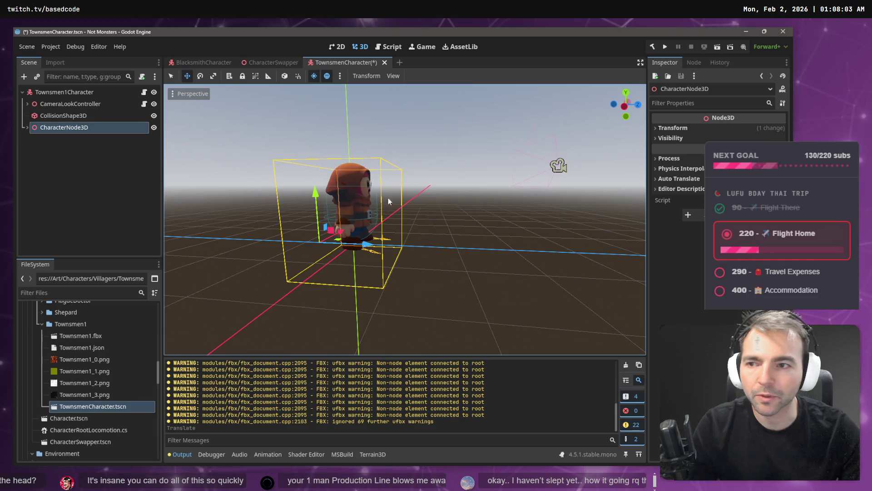
key("ctrl+s")
- Move the CharacterSwapper tab to first place and fly the camera around the Townsmen
left_click(285, 64)
left_click_drag(284, 63, 186, 63)
right_click(303, 98)
key("w")
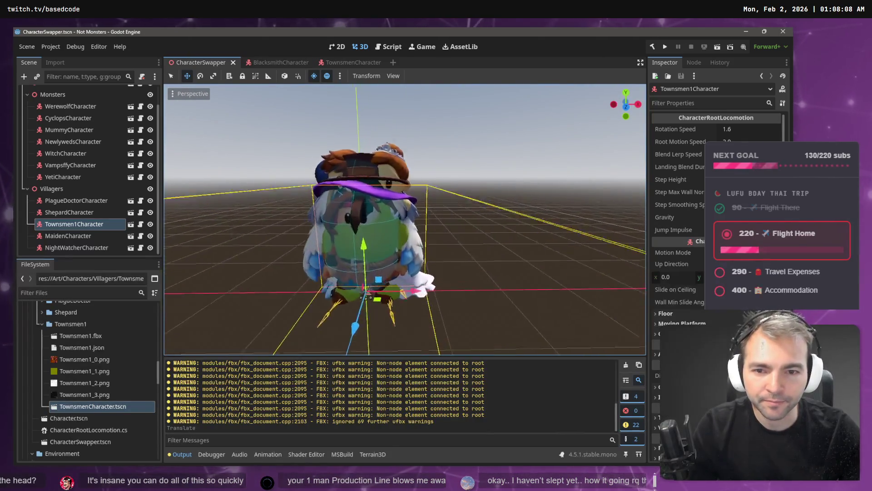
key("s")
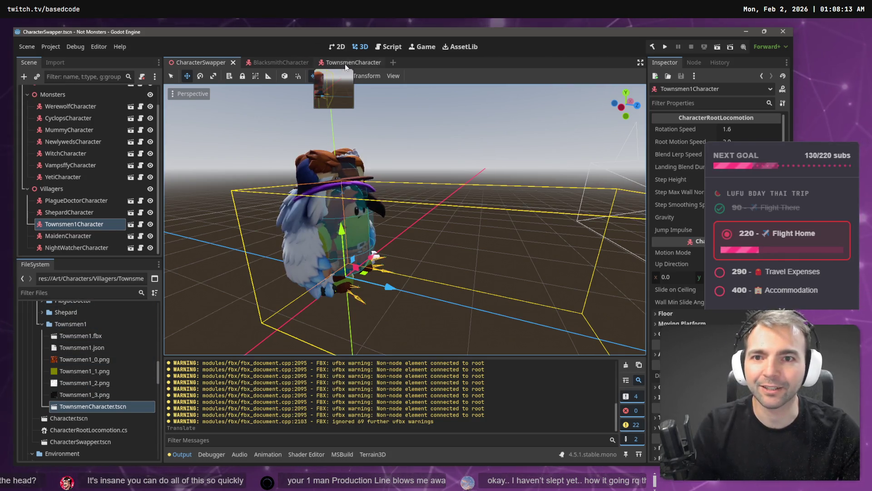
- Open the Character scene and delete its CharacterNode3D branch
left_click(42, 325)
double_click(76, 339)
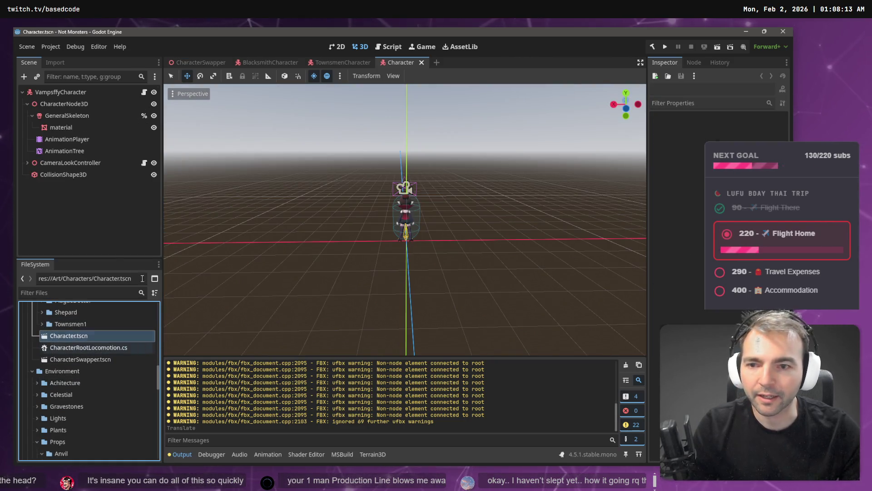
left_click(69, 105)
key("Delete")
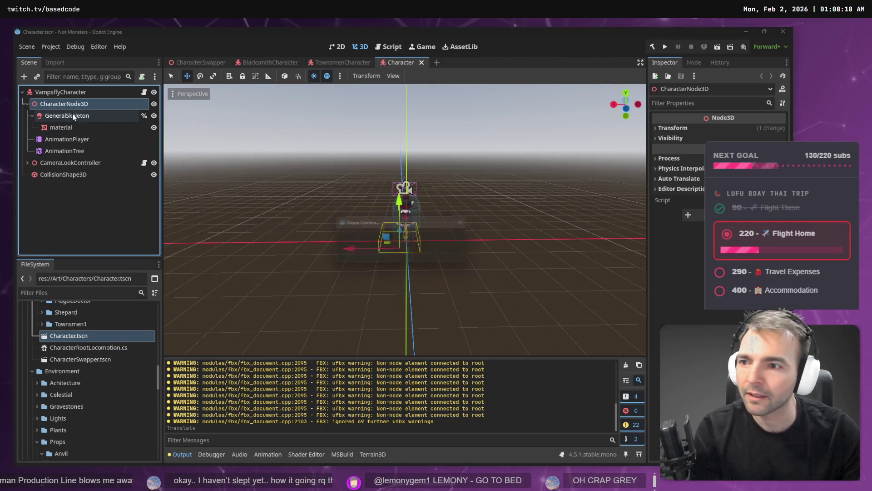
left_click(380, 253)
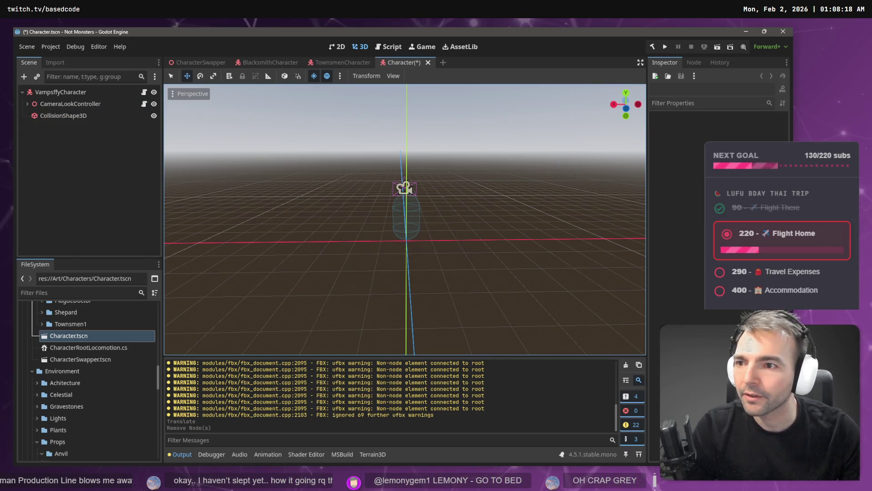
- Undo the deletion, expand the King folder and show King.fbx's import settings
scroll(66, 328, "up", 3)
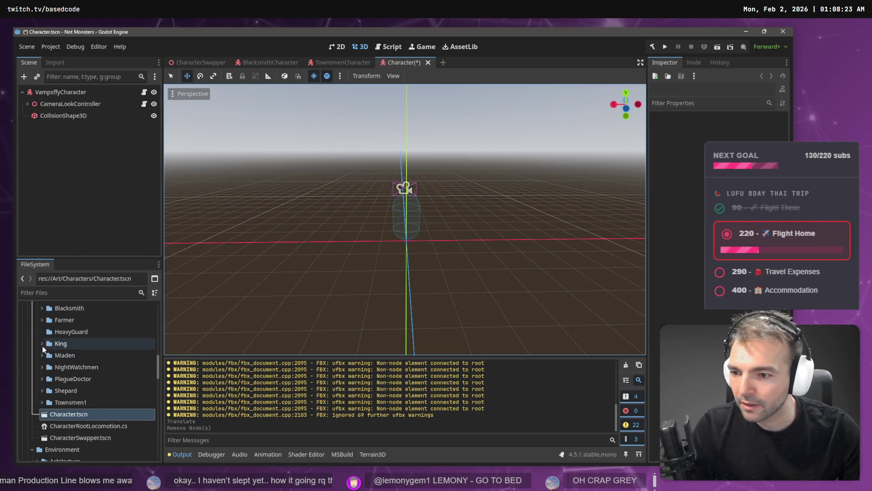
left_click(42, 343)
key("ctrl+z")
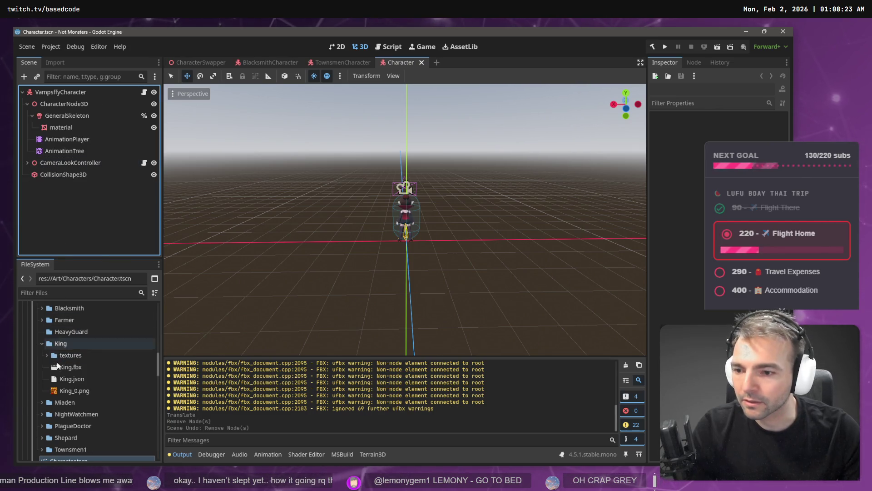
left_click_drag(67, 370, 75, 367)
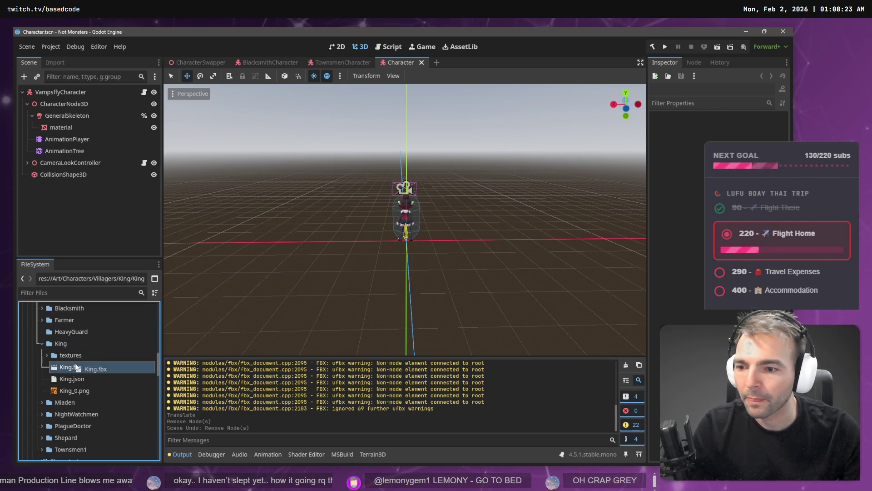
left_click(56, 63)
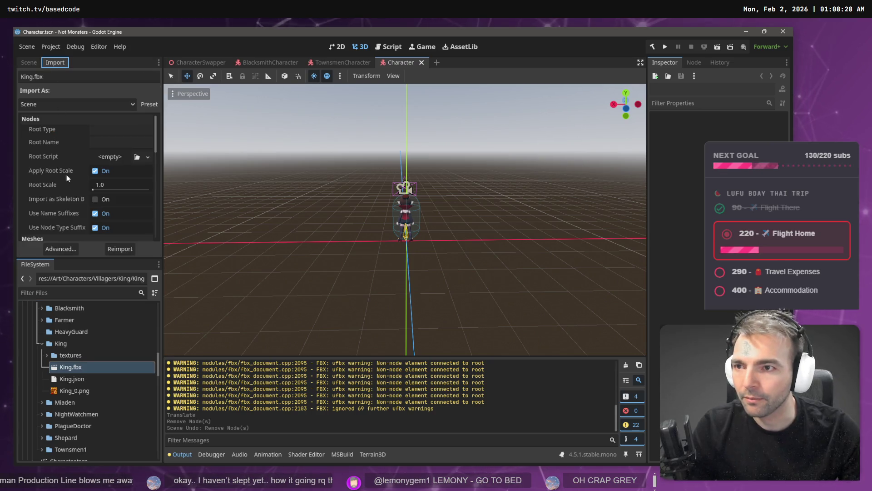
- In King.fbx's advanced import settings, give Skeleton3D a New BoneMap with SkeletonProfileHumanoid and reimport
left_click(77, 249)
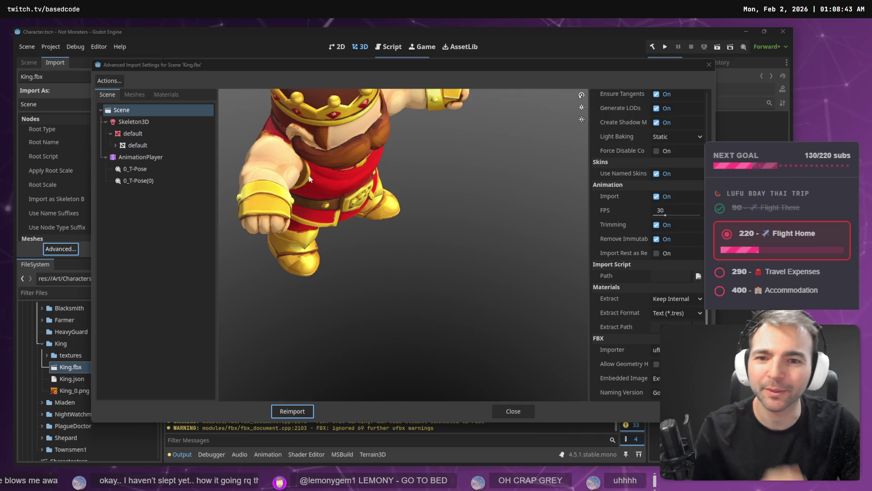
left_click(357, 156)
left_click(134, 121)
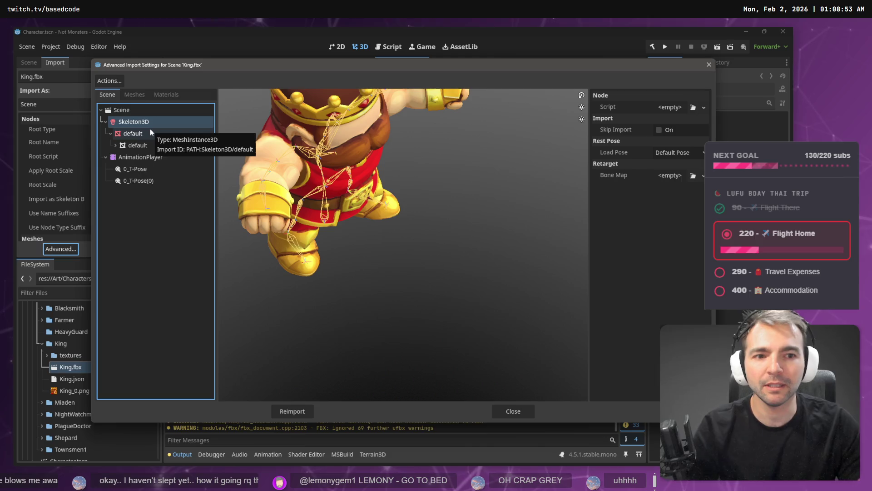
left_click(702, 177)
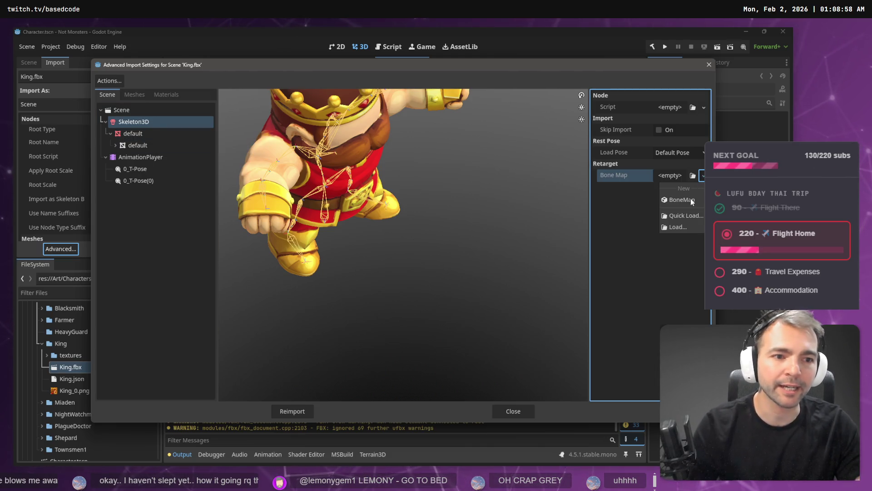
left_click(689, 193)
left_click(683, 177)
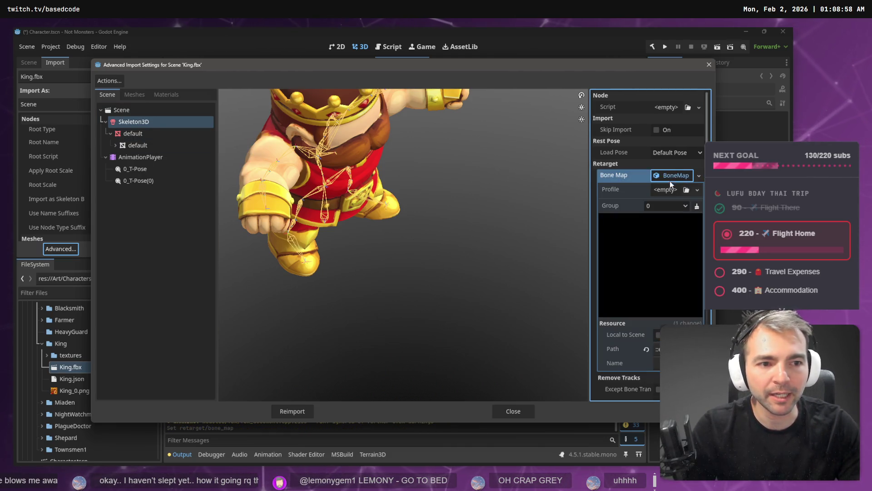
left_click(670, 191)
left_click(661, 226)
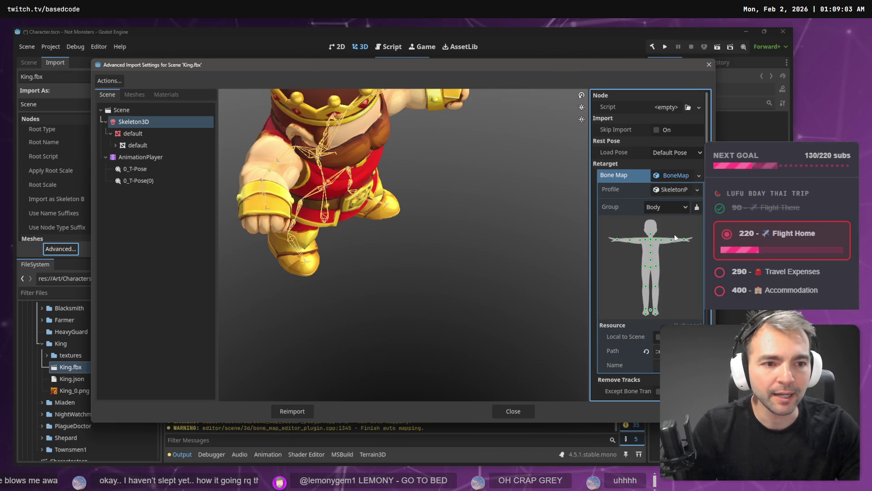
scroll(639, 314, "down", 5)
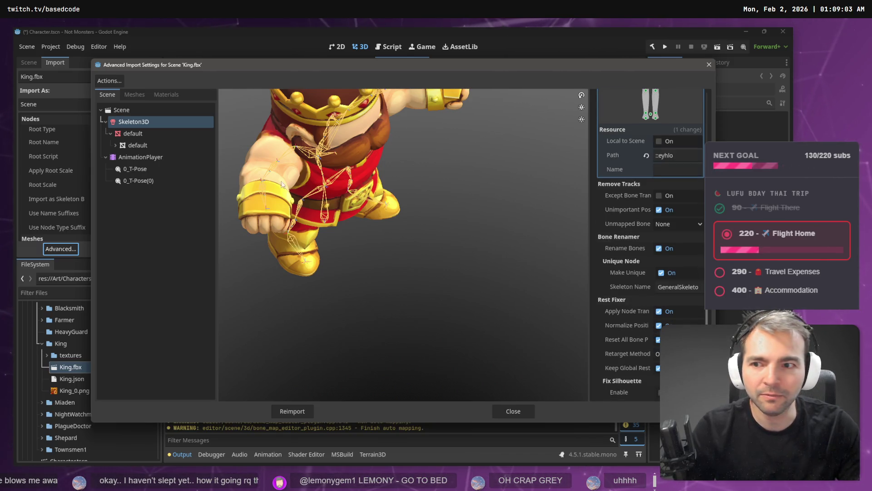
scroll(645, 352, "up", 5)
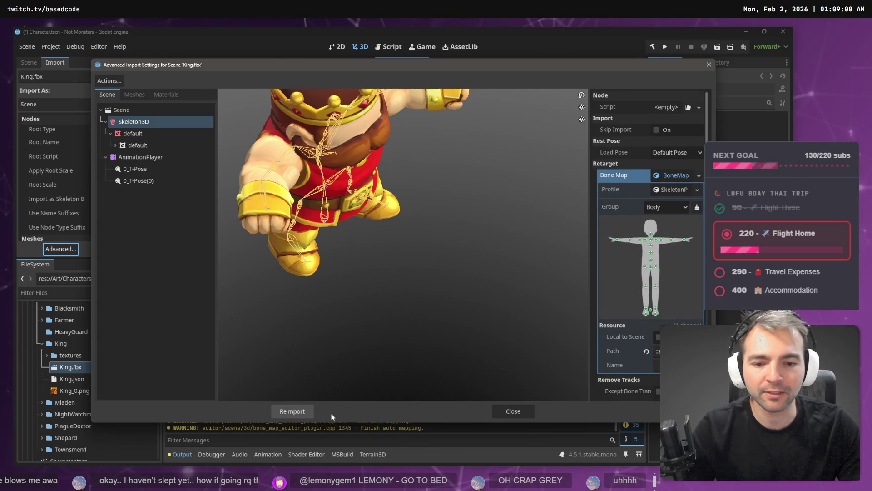
left_click(302, 409)
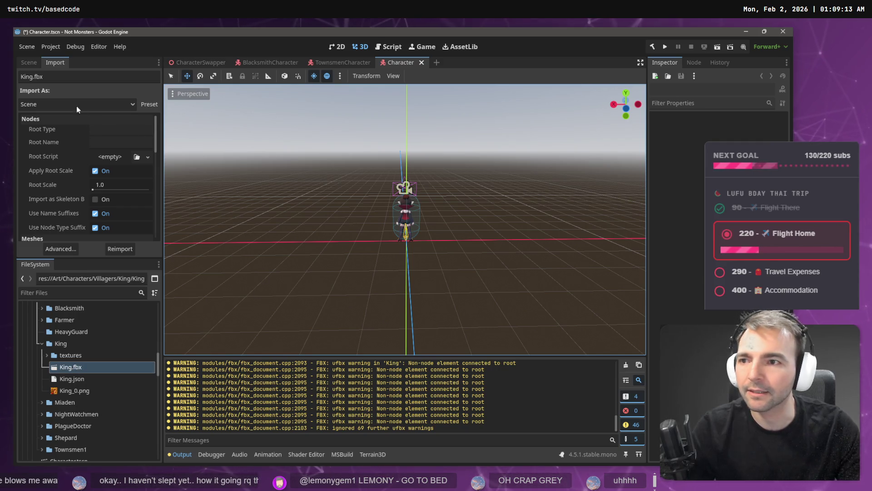
- Drag King.fbx from the FileSystem onto VampsffyCharacter in the Character scene tree
left_click(29, 64)
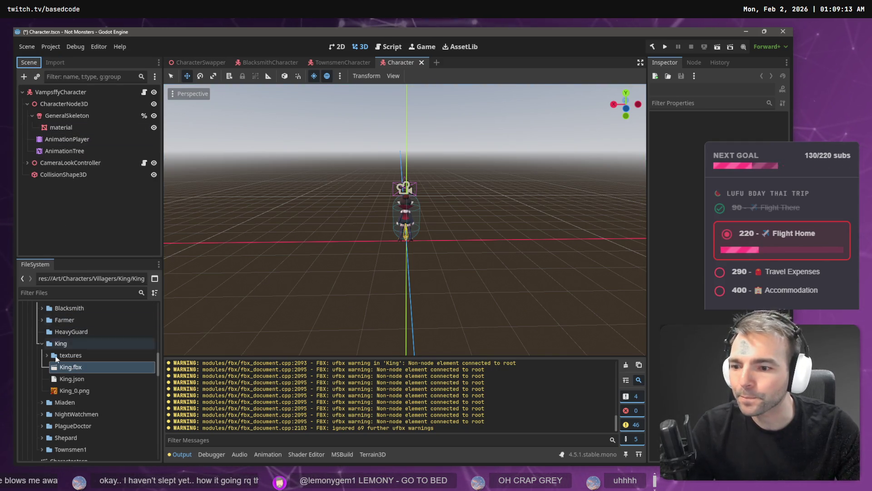
left_click_drag(61, 366, 61, 171)
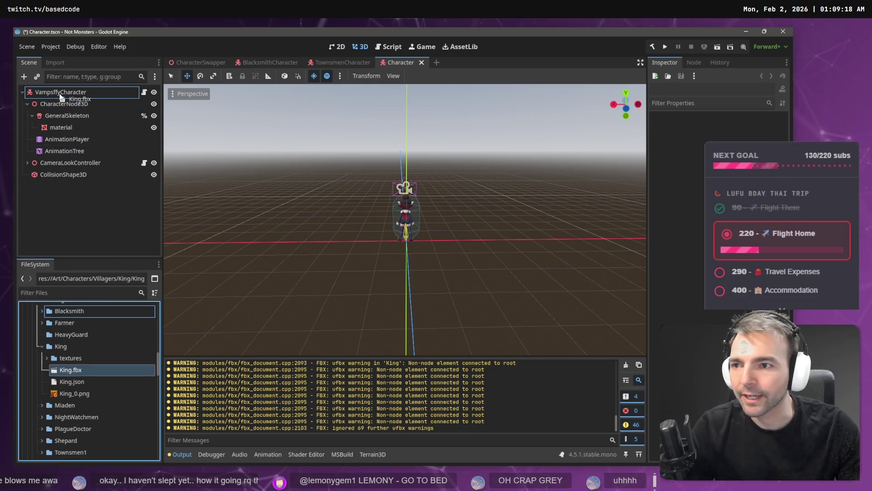
left_click_drag(61, 95, 62, 92)
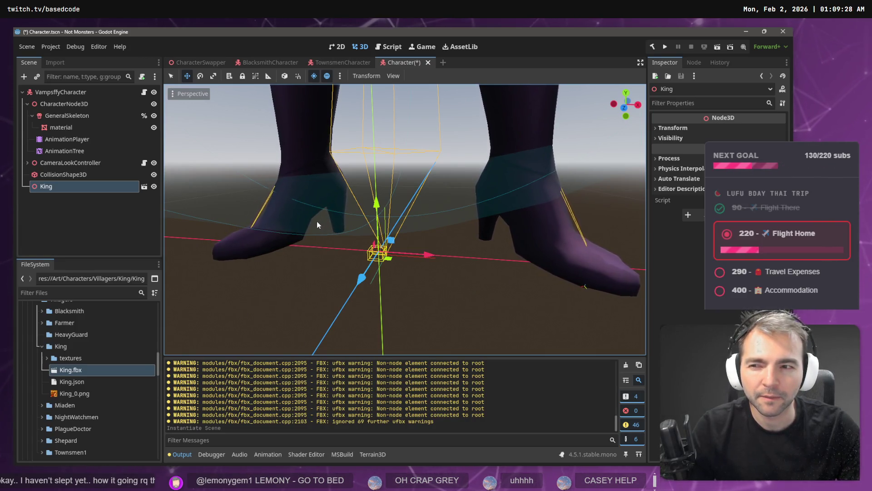
- Reimport King.fbx with a Root Scale of 10
left_click(48, 62)
left_click(108, 186)
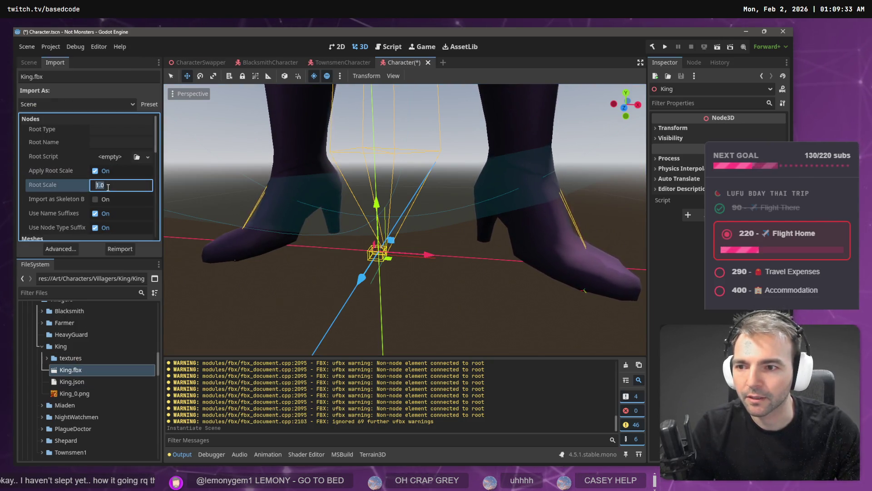
type("10")
key("Return")
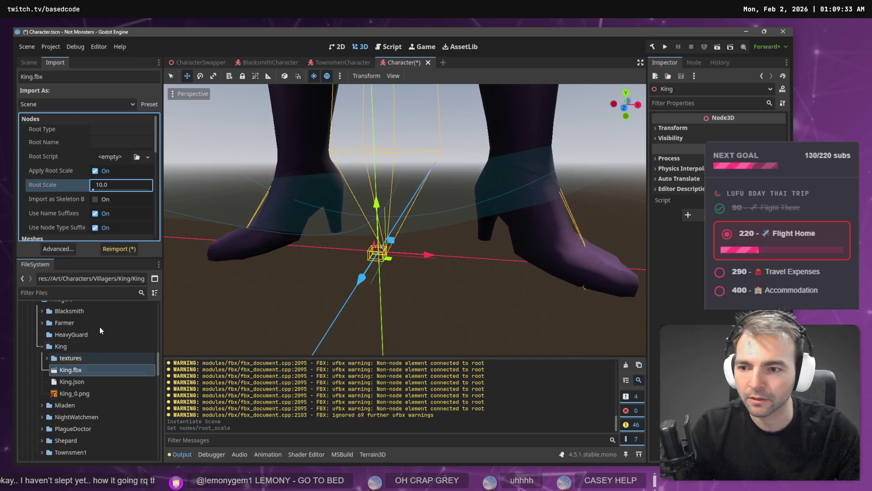
left_click(119, 248)
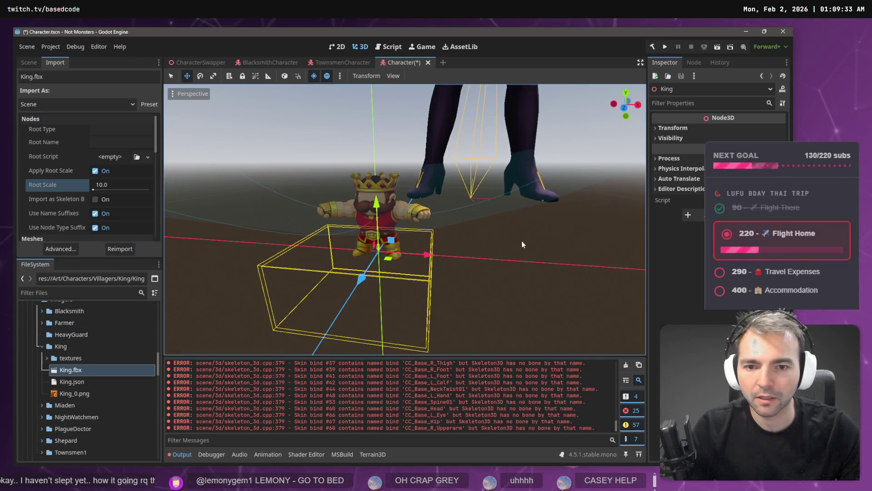
scroll(516, 237, "down", 6)
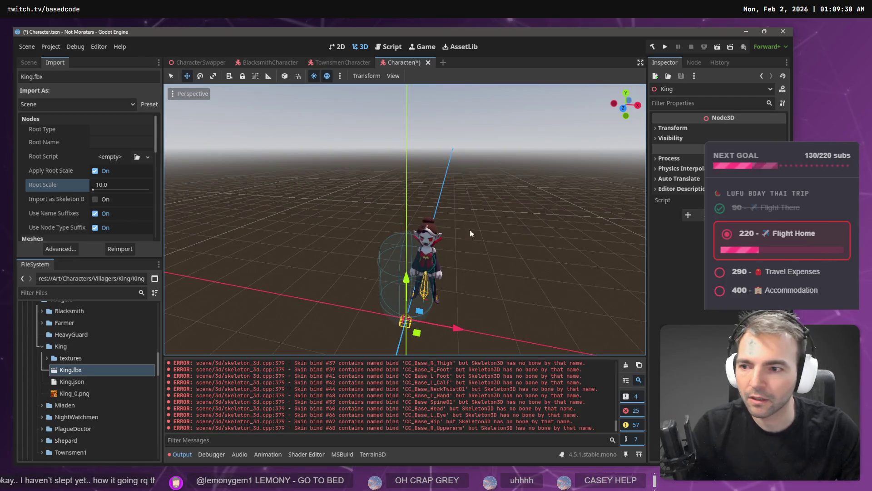
left_click(28, 64)
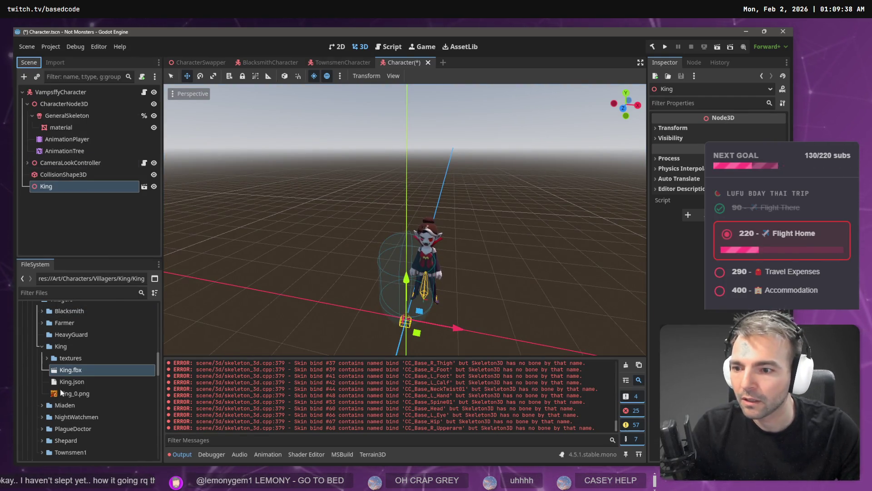
- Raise King.fbx's Root Scale to 100 and reimport it
left_click(55, 63)
left_click(107, 184)
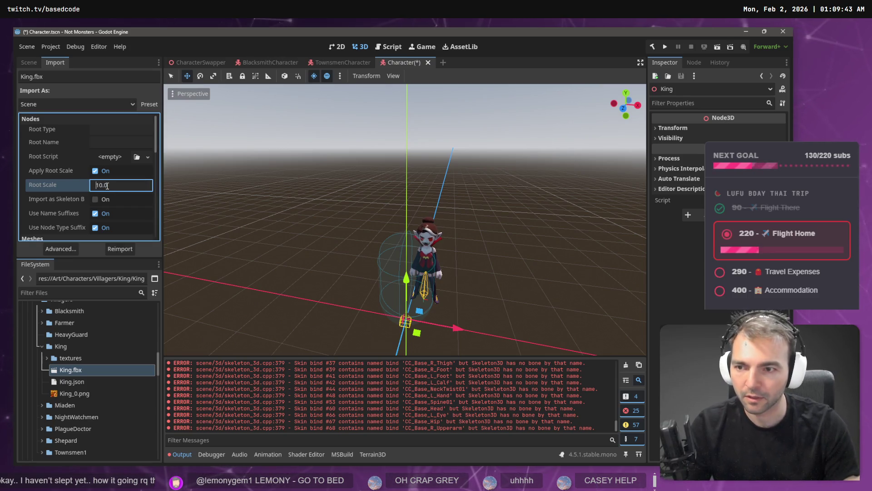
type("0")
key("Return")
left_click(119, 248)
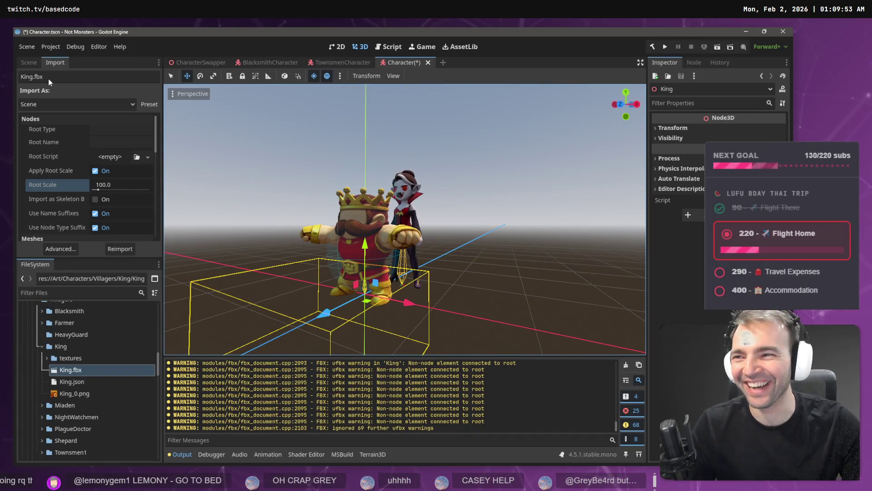
left_click(29, 63)
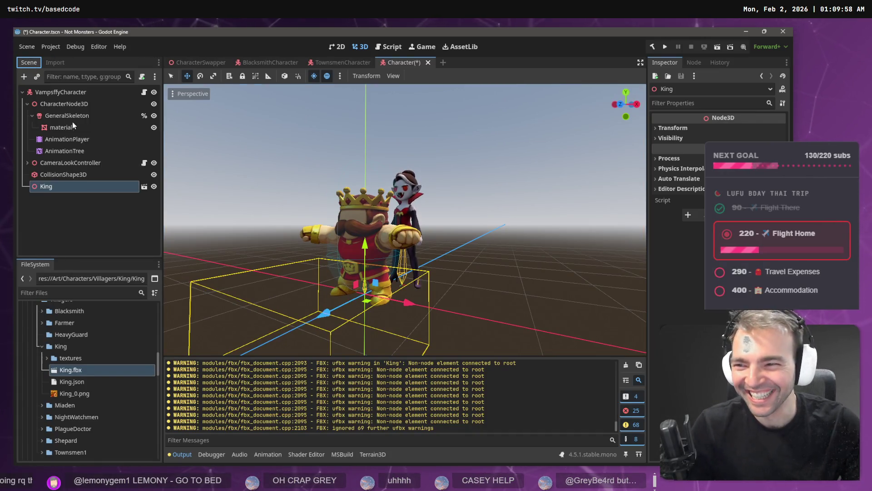
- Paste the King node under Villagers in the CharacterSwapper scene
left_click(66, 176)
left_click(65, 187)
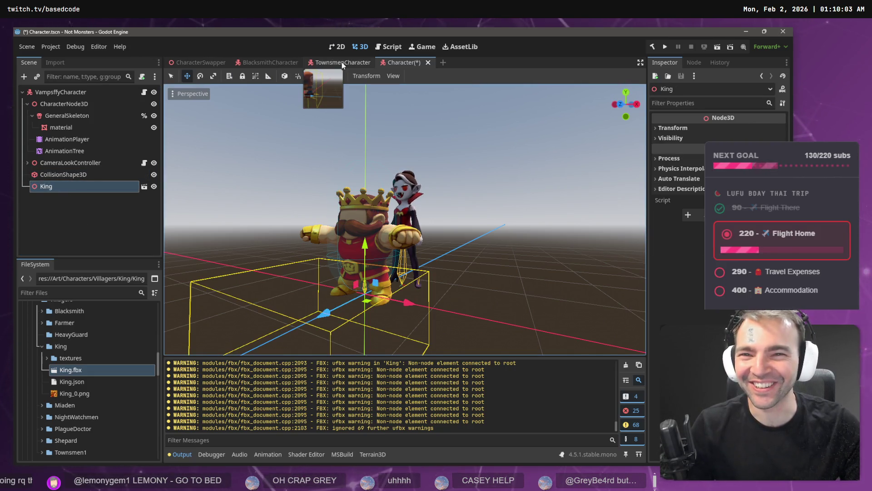
left_click(193, 65)
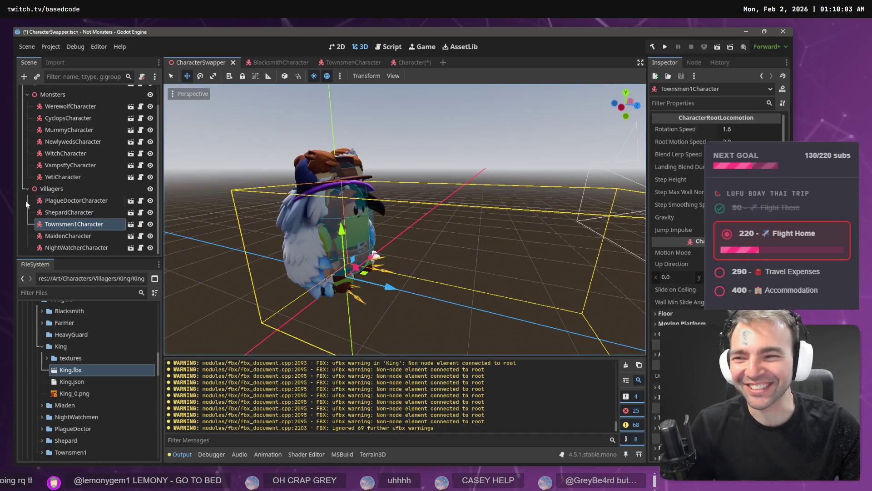
left_click(44, 189)
key("ctrl+v")
- Move the King along the Z axis, then undo that move and return to Character
mouse_move(404, 218)
left_mouse_down()
mouse_move(291, 218)
mouse_move(437, 217)
left_mouse_up()
mouse_move(326, 254)
left_mouse_down()
mouse_move(267, 269)
mouse_move(279, 255)
left_mouse_up()
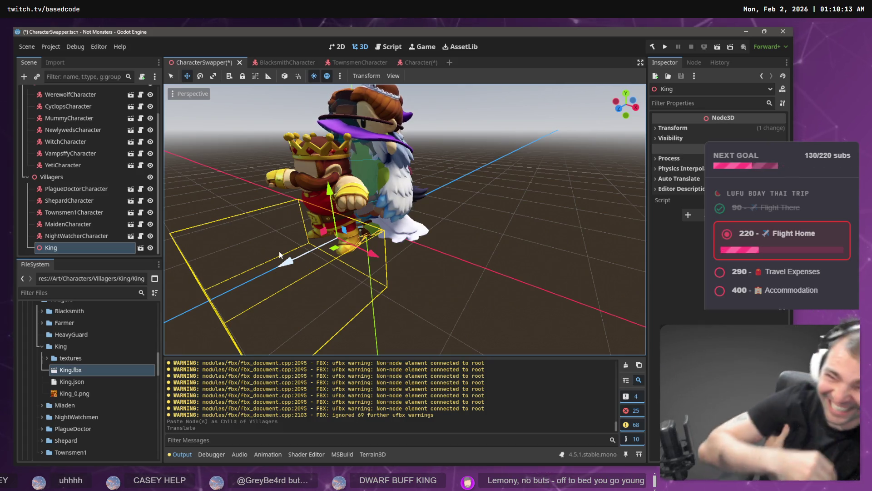
key("f")
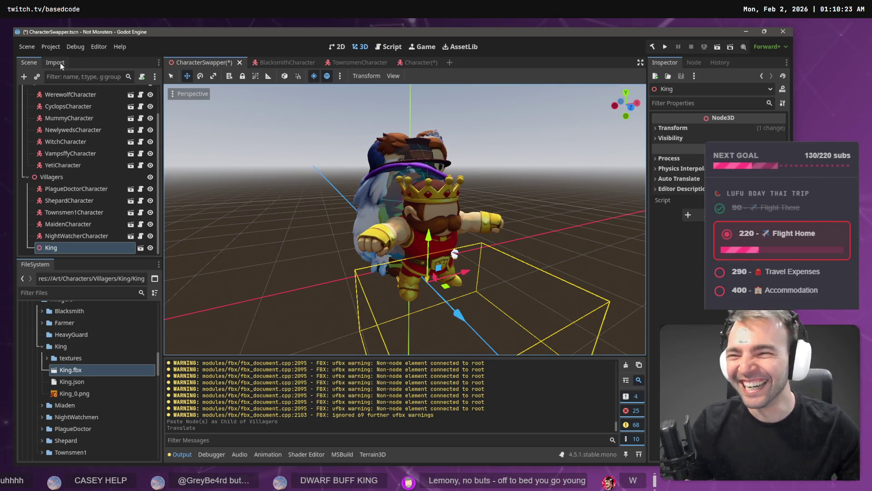
left_click_drag(484, 241, 363, 234)
scroll(404, 218, "up", 5)
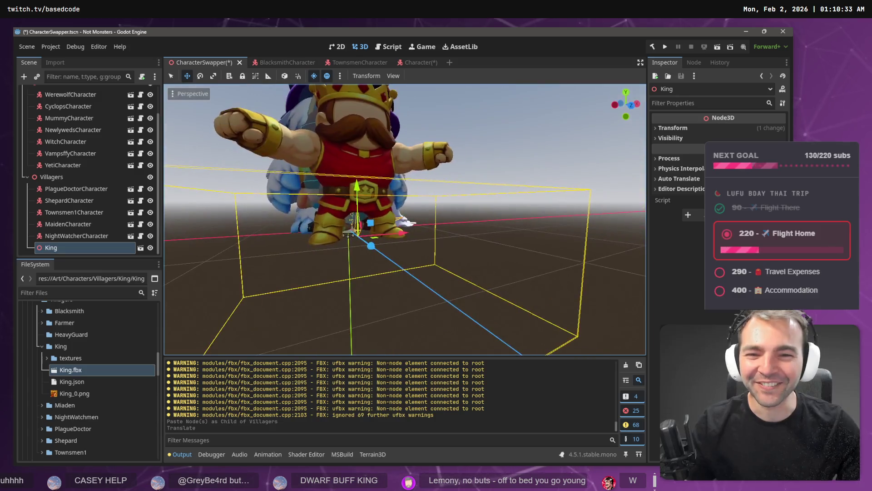
scroll(404, 218, "down", 4)
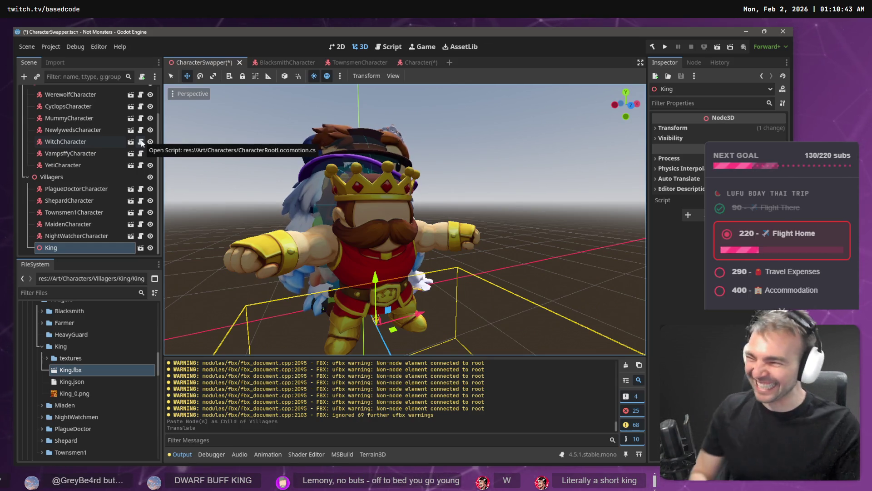
key("ctrl+z")
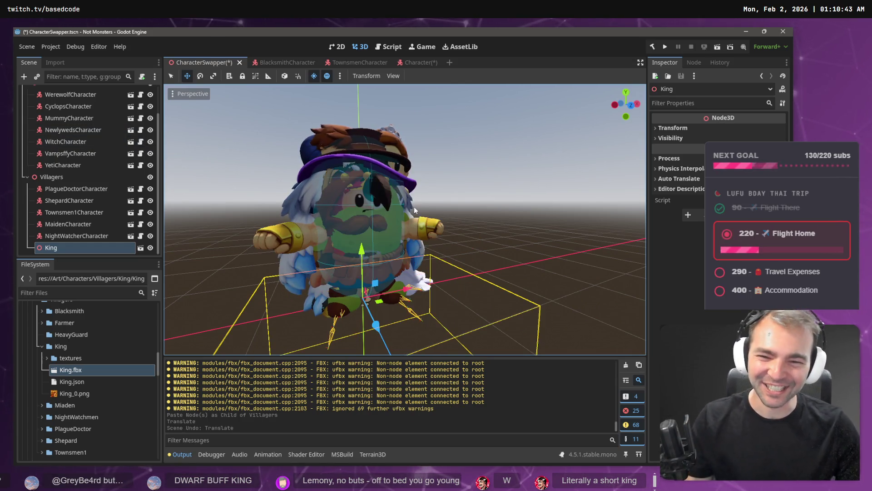
left_click(413, 62)
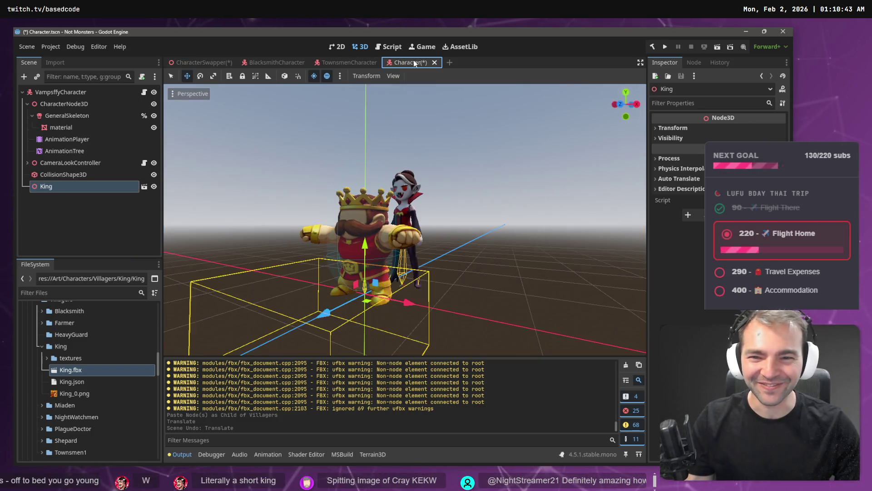
- Make the King node local to expose its Skeleton3D and AnimationPlayer
mouse_move(404, 218)
left_mouse_down()
mouse_move(255, 227)
mouse_move(142, 263)
left_mouse_up()
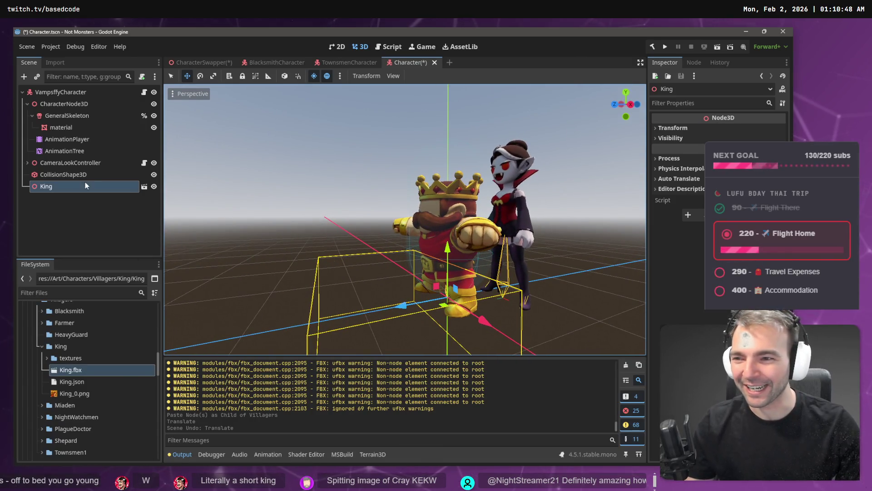
right_click(108, 189)
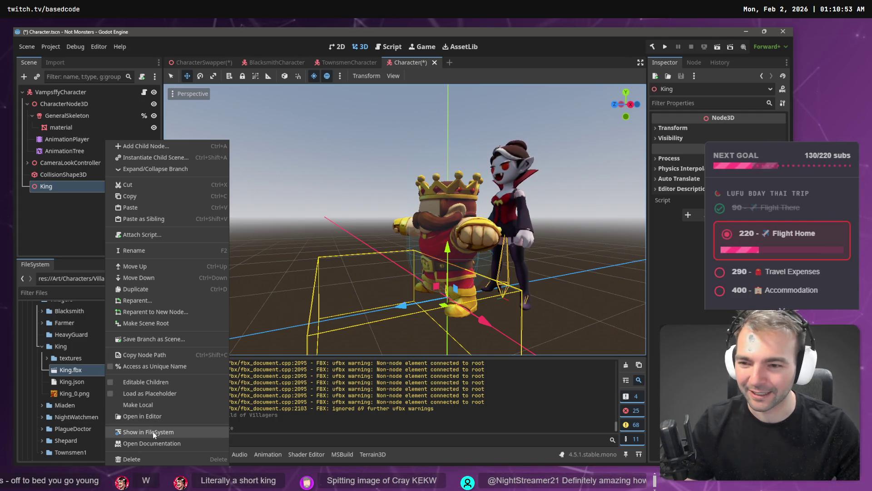
left_click(41, 136)
right_click(61, 188)
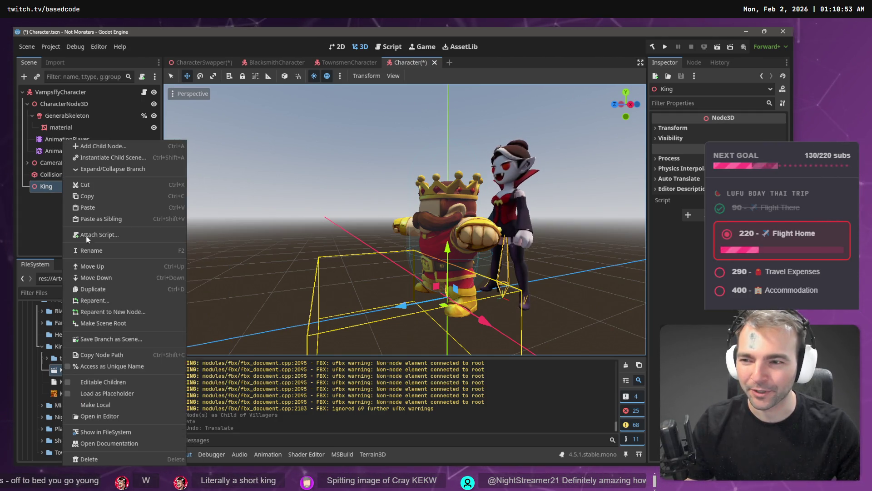
left_click(111, 405)
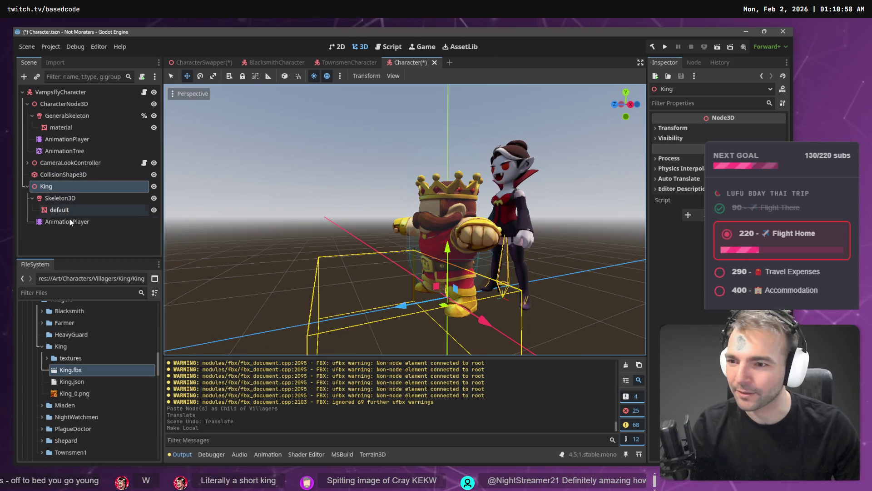
- Open Manage Animations for the King's AnimationPlayer
left_click(72, 222)
left_click(290, 347)
left_click(290, 377)
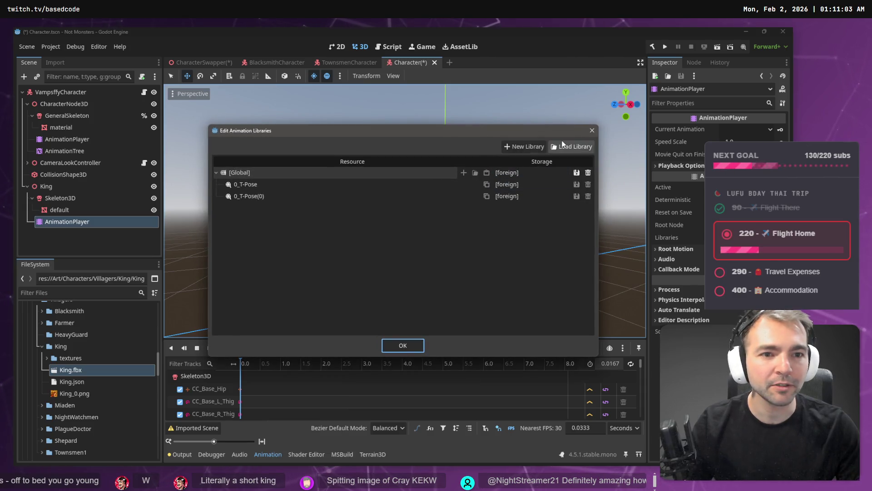
- Load Animations.fbx as an animation library on the King's AnimationPlayer
left_click(563, 144)
double_click(187, 120)
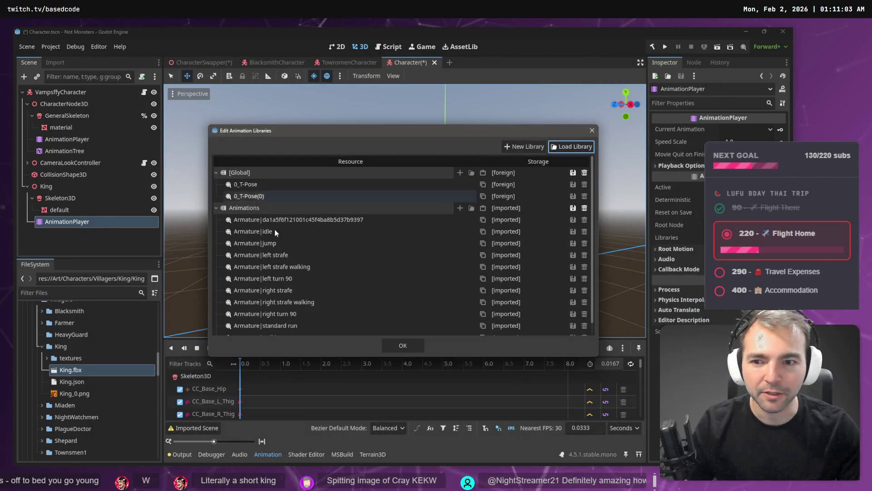
left_click(403, 345)
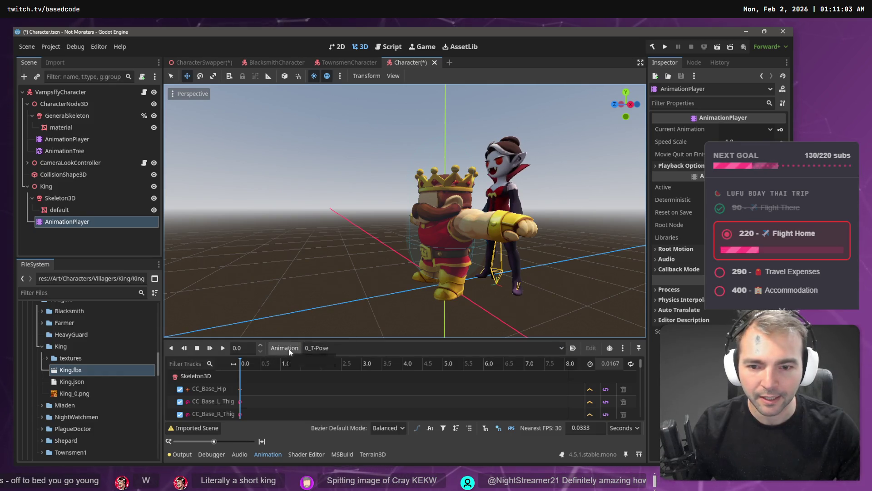
- Set Animations/Armature|walking as the current animation and play it
left_click(336, 347)
left_click(366, 454)
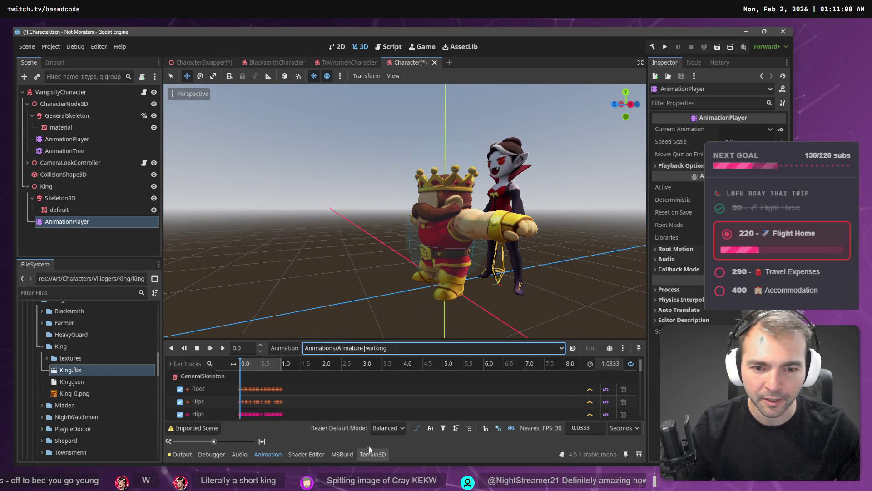
left_click_drag(431, 283, 411, 283)
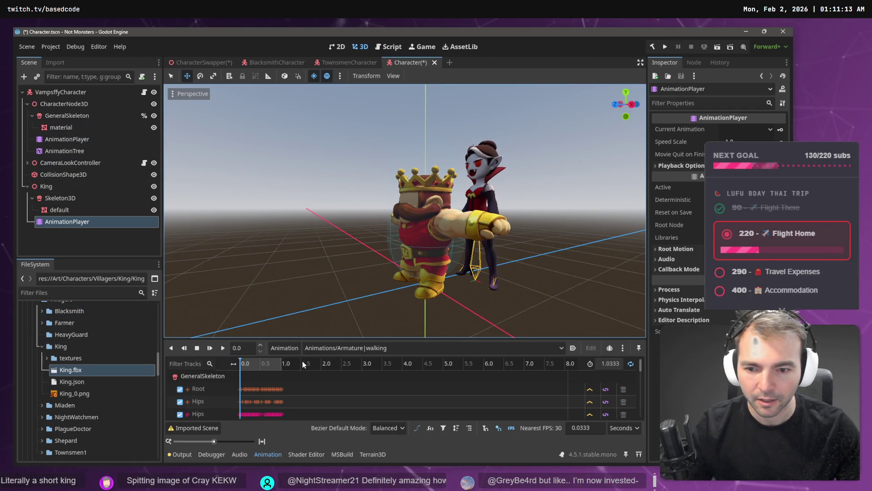
left_click(223, 348)
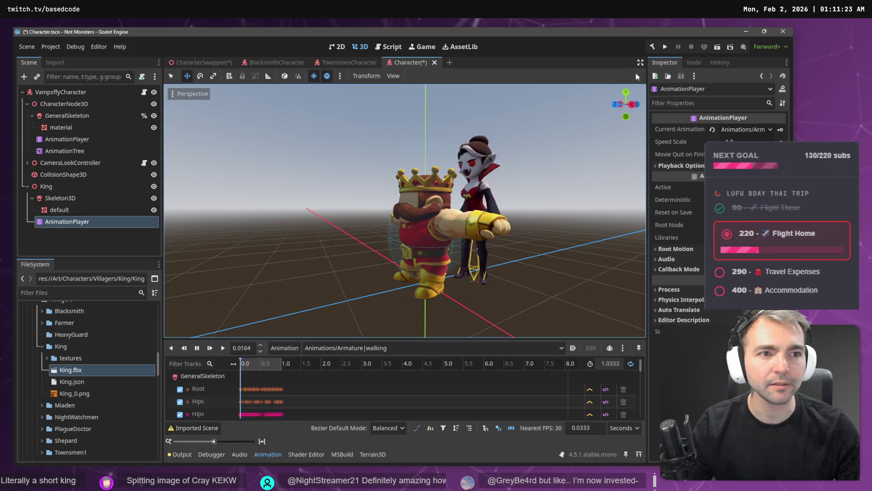
left_click(65, 140)
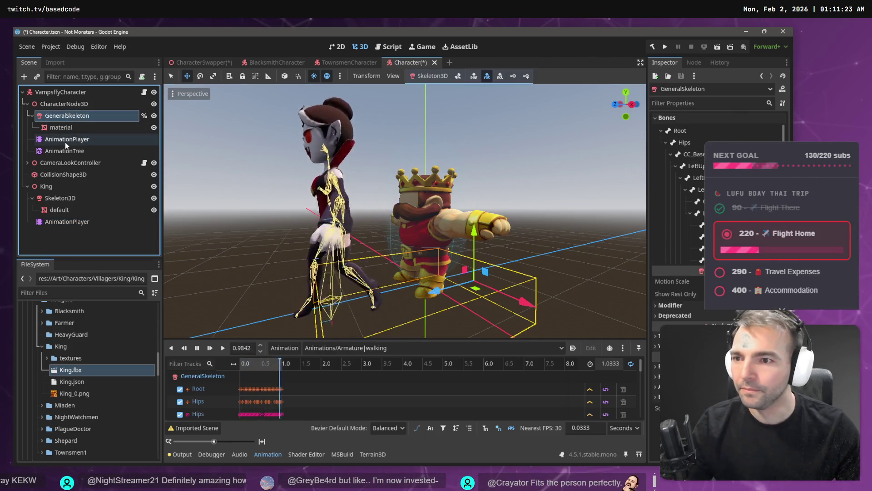
- Move the AnimationTree node under the King
left_click_drag(74, 151, 63, 182)
left_click(84, 140)
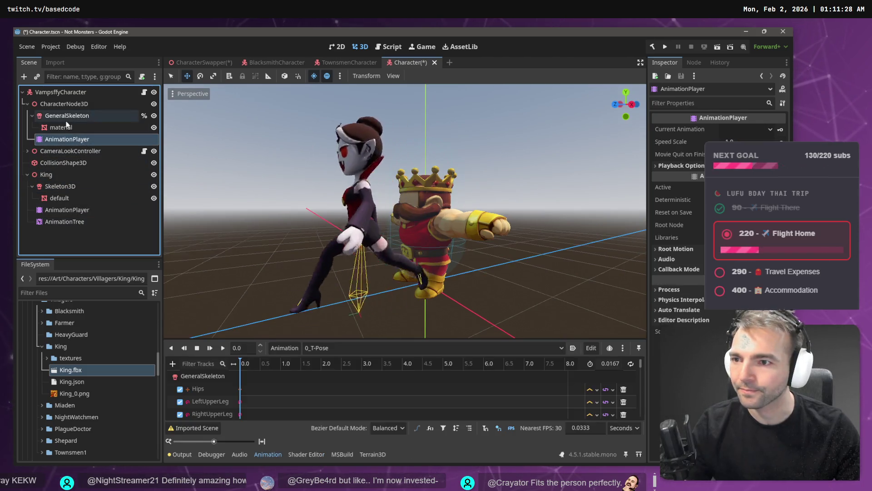
left_click(93, 164)
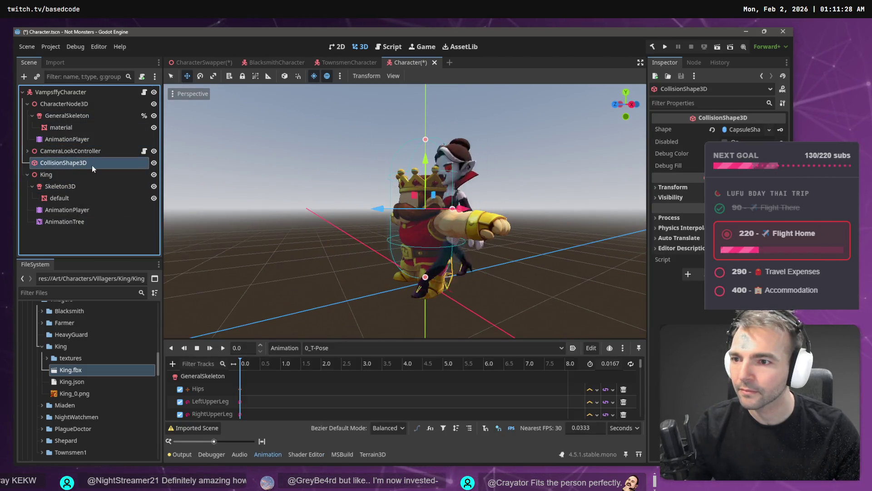
left_click(66, 175)
left_click(61, 187)
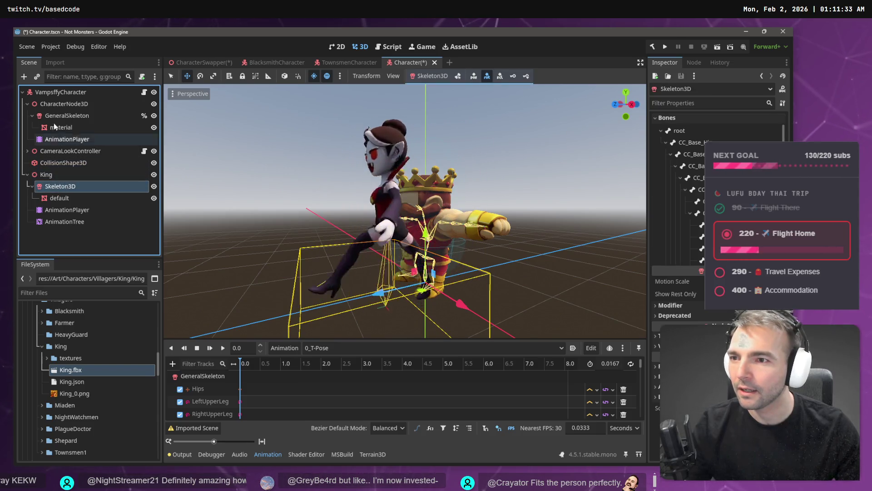
- Delete the vampire's CharacterNode3D branch
double_click(68, 104)
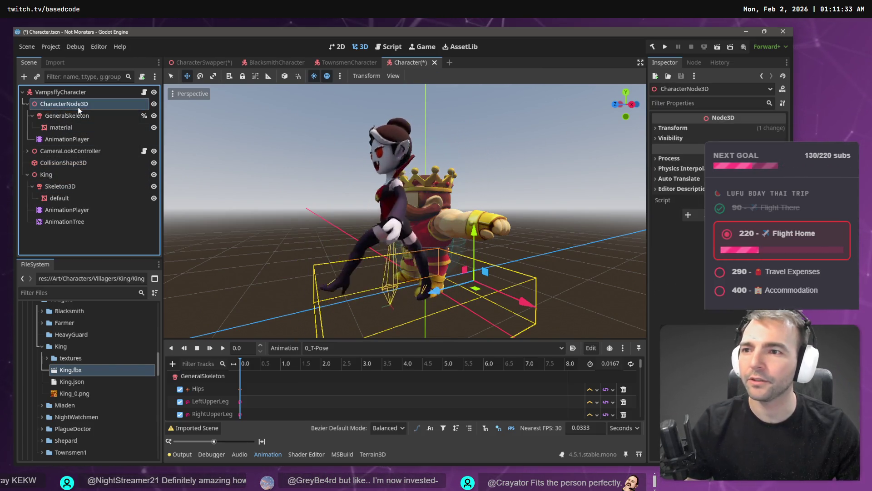
left_click(64, 127)
left_click(72, 104)
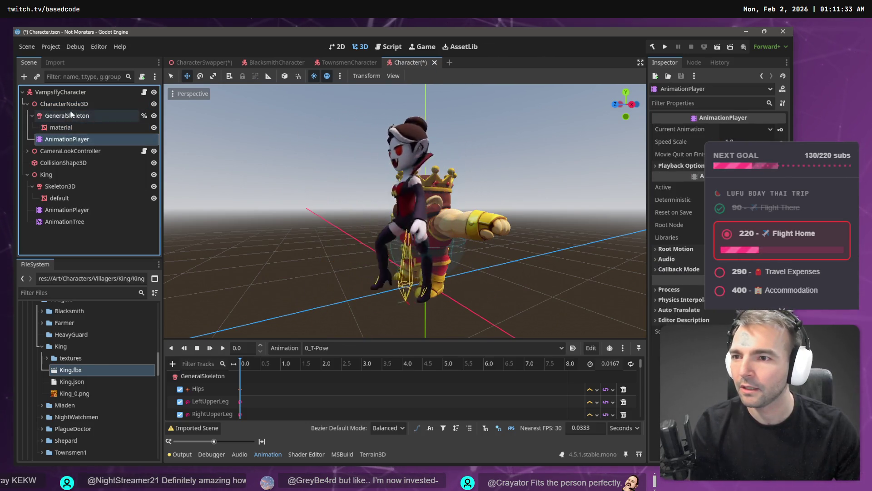
key("Delete")
key("Return")
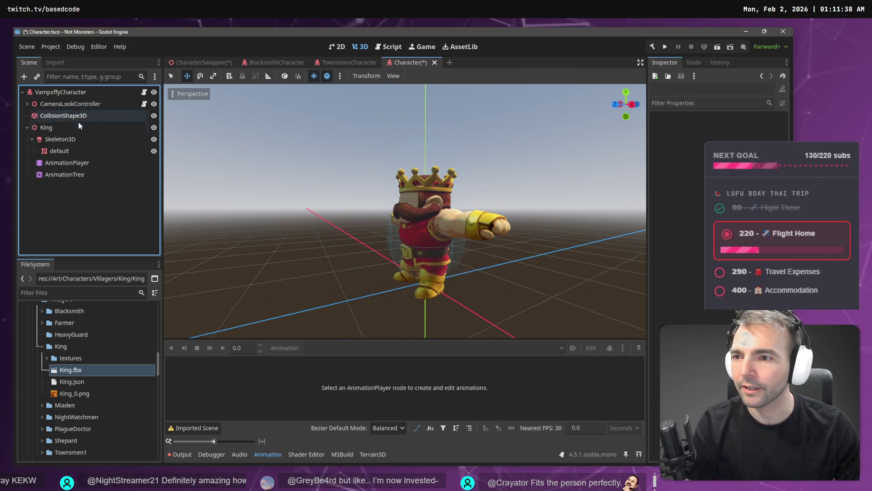
- Rename the King node to CharacterNode3D
left_click(75, 128)
left_click(67, 140)
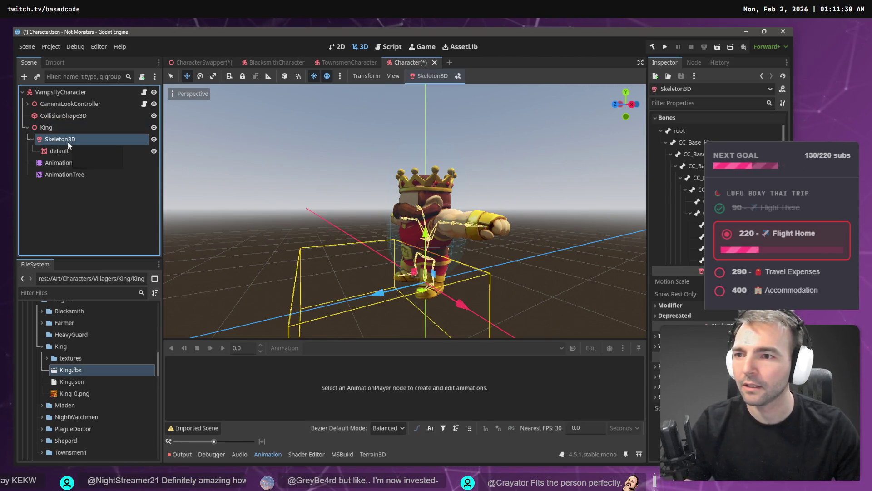
left_click(68, 142)
double_click(58, 126)
type("CharacterNode3D")
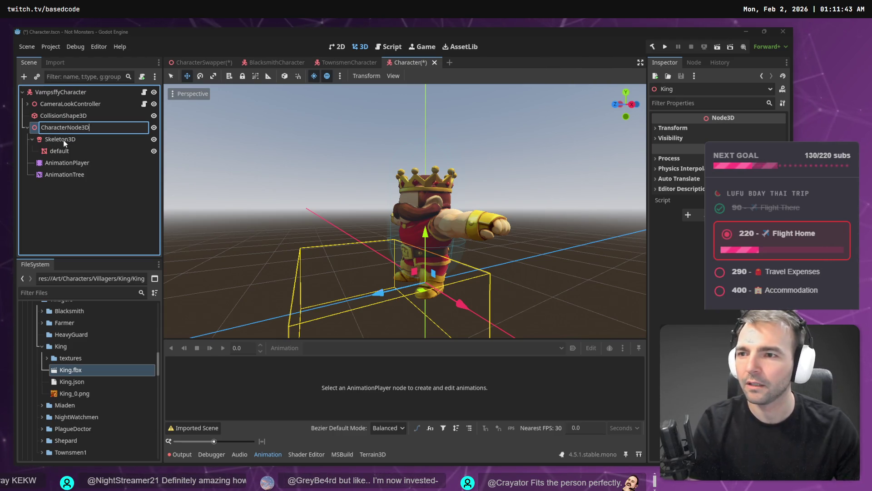
key("Return")
left_click_drag(60, 95, 80, 143)
left_click(80, 176)
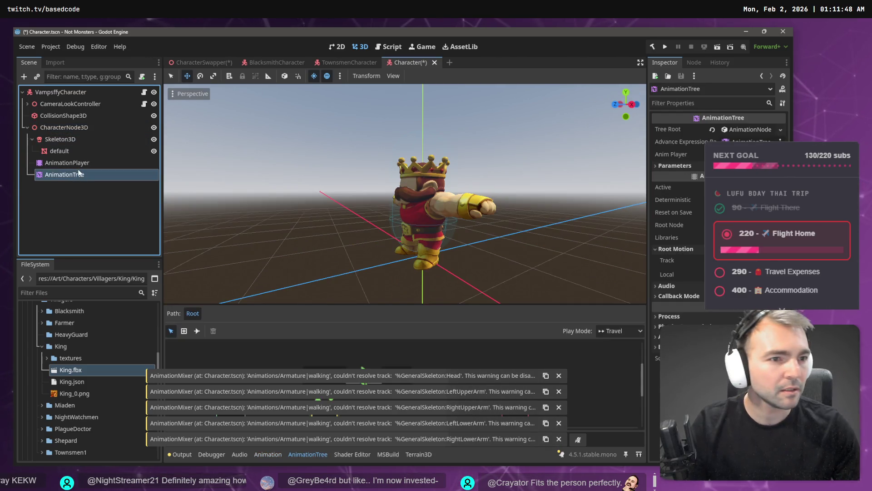
left_click(72, 164)
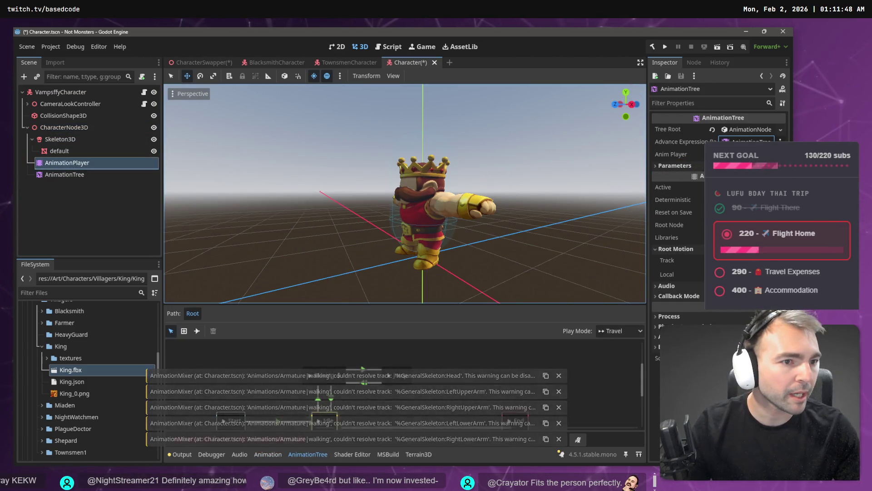
left_click(363, 367)
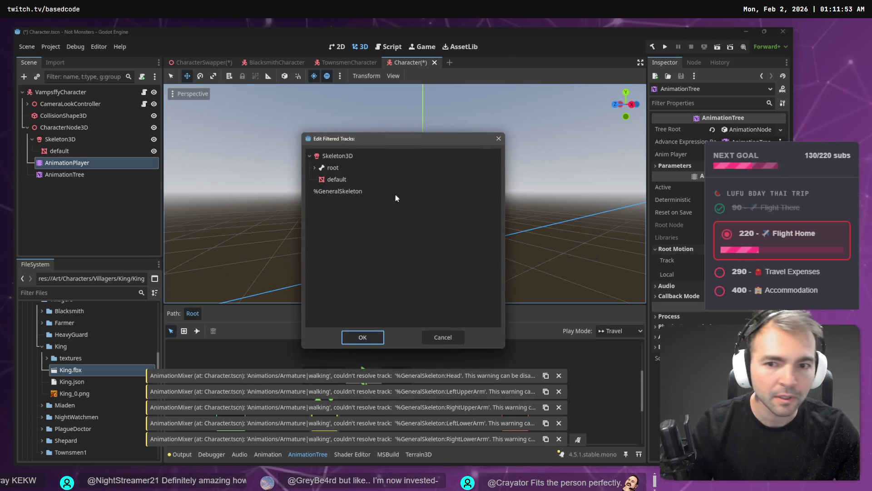
key("Return")
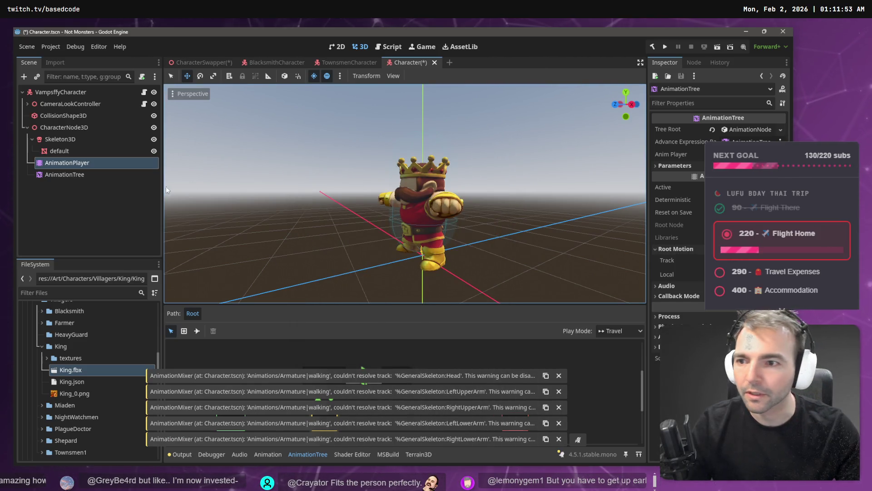
left_click(54, 126)
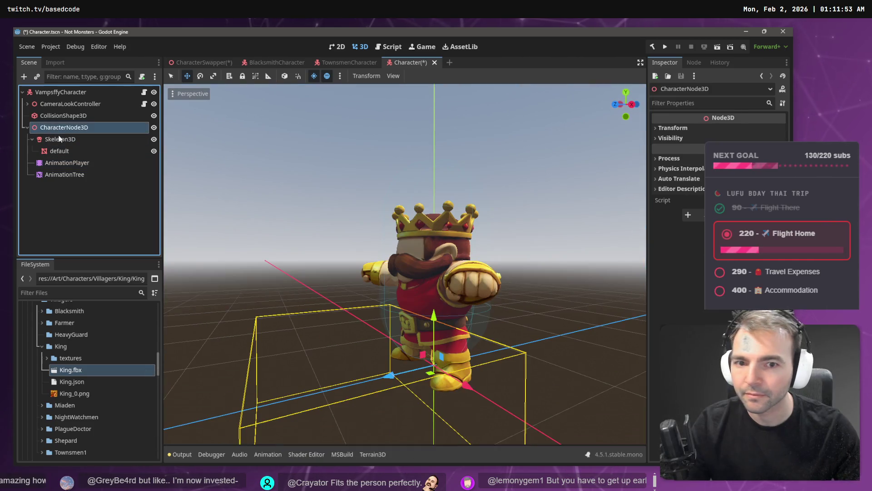
left_click(61, 166)
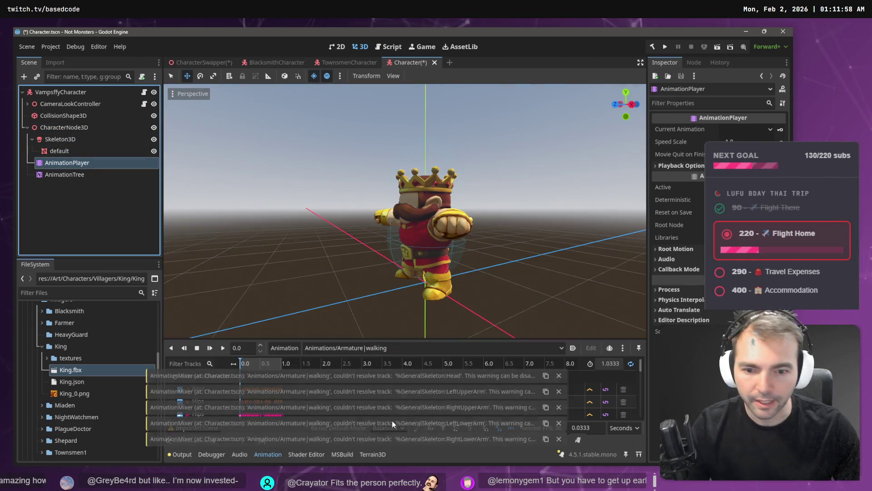
left_click(333, 347)
left_click(388, 413)
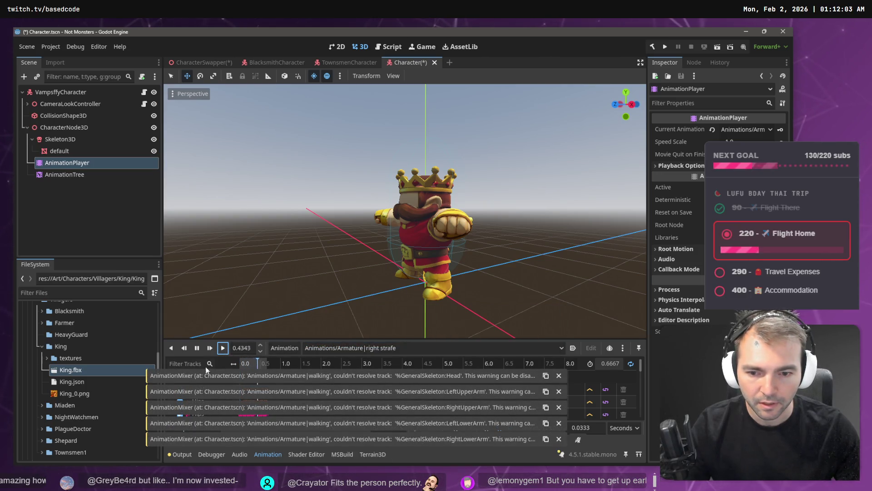
left_click(72, 174)
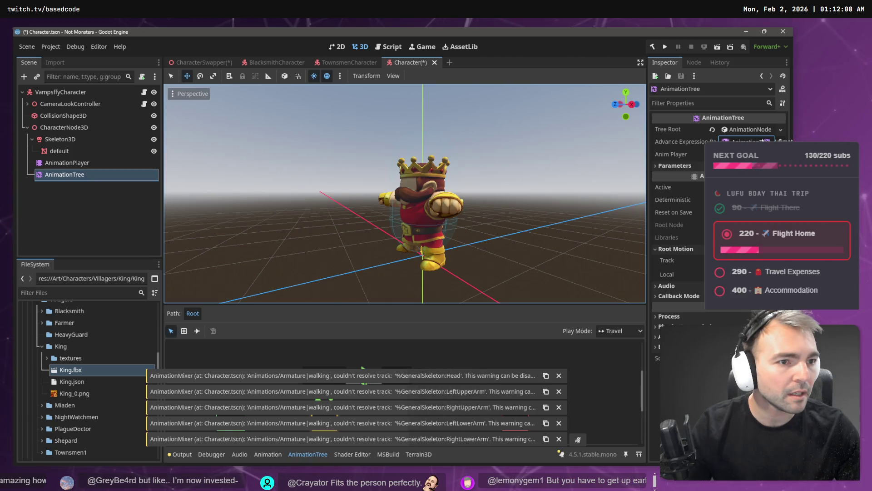
left_click(71, 164)
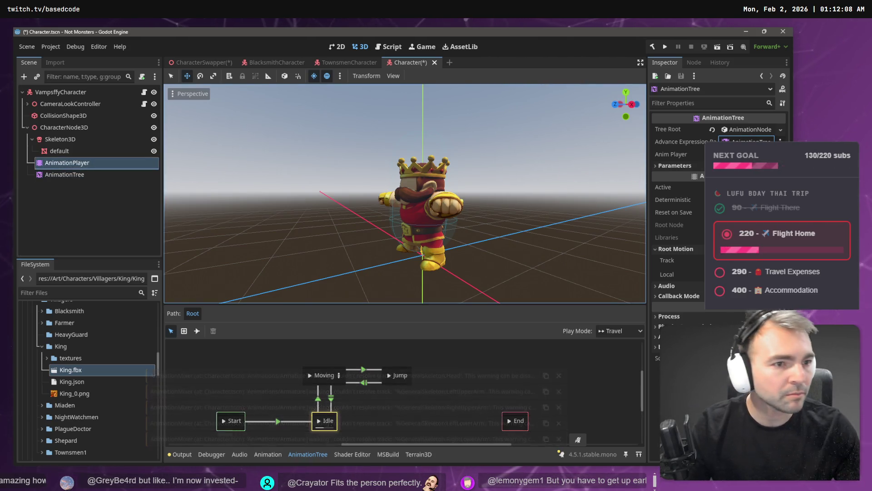
left_click(749, 154)
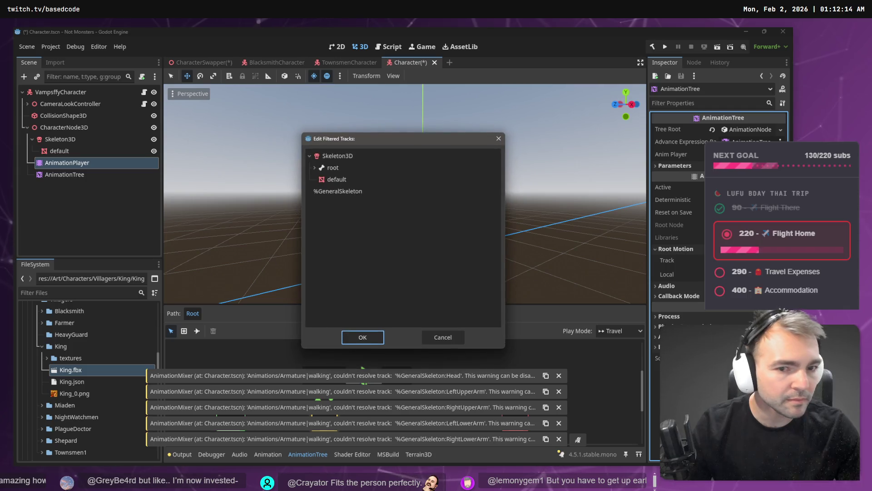
double_click(339, 168)
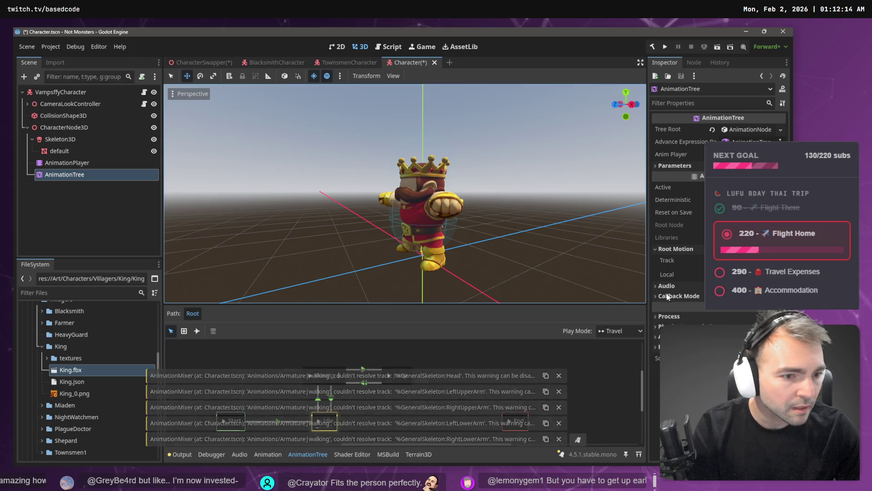
left_click(60, 139)
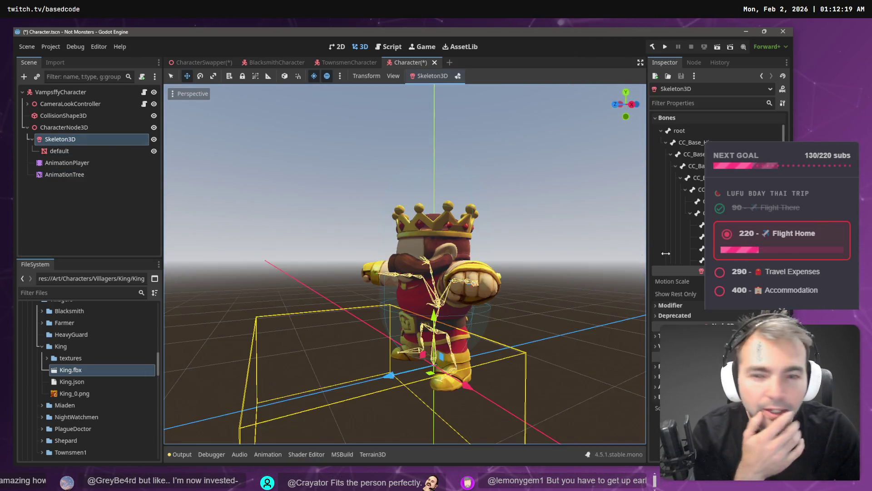
scroll(717, 191, "down", 5)
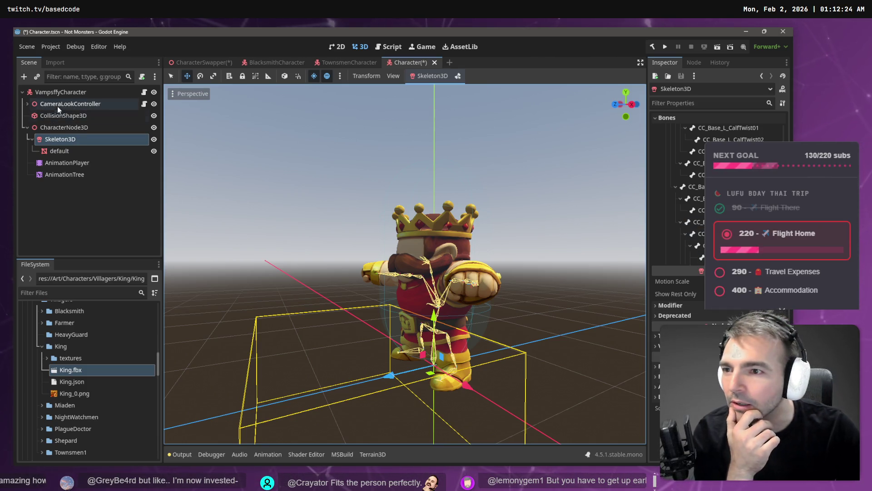
left_click(64, 127)
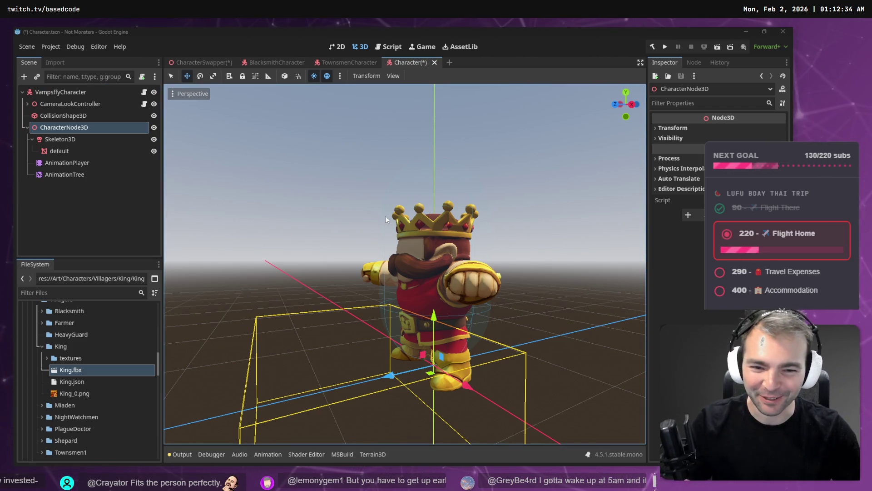
mouse_move(495, 251)
left_mouse_down()
mouse_move(580, 188)
mouse_move(522, 227)
mouse_move(431, 227)
mouse_move(511, 211)
mouse_move(613, 210)
left_mouse_up()
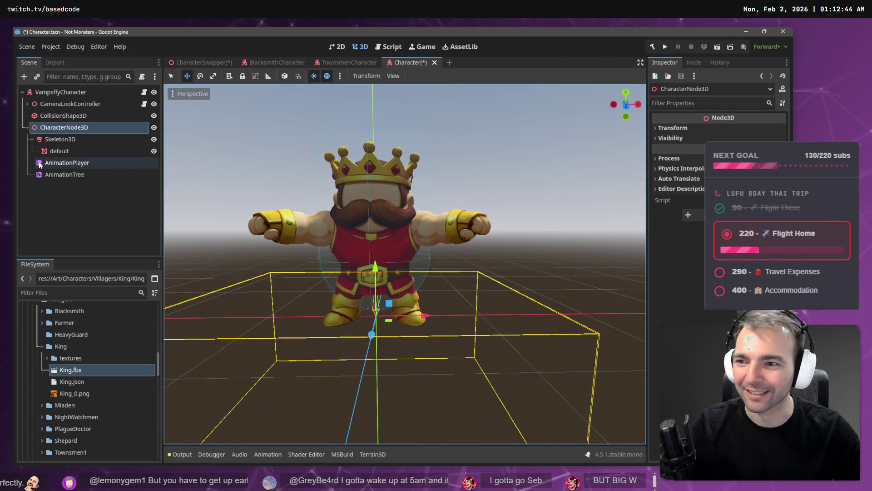
- Open the AnimationPlayer's animation library manager, then cancel out of it
left_click(67, 163)
left_click(286, 348)
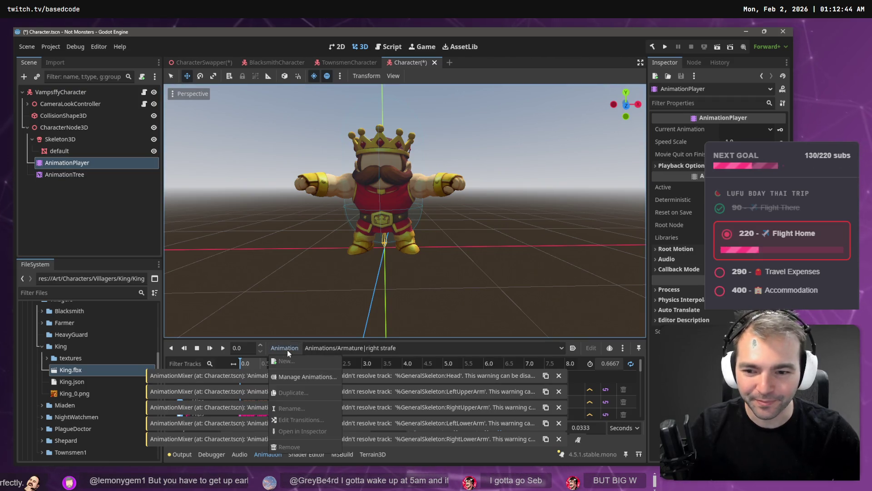
left_click(307, 376)
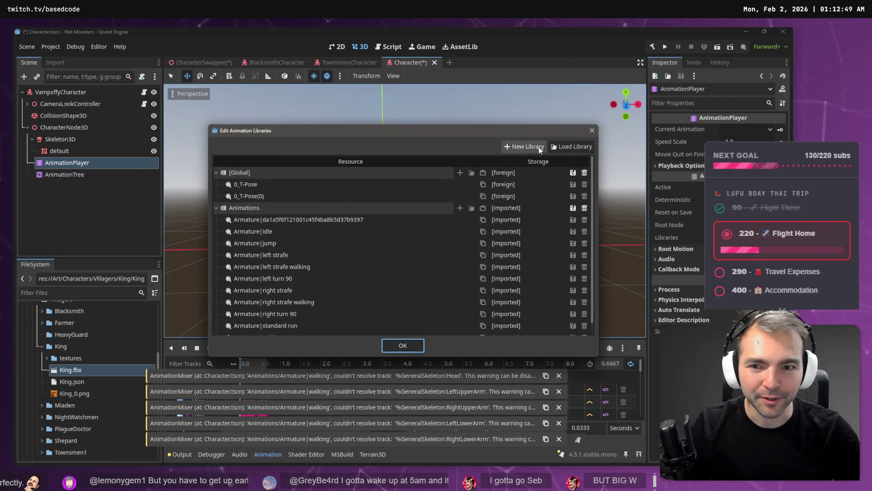
double_click(253, 211)
key("Escape")
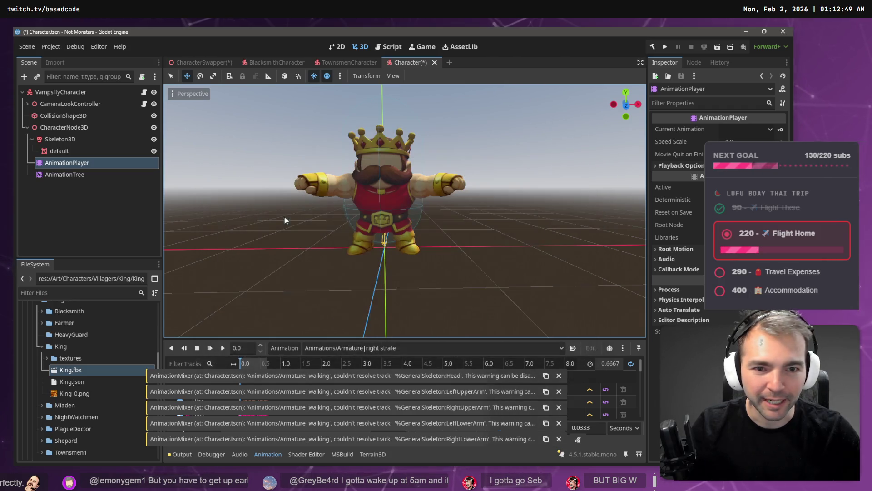
- Move CharacterNode3D to the top under the root, with CameraLookController and CollisionShape3D below
left_click(60, 140)
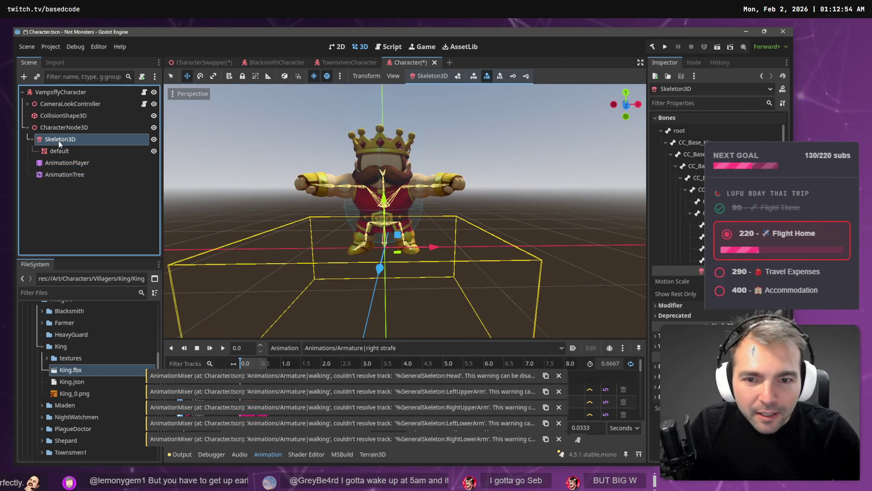
left_click(61, 127)
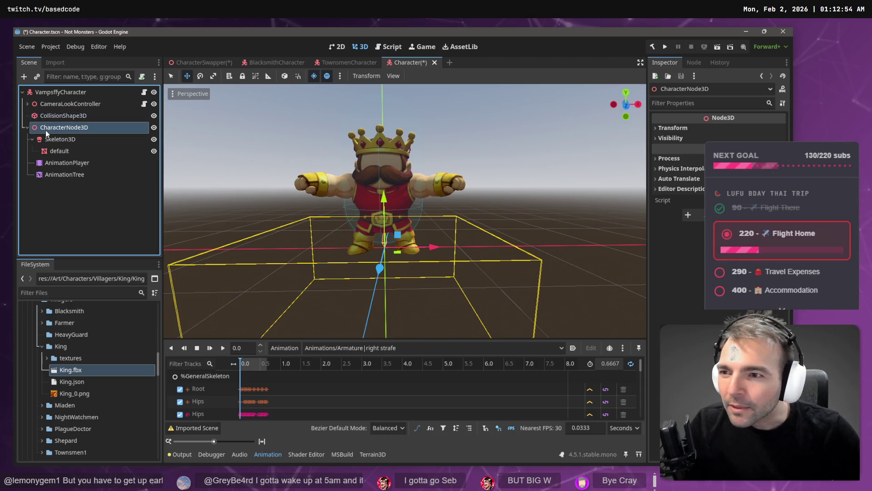
mouse_move(40, 128)
left_mouse_down()
mouse_move(50, 93)
mouse_move(65, 111)
mouse_move(56, 115)
mouse_move(49, 104)
mouse_move(67, 91)
left_mouse_up()
left_click(59, 115, "shift")
left_click(70, 115)
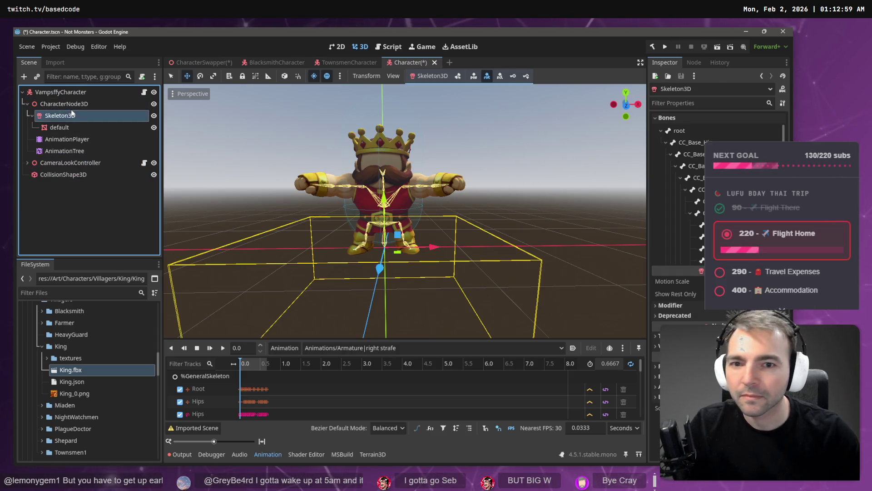
left_click(171, 230)
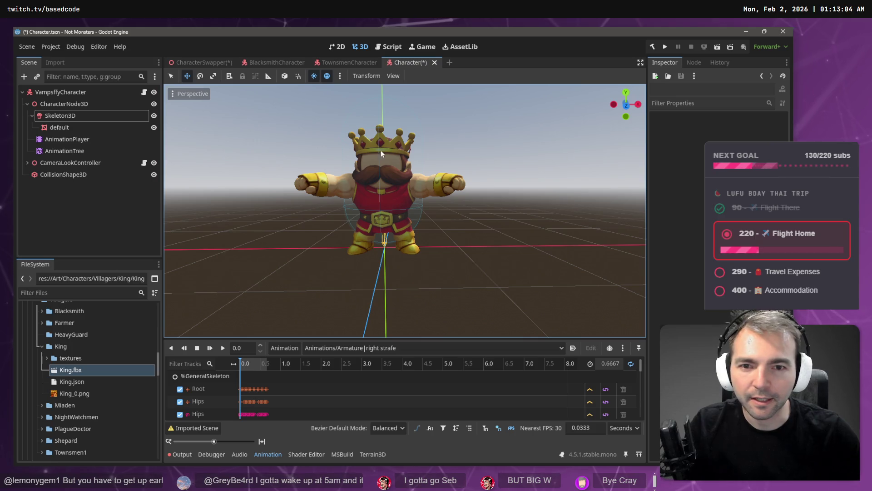
- Play the King's animation and switch it to Armature|jump
left_click(66, 104)
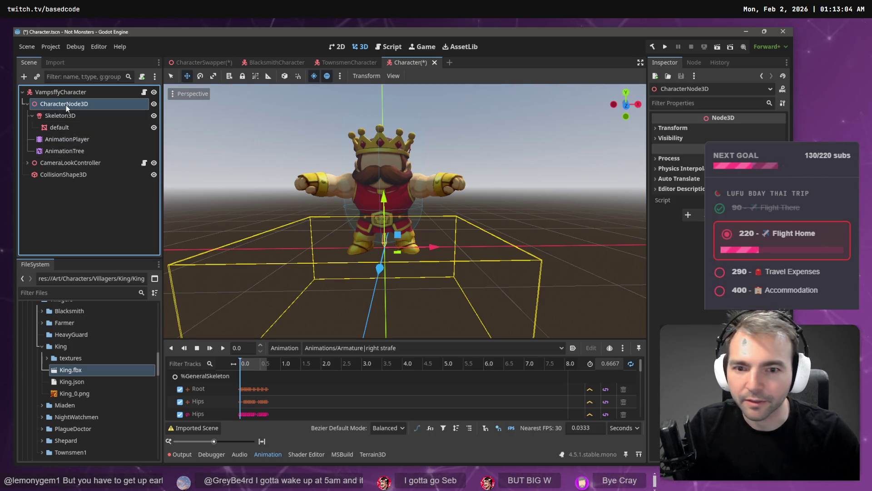
key("d")
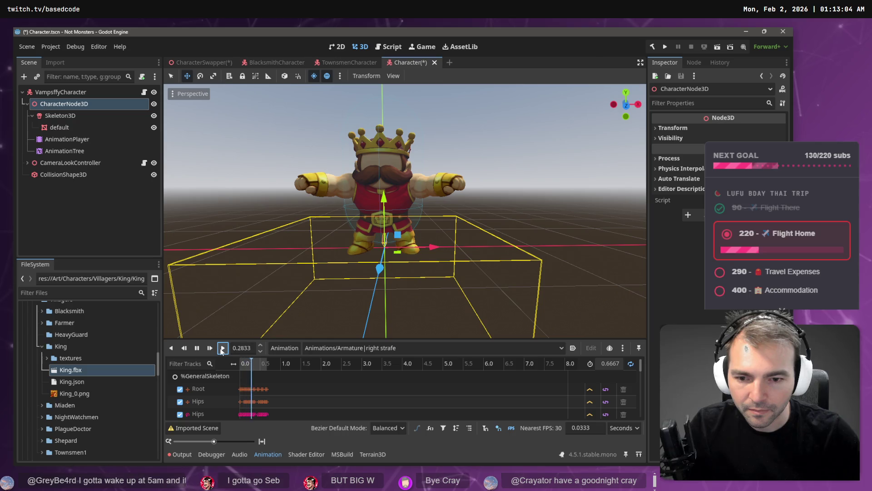
left_click(345, 351)
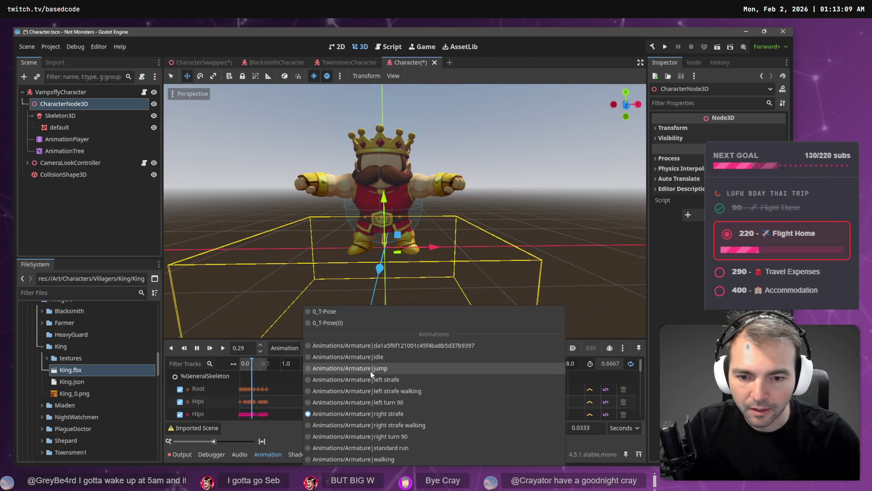
left_click(370, 371)
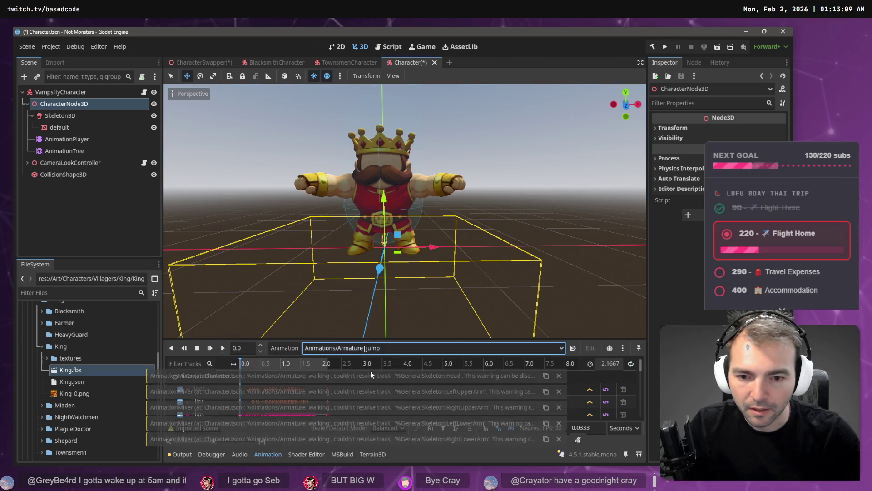
left_click(74, 139)
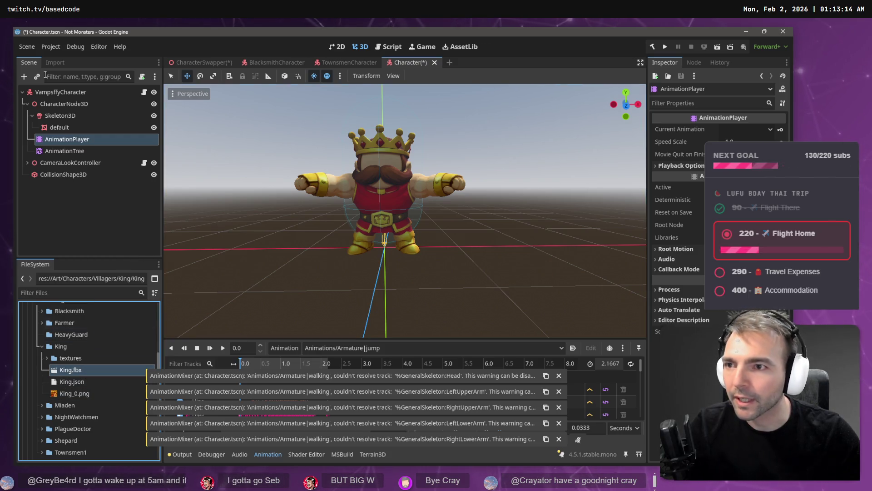
left_click(53, 63)
- Add a New BoneMap with SkeletonProfileHumanoid to King.fbx's Skeleton3D and reimport the model
left_click(76, 249)
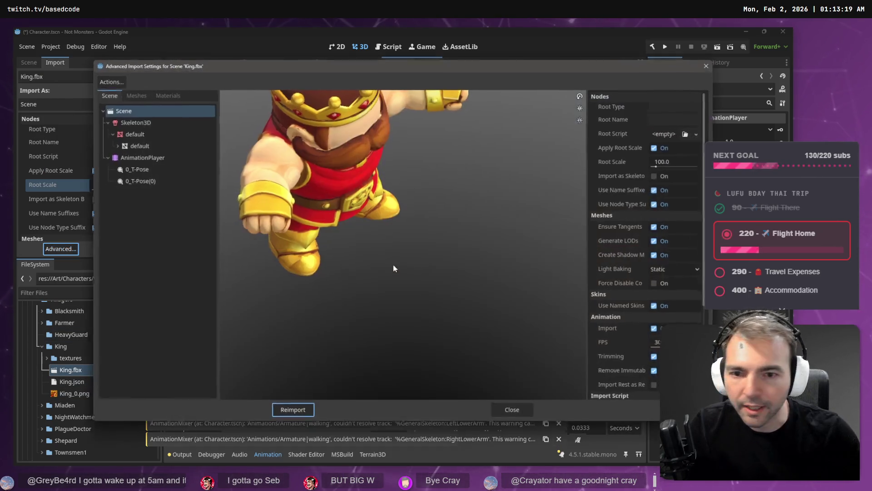
left_click(140, 123)
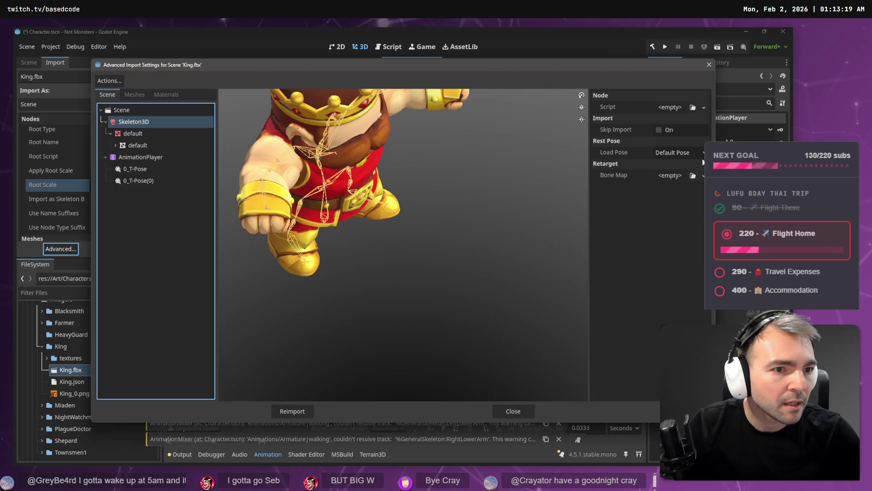
left_click(703, 175)
left_click(690, 205)
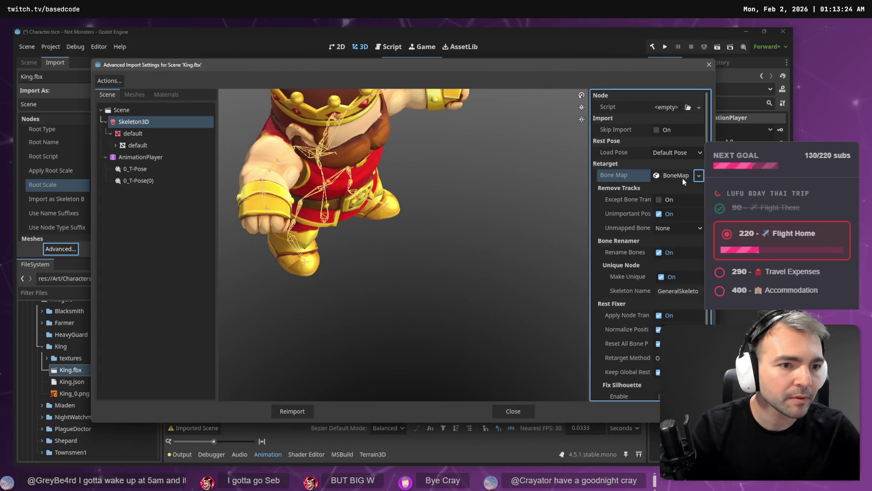
left_click(682, 177)
left_click(697, 190)
left_click(670, 225)
scroll(660, 285, "down", 5)
left_click(312, 411)
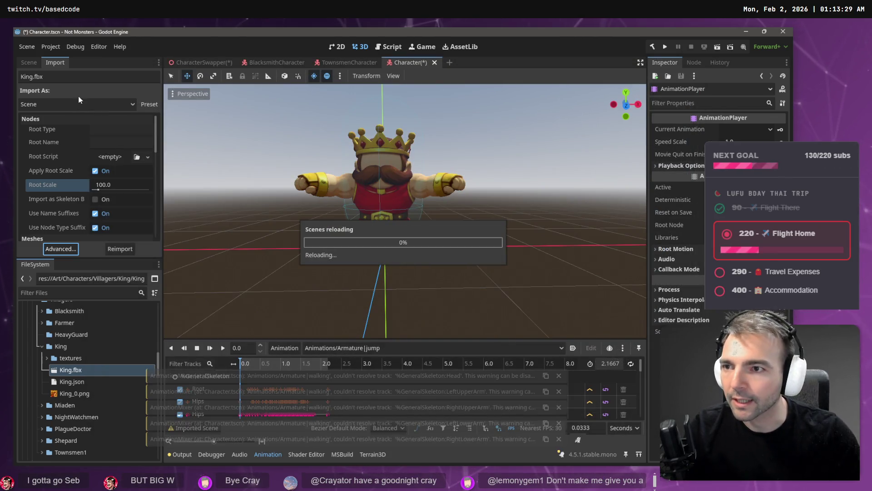
left_click(28, 62)
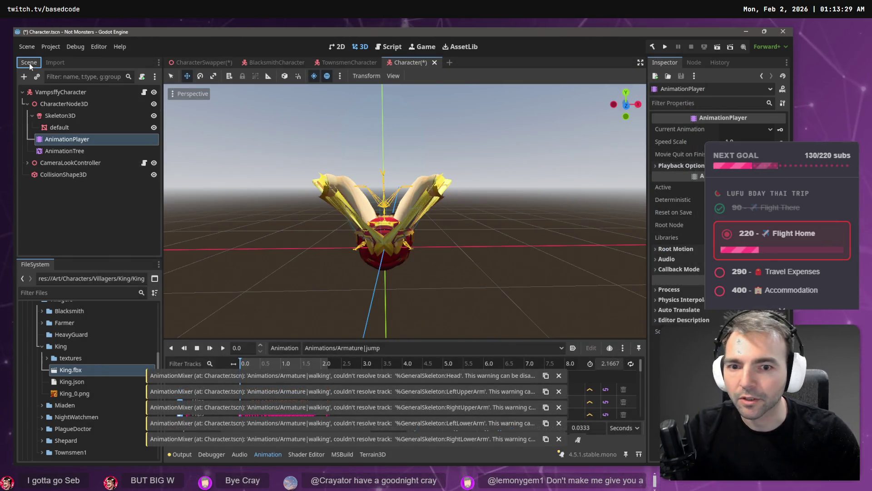
- Add an instance of King.fbx to the Character scene
left_click(63, 103)
left_click(65, 152)
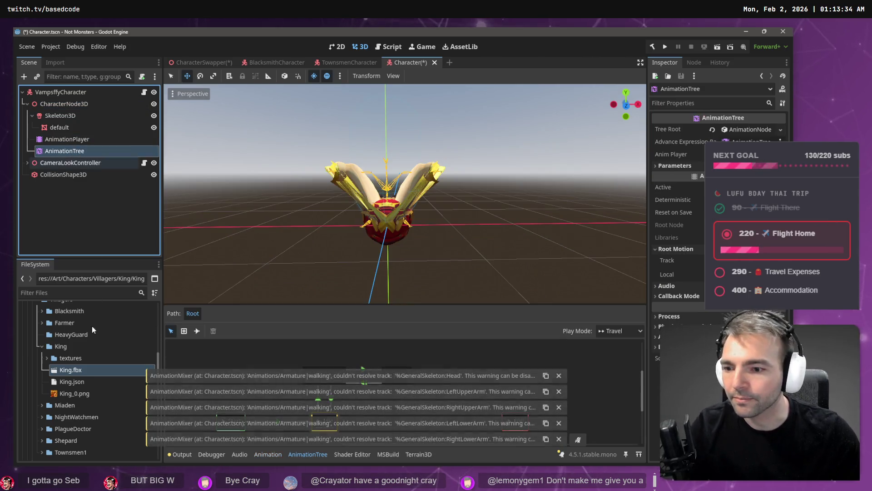
mouse_move(80, 369)
left_mouse_down()
mouse_move(38, 210)
mouse_move(386, 243)
mouse_move(345, 220)
mouse_move(385, 226)
left_mouse_up()
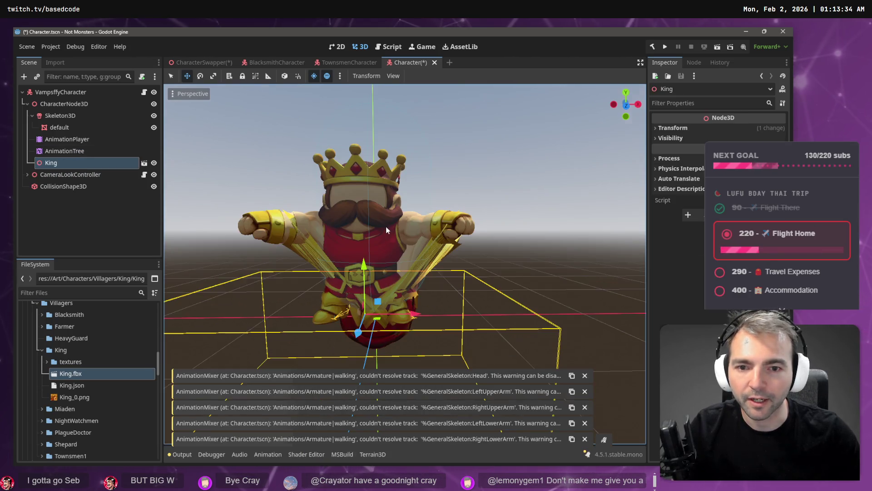
- Set the King node's Transform Position X to 0 to centre the model
left_click(672, 128)
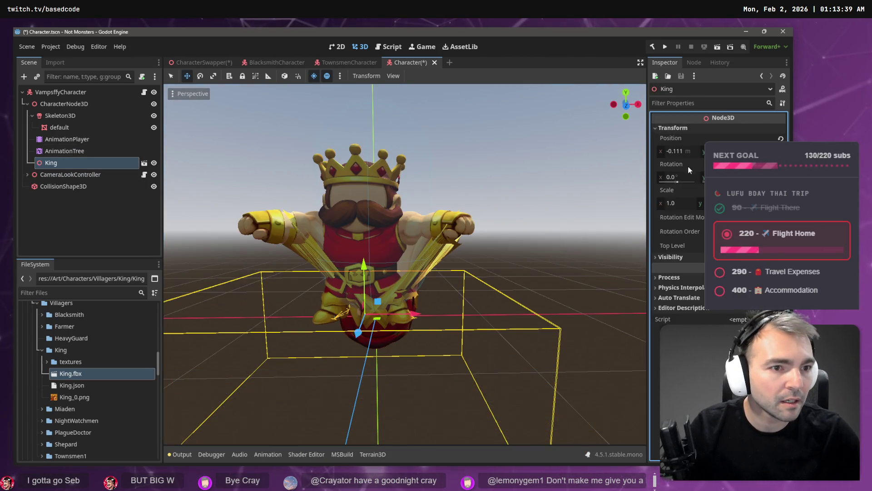
left_click(685, 151)
type("0")
key("Tab")
type("0")
key("Return")
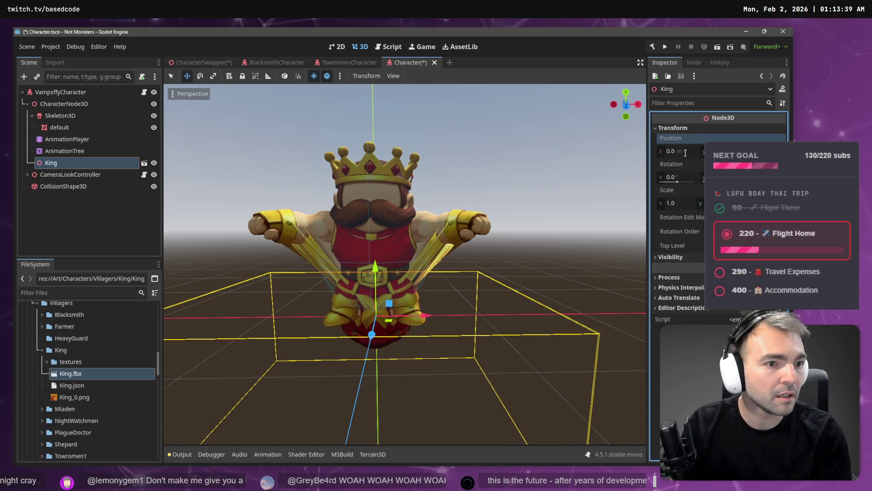
left_click(66, 186)
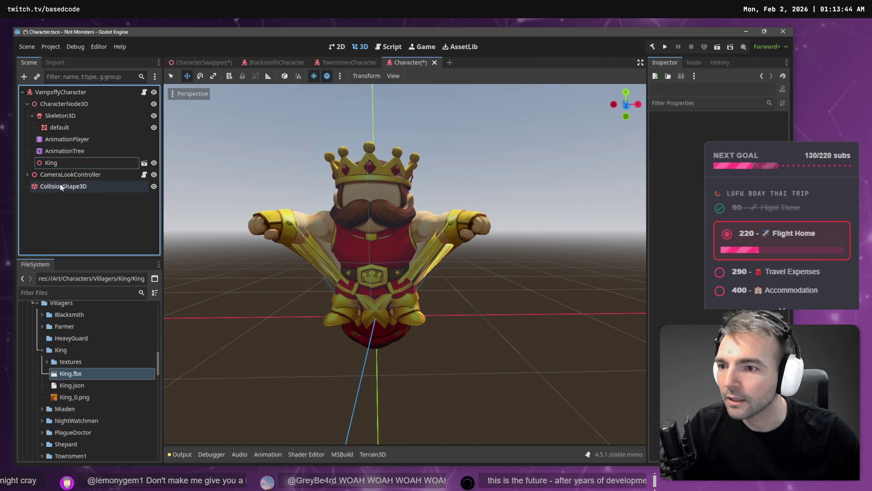
left_click(69, 162)
right_click(71, 168)
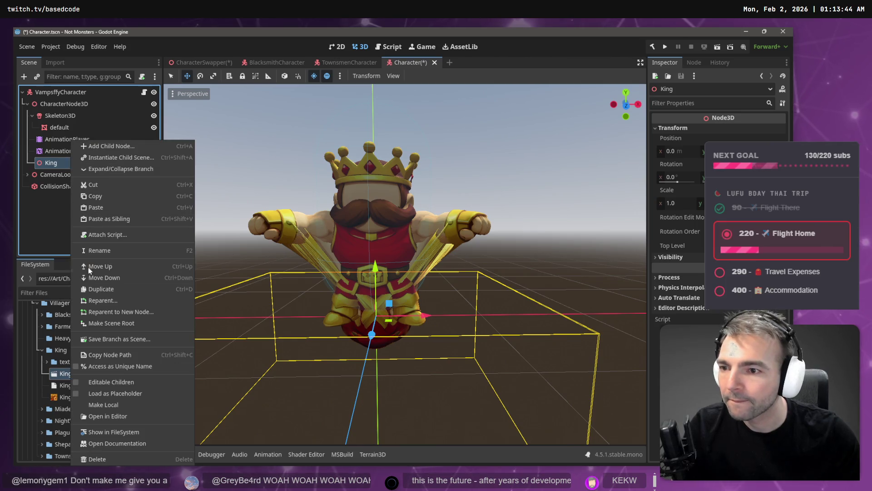
- Make the King node local, move the AnimationTree under it, and rename it CharacterNode3D
left_click(119, 404)
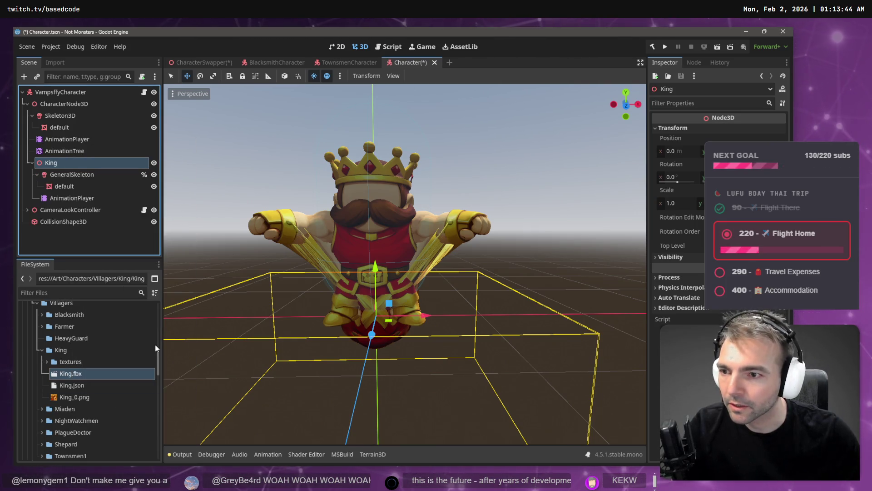
left_click(79, 152)
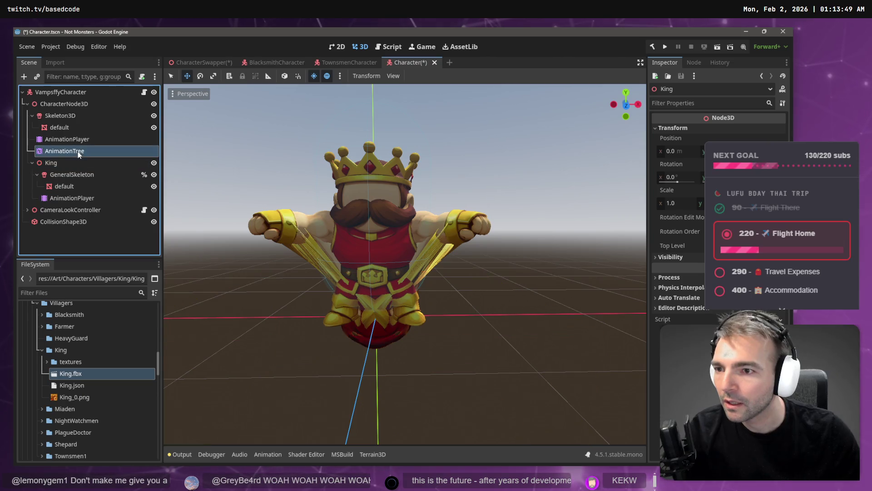
left_click_drag(70, 171, 71, 168)
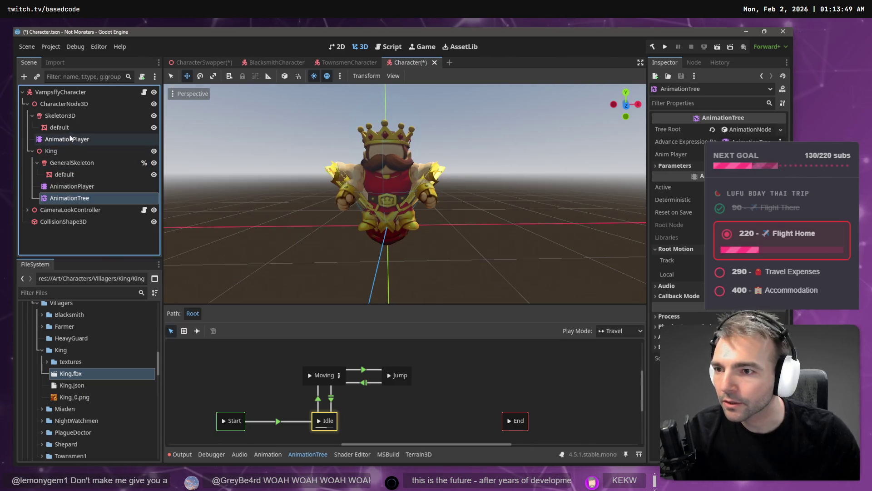
left_click(77, 104)
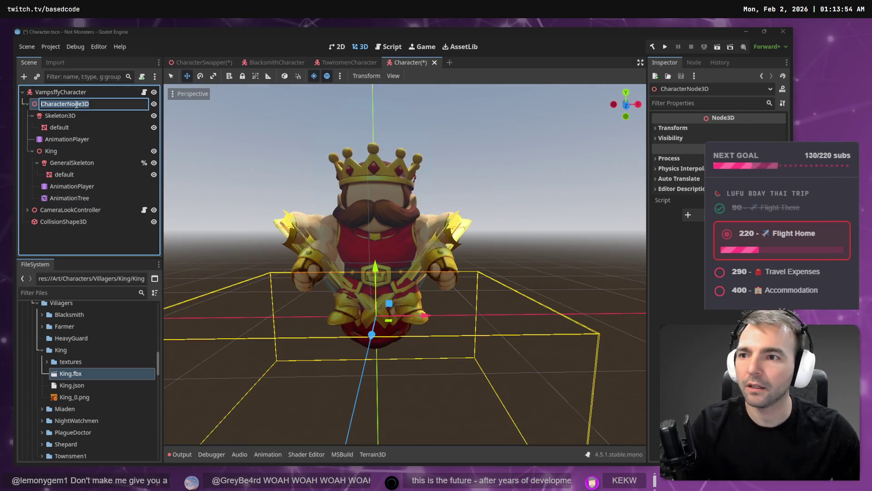
left_click(61, 153)
key("ctrl+z")
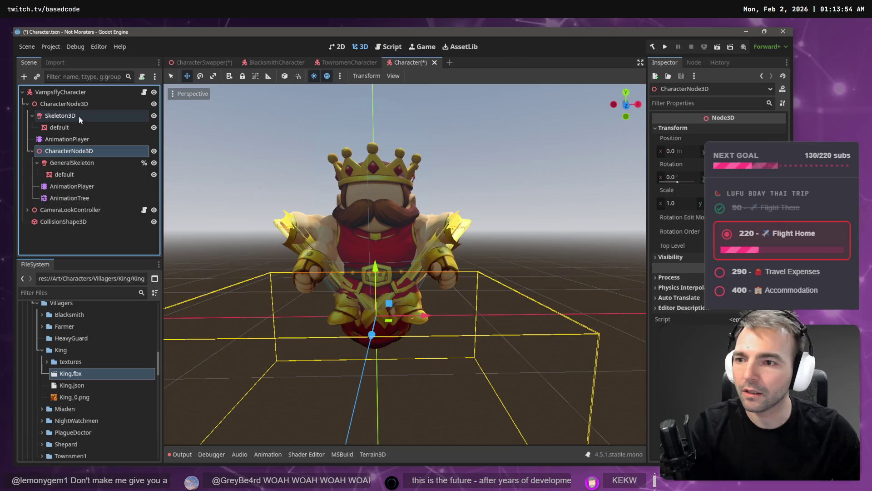
- Move the King's node to the root, delete the old CharacterNode3D, and rename the root KingCharacter
left_click_drag(51, 149, 56, 90)
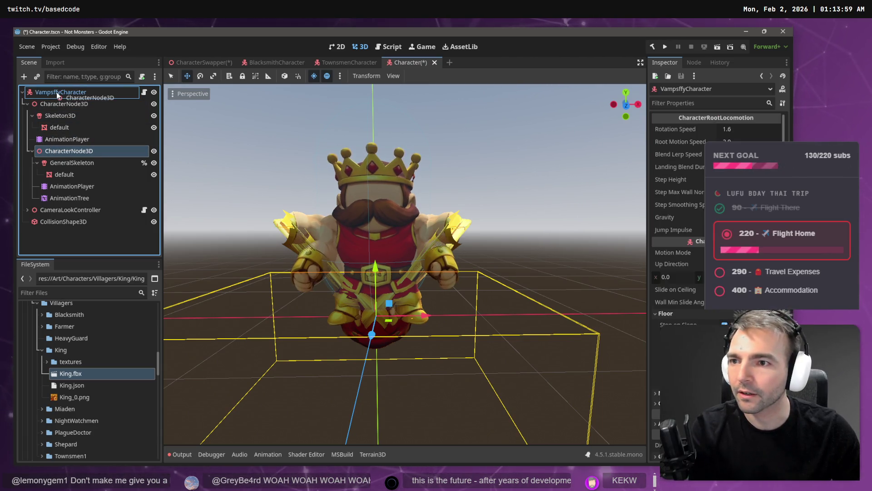
left_click(61, 102)
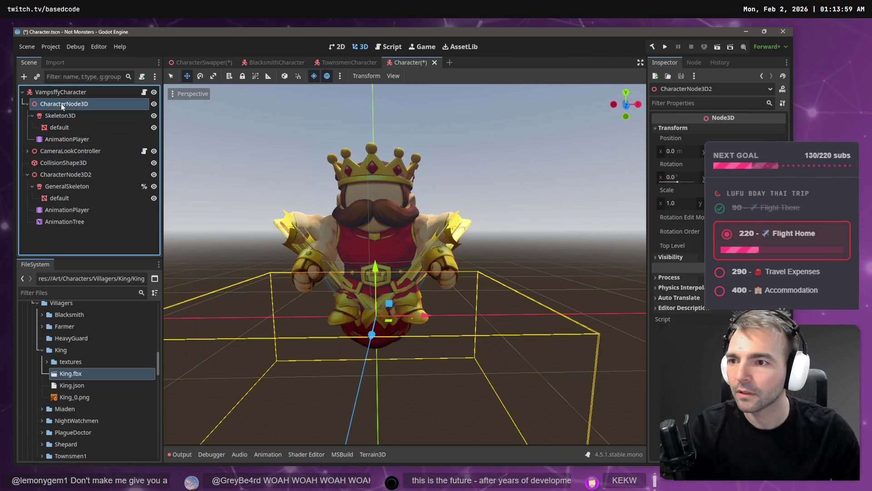
key("Delete")
key("Return")
double_click(58, 92)
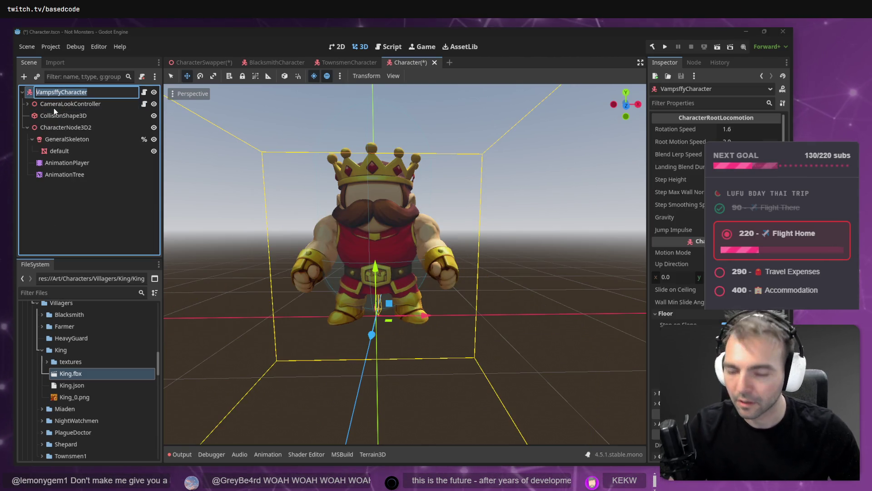
type("KingCharact")
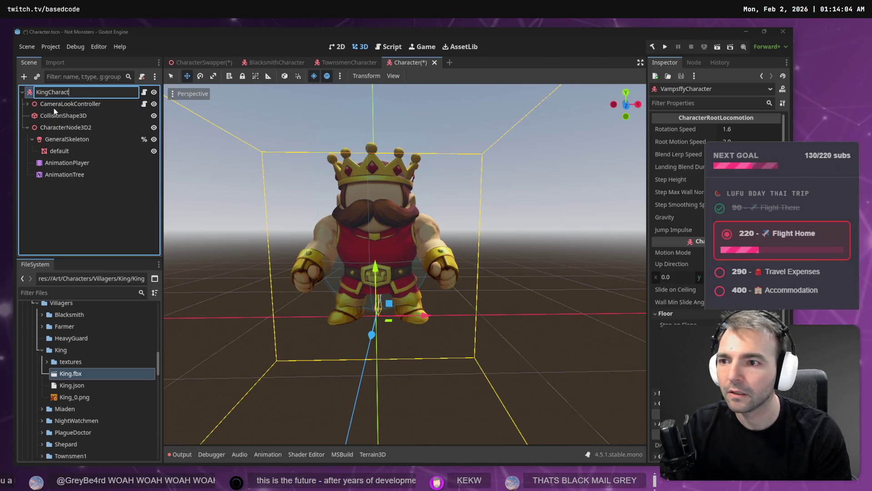
type("er")
left_click(86, 139)
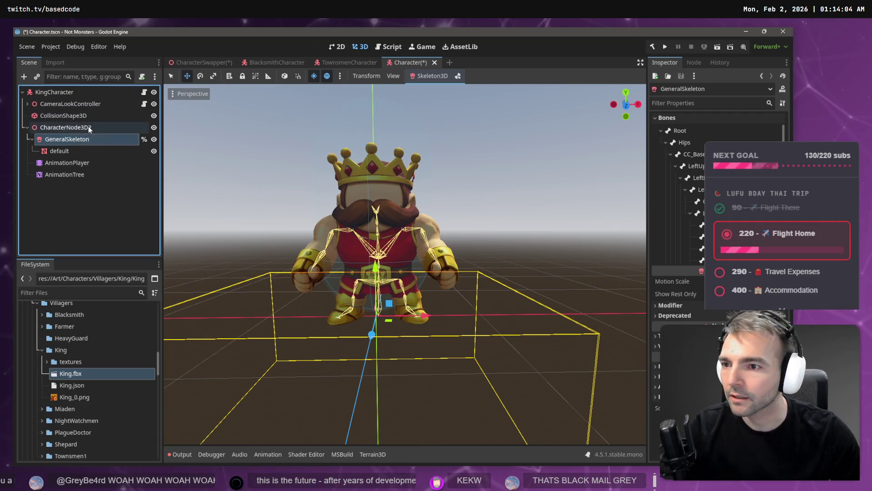
- Link the AnimationTree to the AnimationPlayer and set its root motion track to GeneralSkeleton's Root bone
left_click(76, 174)
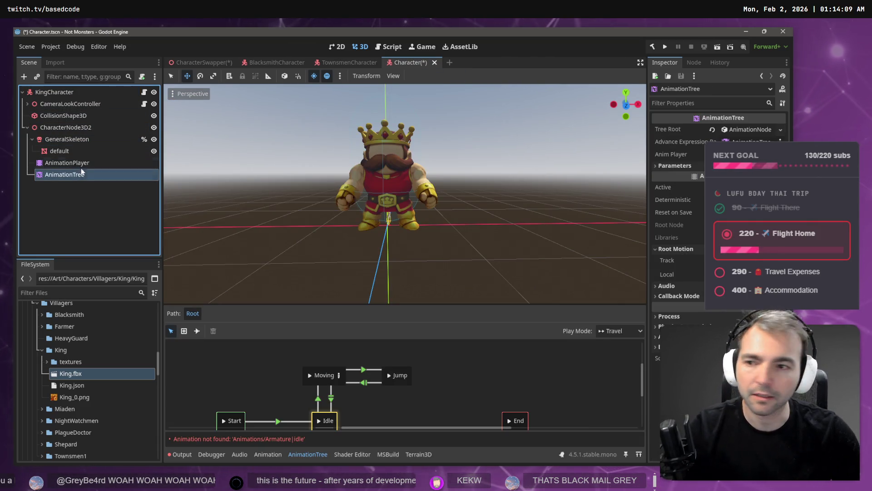
left_click_drag(80, 171, 773, 128)
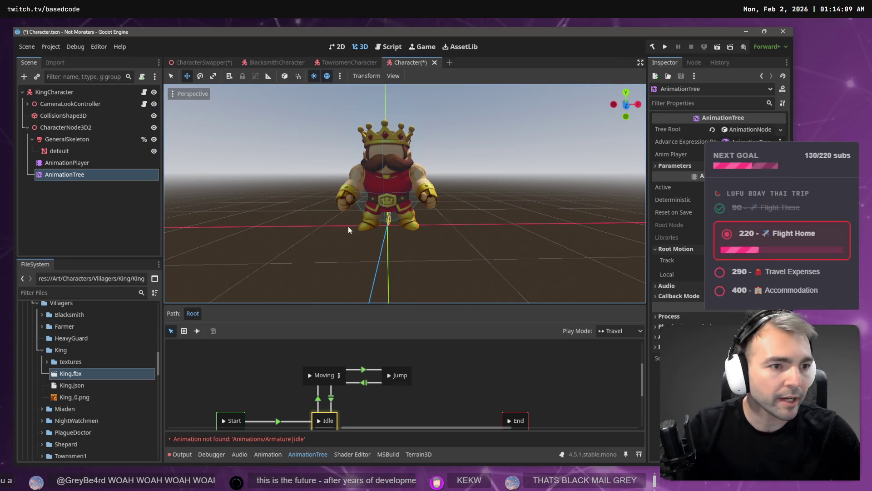
left_click_drag(92, 164, 661, 157)
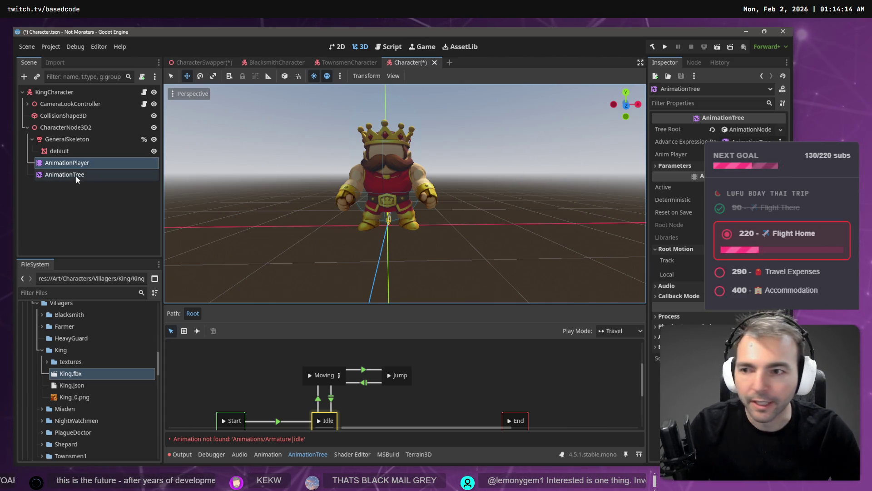
left_click(80, 164)
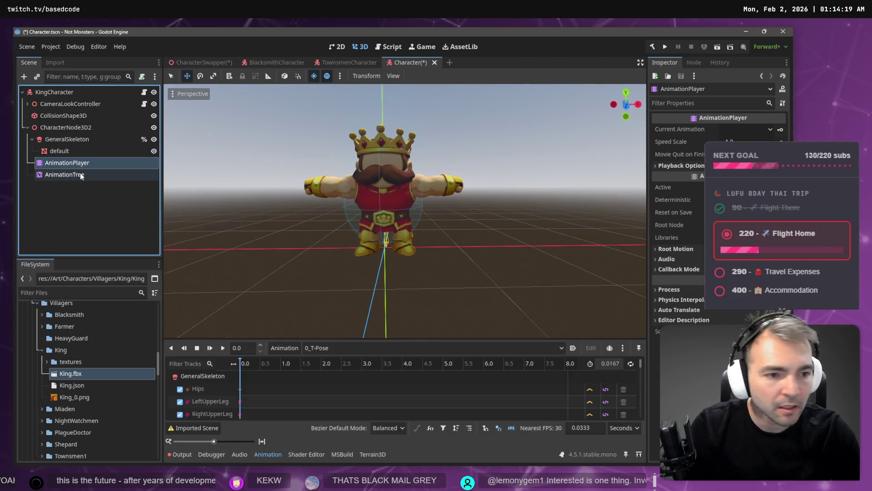
left_click(80, 175)
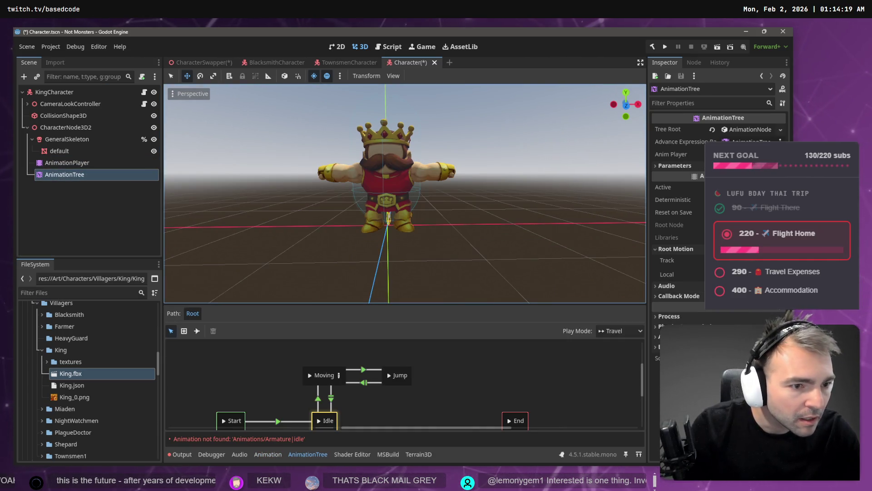
left_click(745, 224)
double_click(358, 167)
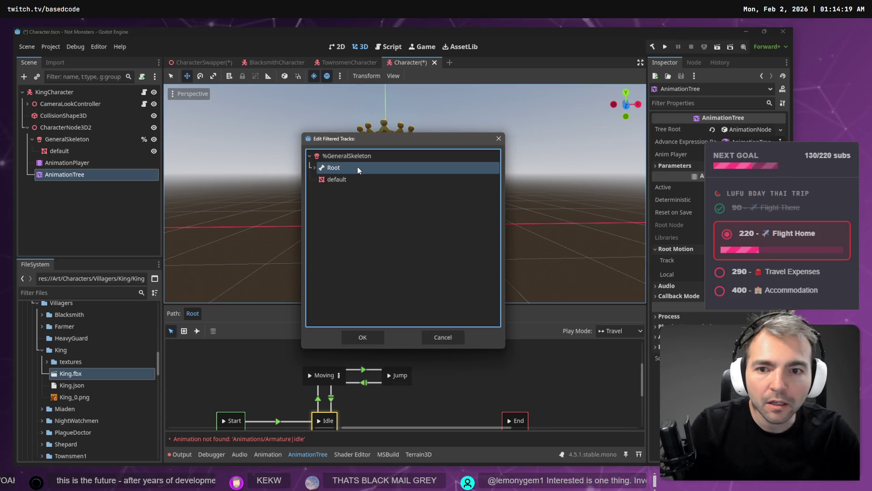
- Load the imported Animations library into the King's AnimationPlayer
left_click(73, 164)
left_click(294, 348)
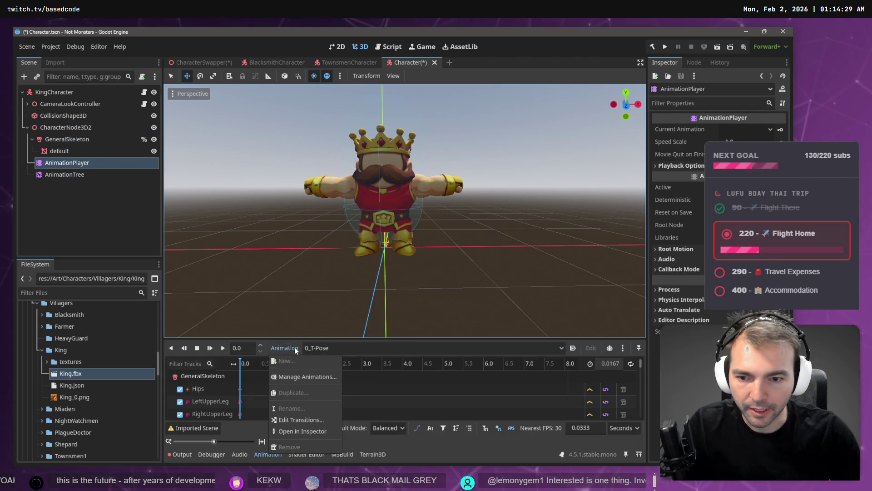
left_click(300, 376)
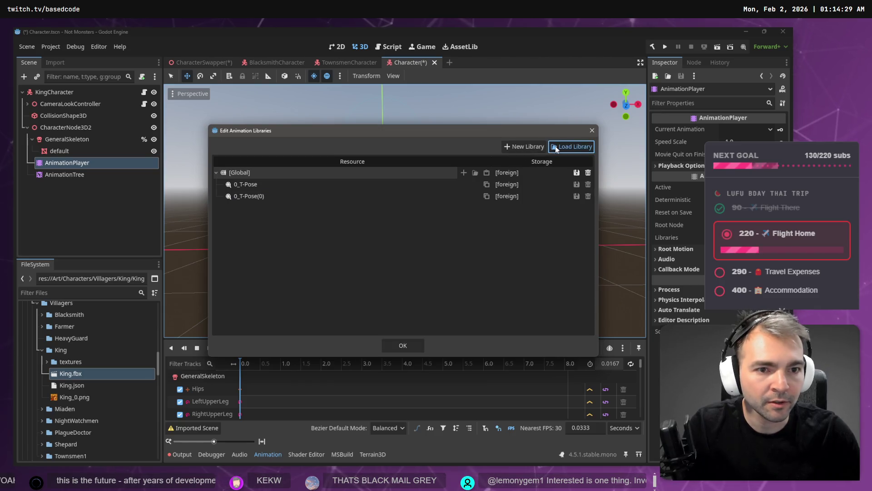
left_click(555, 147)
double_click(184, 120)
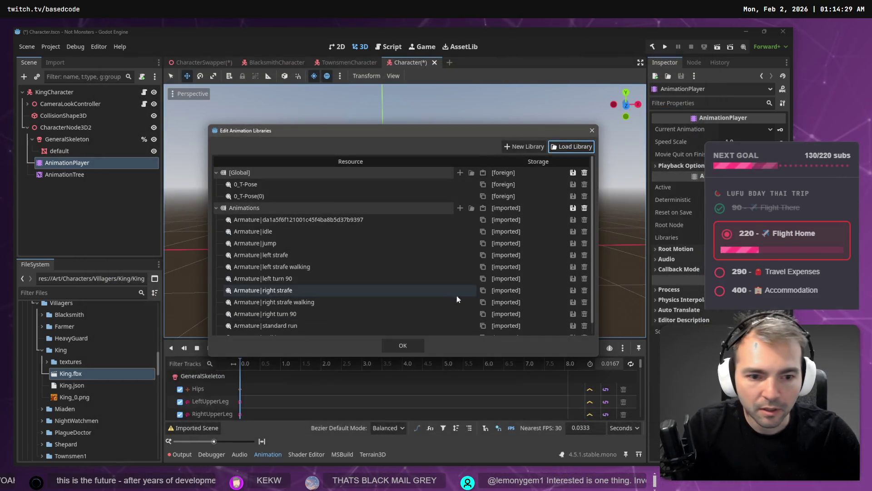
left_click(403, 346)
- Preview the walking and standard run animations on the King
left_click(349, 349)
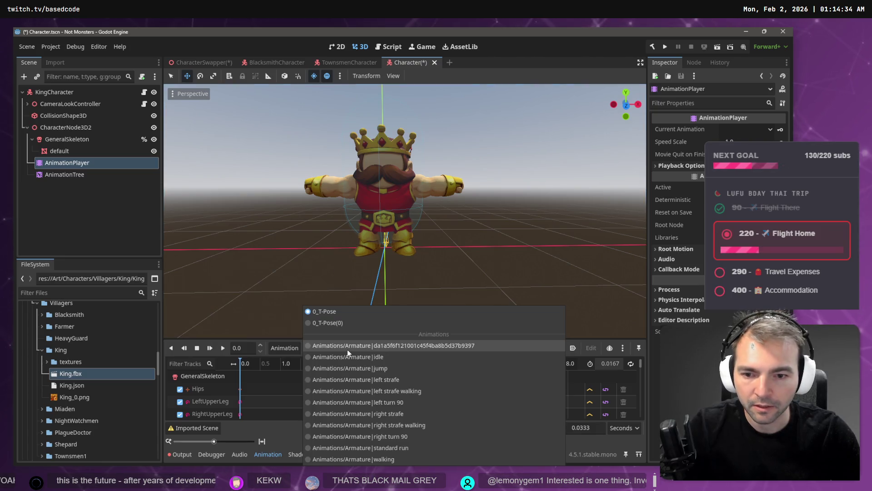
left_click(370, 457)
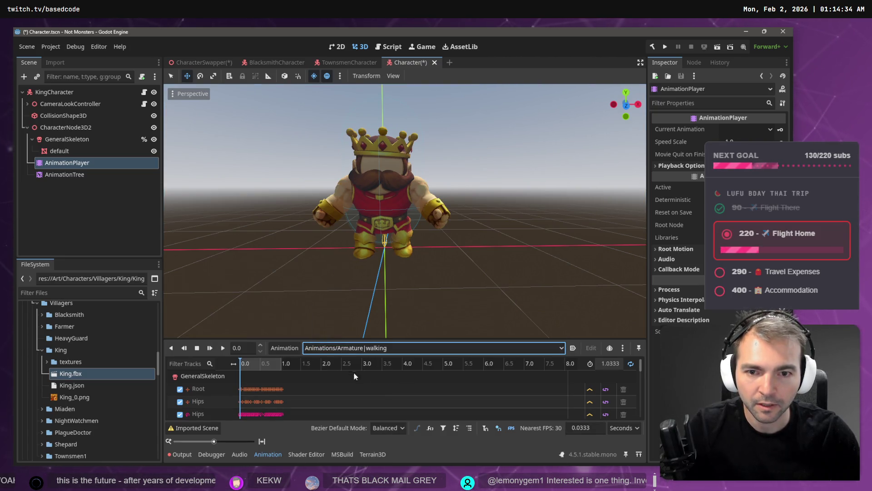
left_click(223, 348)
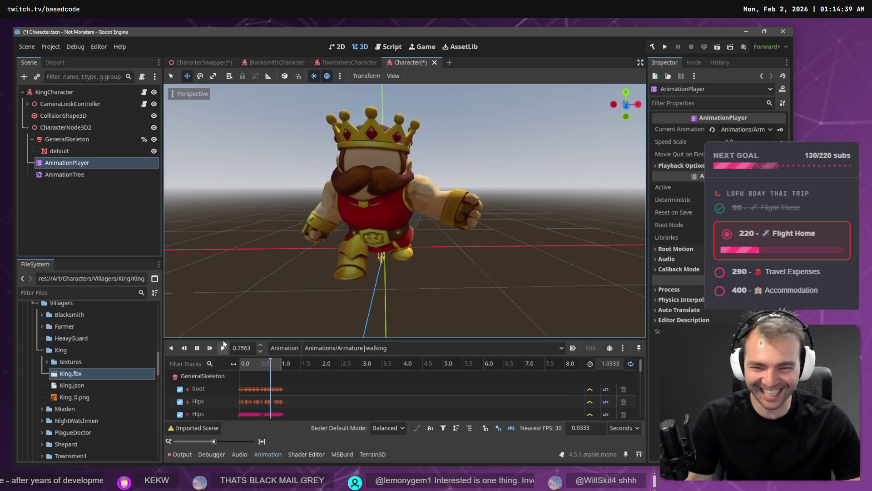
left_click(319, 348)
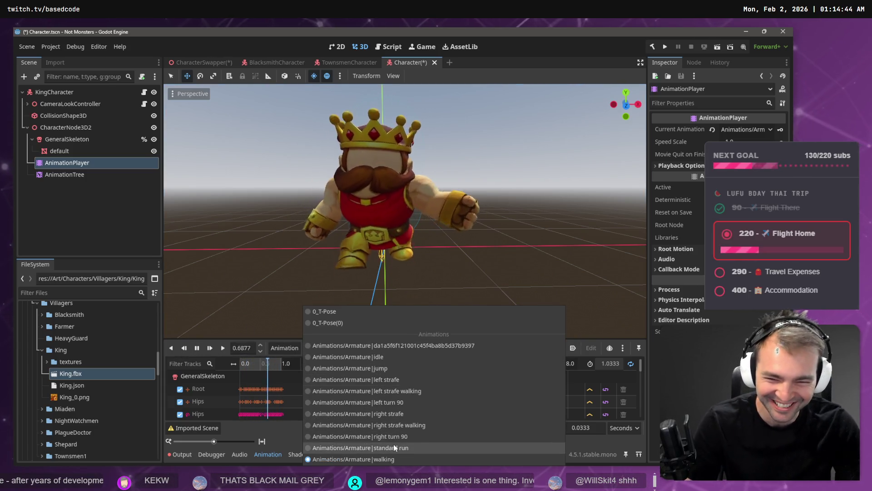
left_click(394, 448)
left_click(223, 347)
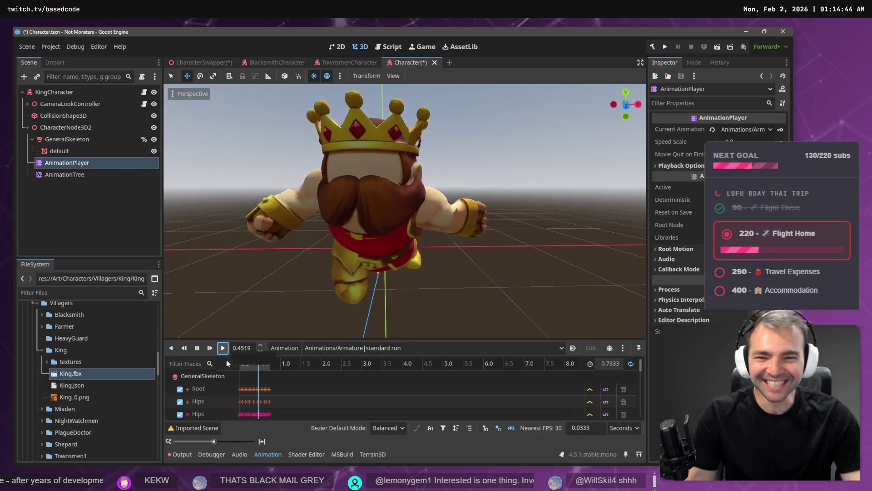
- Leave the idle animation playing and run the project
left_click(339, 349)
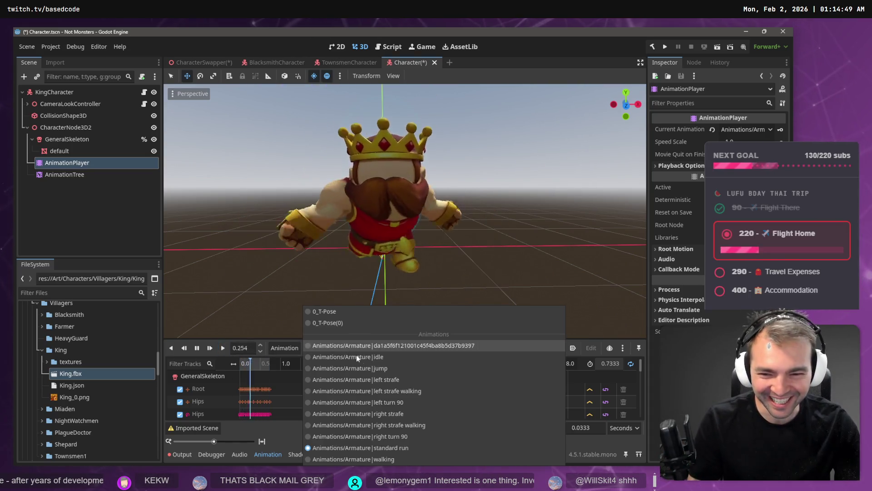
left_click(356, 355)
left_click(222, 347)
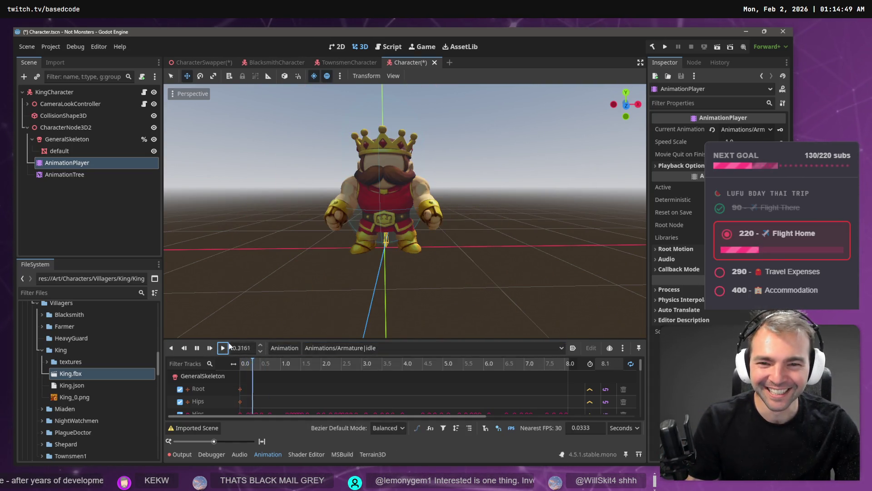
left_click(301, 258)
key("F5")
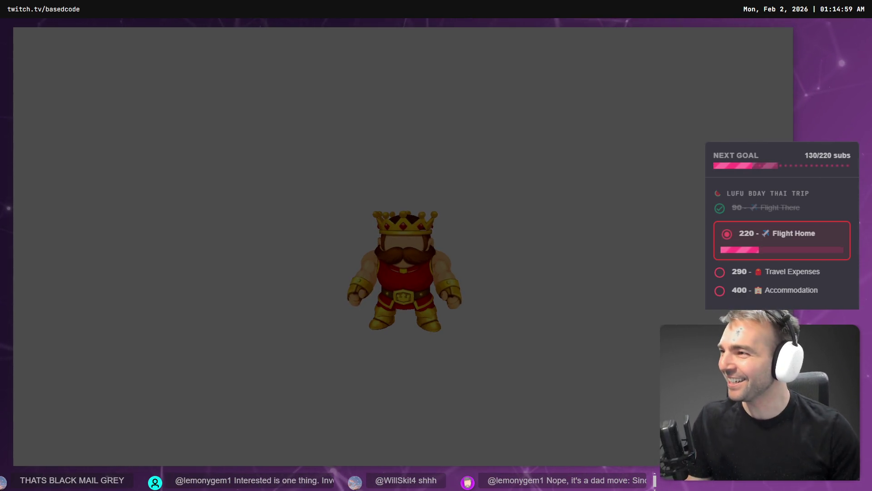
- Stop the running game and return to the King Character scene in the editor
key("F8")
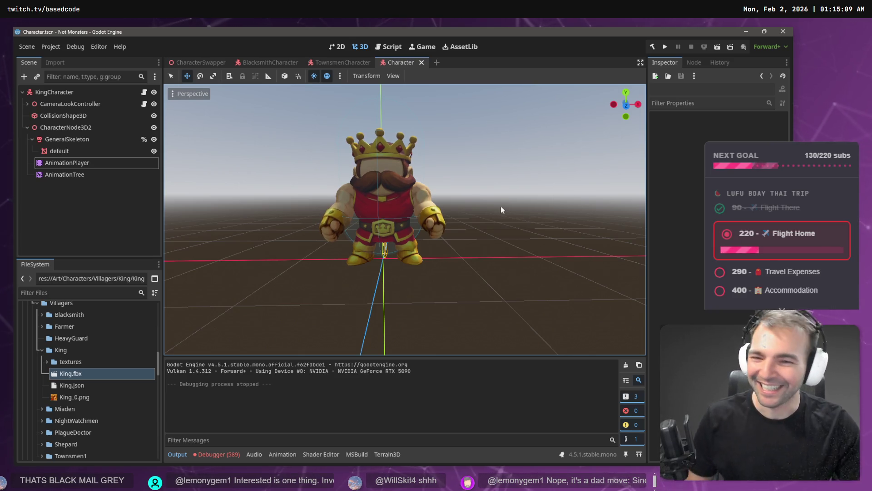
scroll(502, 209, "up", 5)
scroll(502, 209, "down", 8)
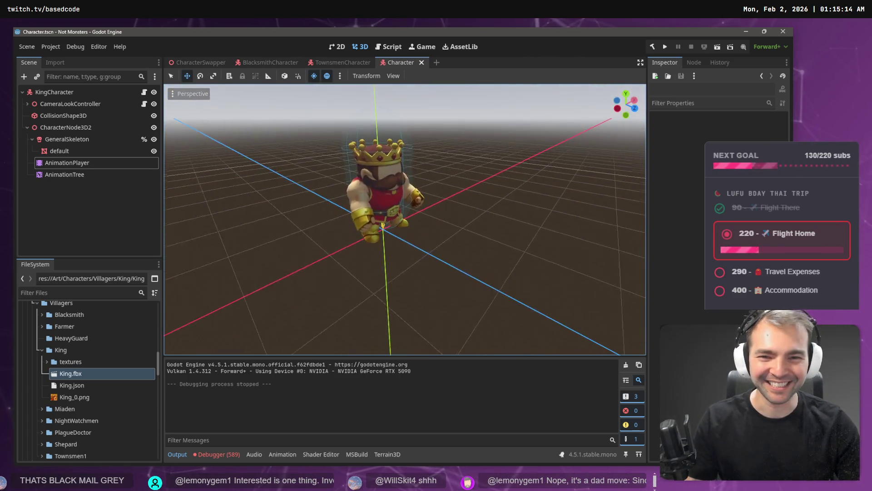
- Orbit the viewport toward the King and run the game to test the new character
mouse_move(480, 216)
left_mouse_down()
mouse_move(481, 200)
mouse_move(480, 216)
left_mouse_up()
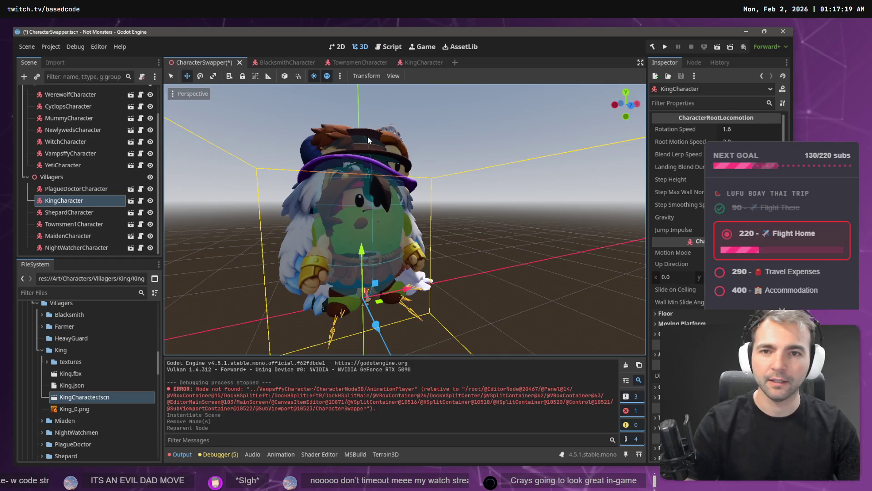
key("F6")
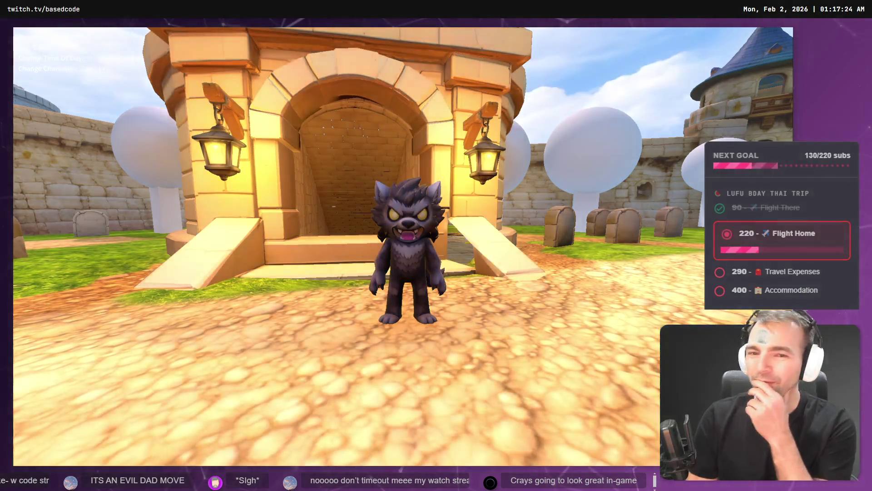
- Cycle through the playable characters in the running game, ending on the plague doctor
key("Tab")
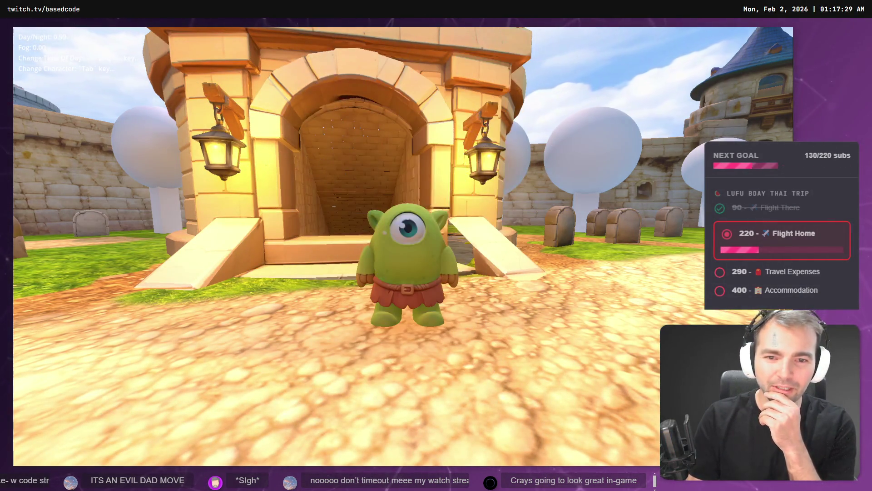
key("Tab")
key("Tab")
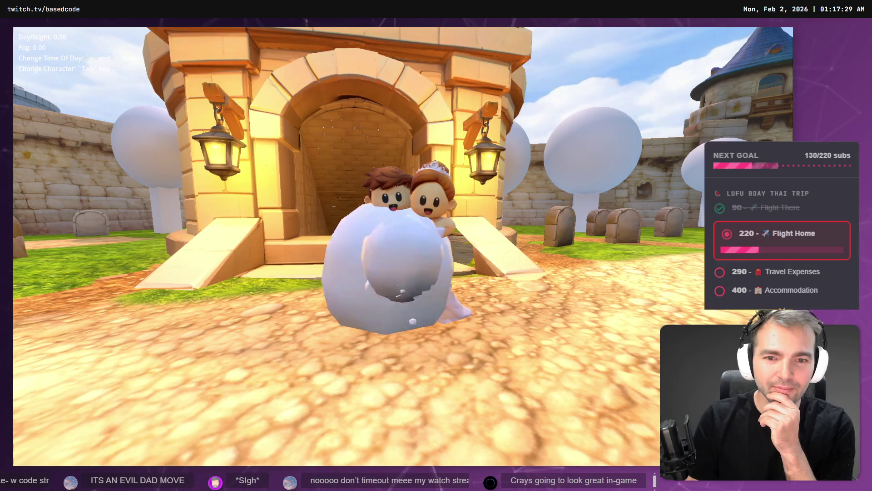
key("Tab")
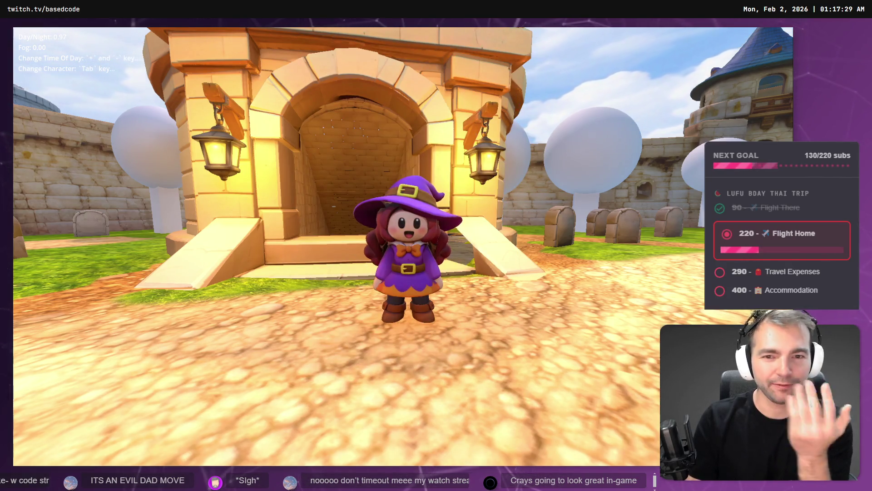
key("Tab")
key("Tab")
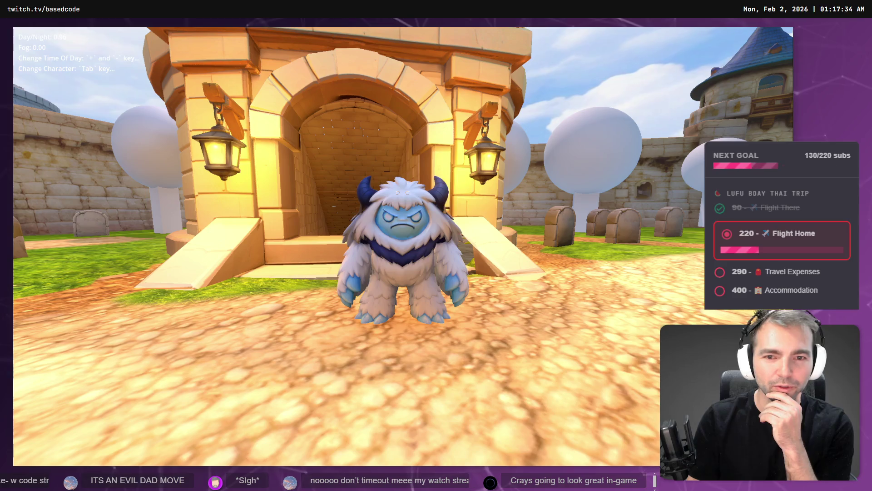
key("Tab")
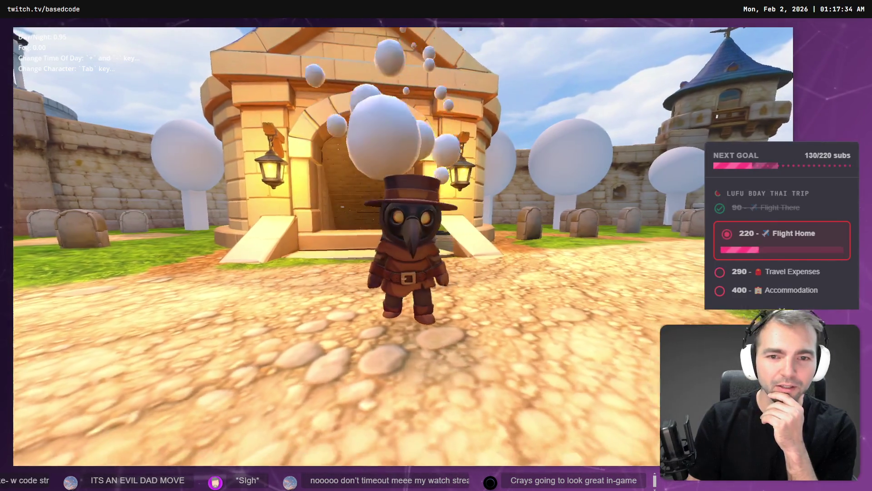
key("Tab")
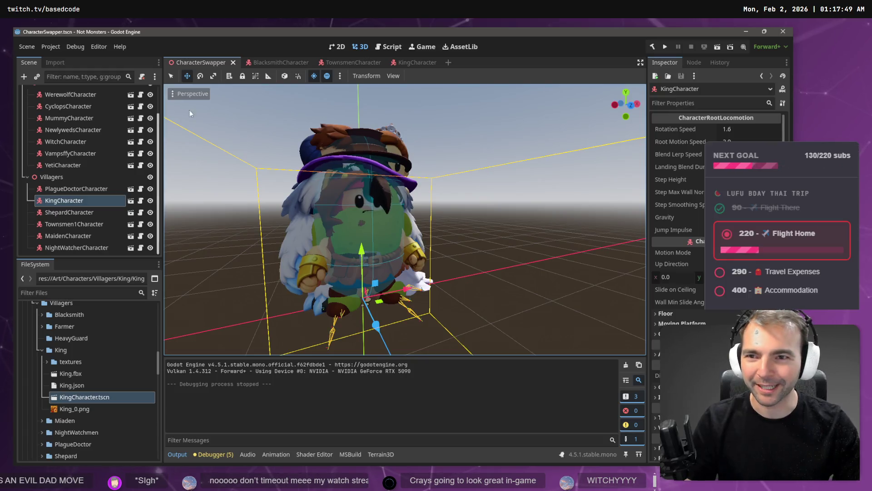
- Switch to the KingCharacter scene and inspect its skeleton, mesh, AnimationTree and collision nodes
left_click(418, 68)
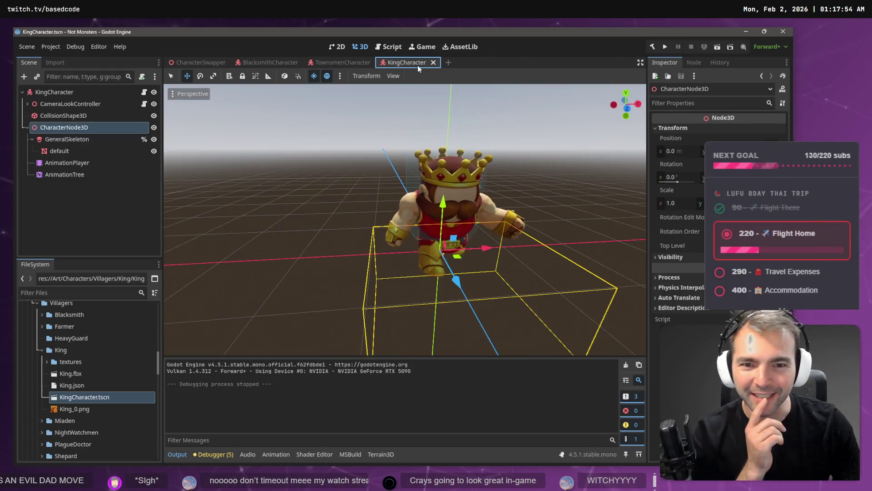
left_click(75, 140)
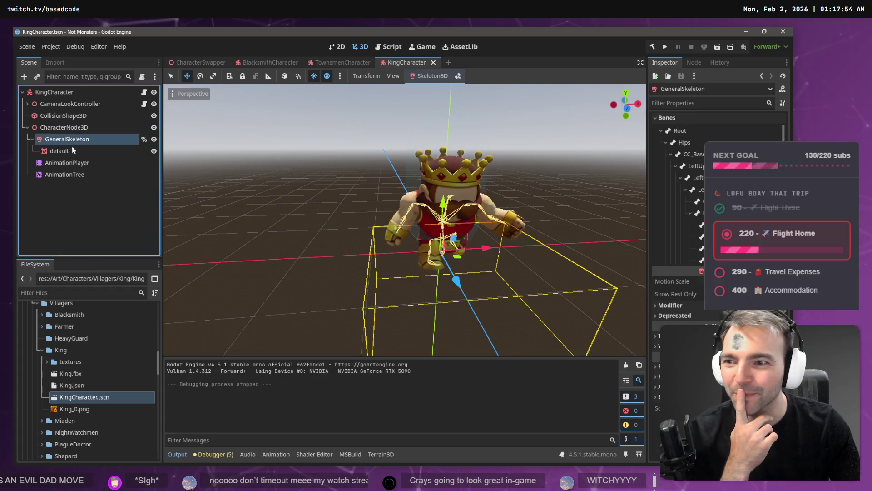
left_click(72, 150)
left_click(72, 173)
left_click(76, 118)
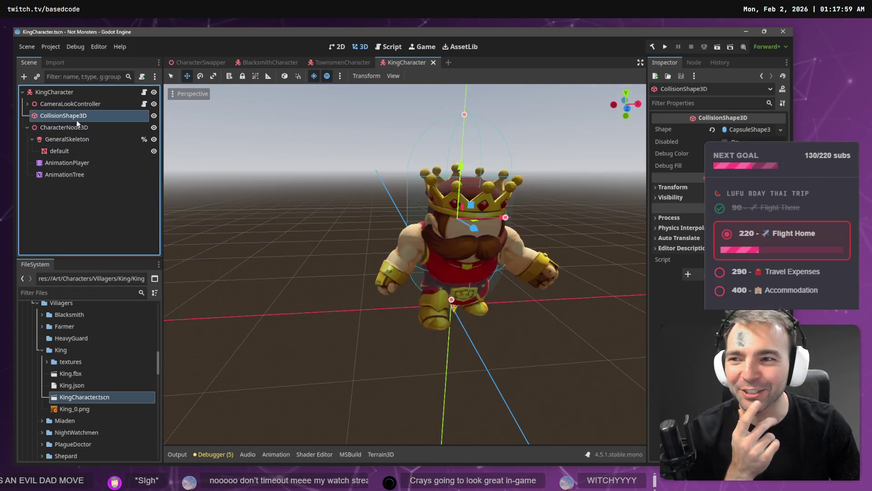
left_click(76, 124)
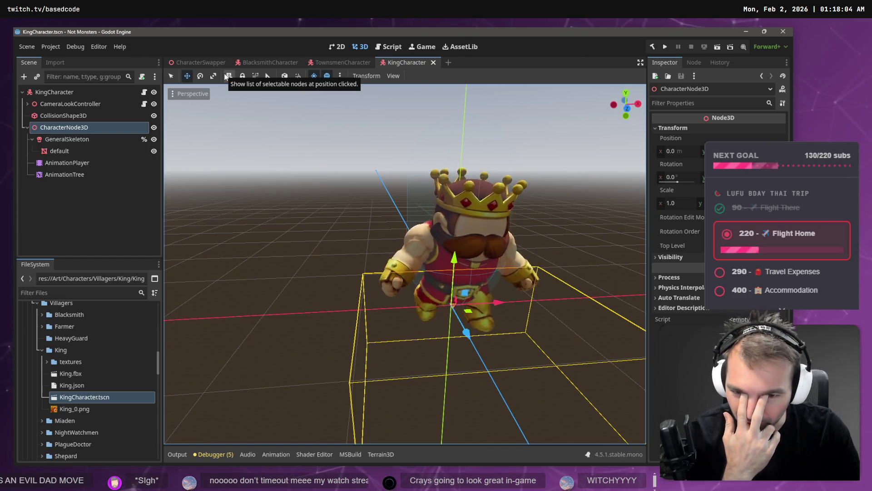
- Assign the AnimationPlayer to the King's AnimationTree, check the root motion track, and save the scene
left_click(79, 175)
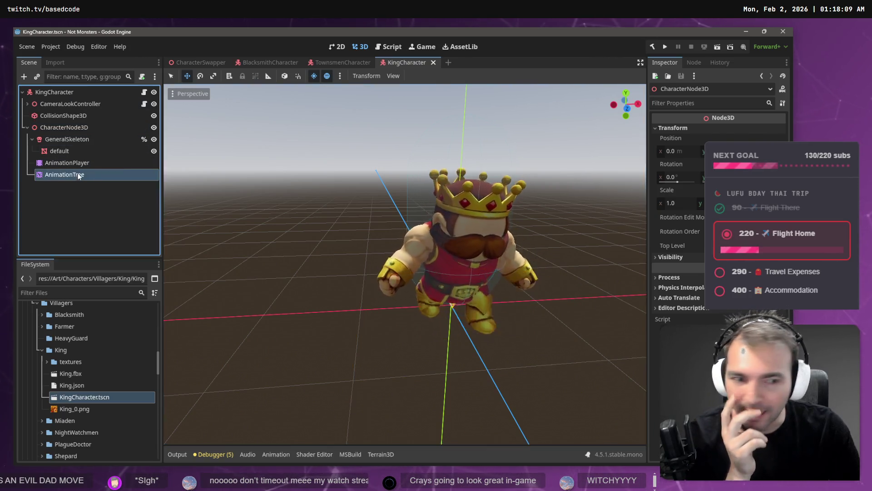
left_click_drag(47, 164, 59, 175)
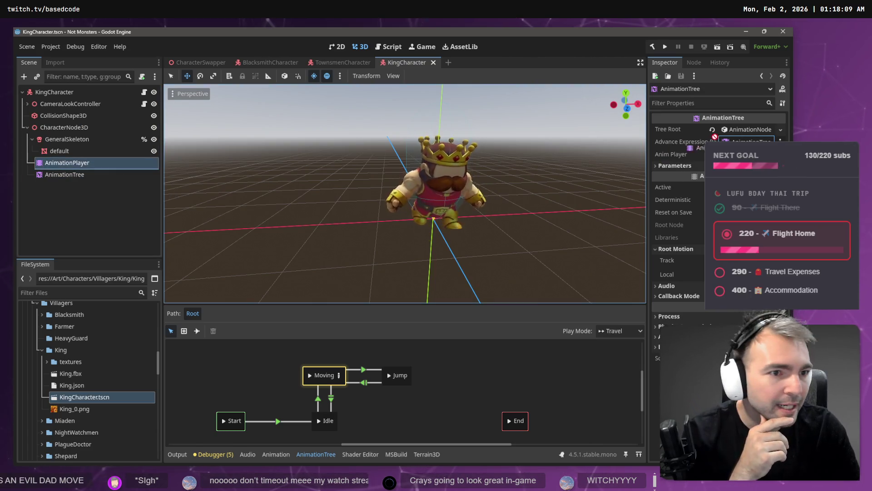
left_click(59, 175)
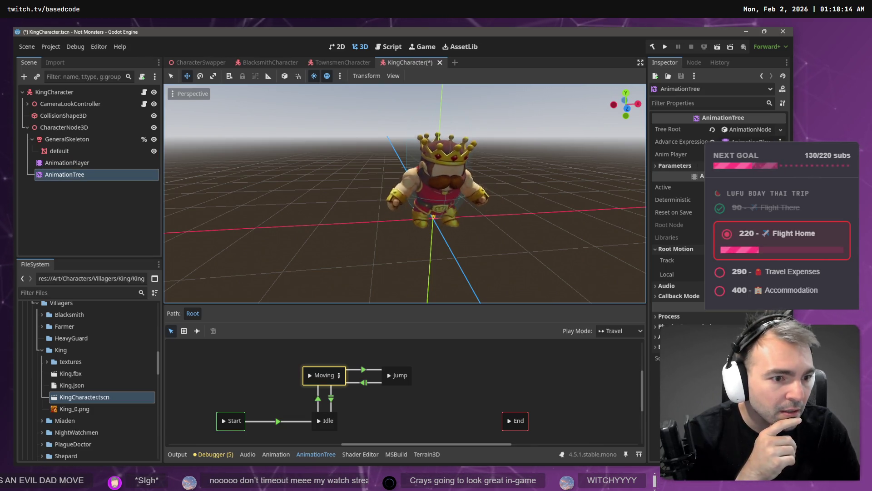
left_click(744, 260)
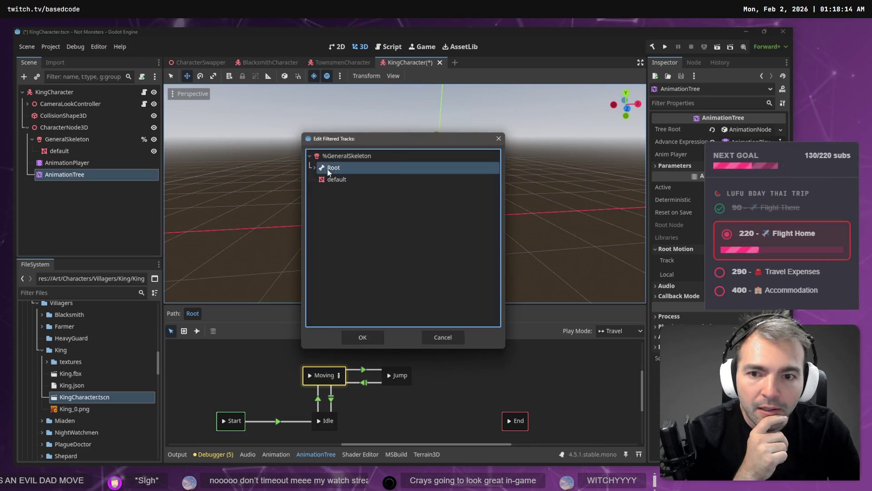
key("Escape")
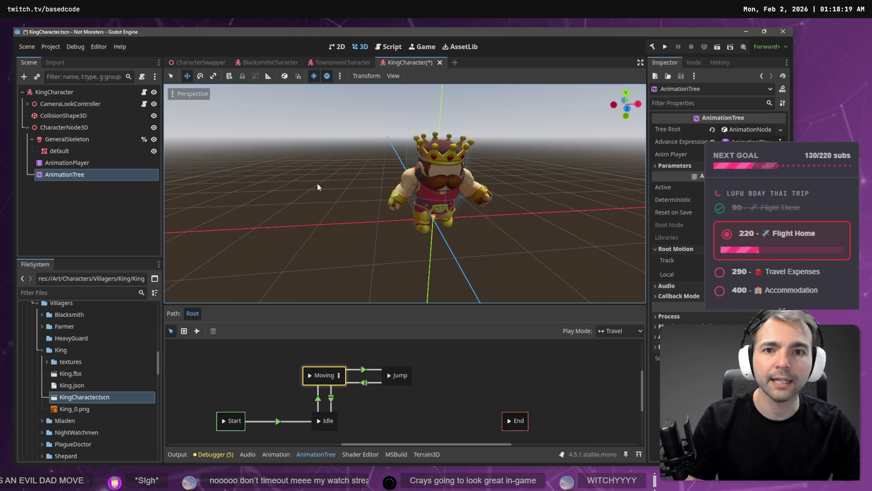
key("ctrl+s")
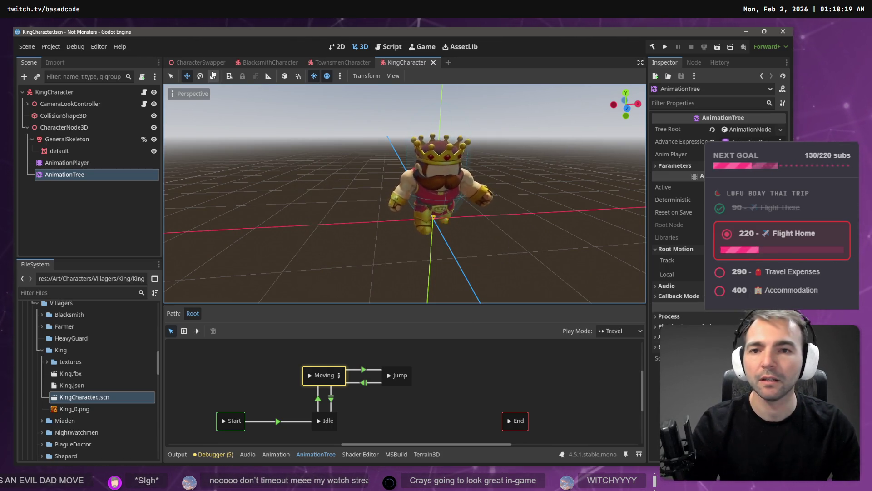
- Run the game, cycle to the King, and run him left and away from the camera
key("F5")
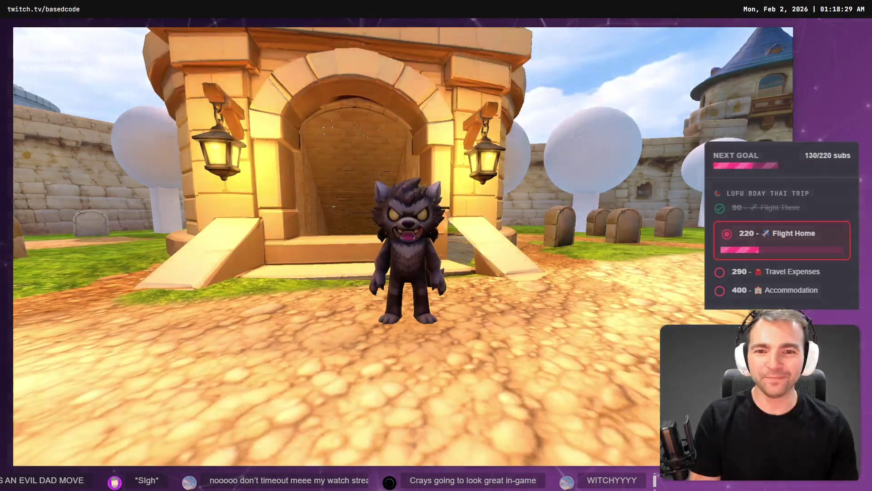
key("Tab")
key("Tab")
key("Tab")
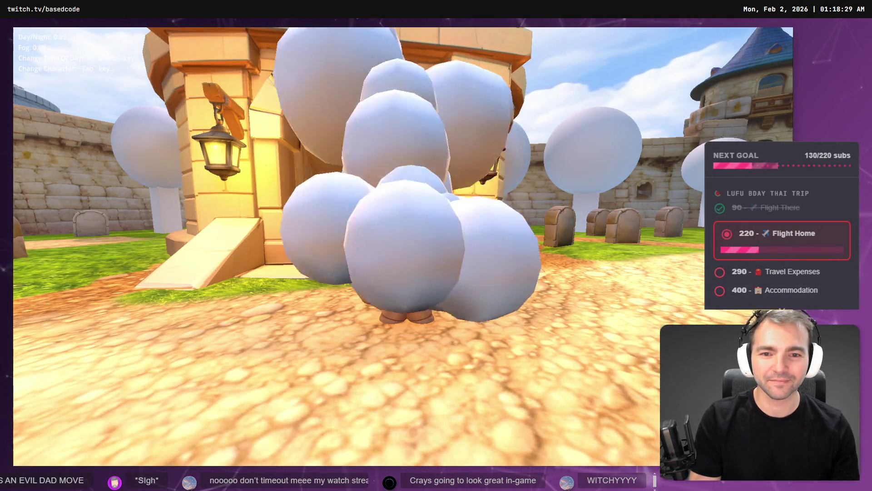
key("Tab")
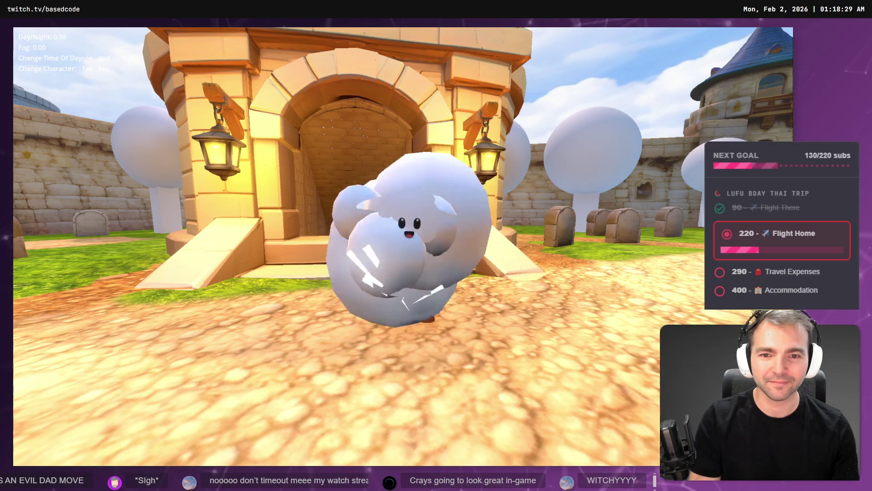
key("Tab")
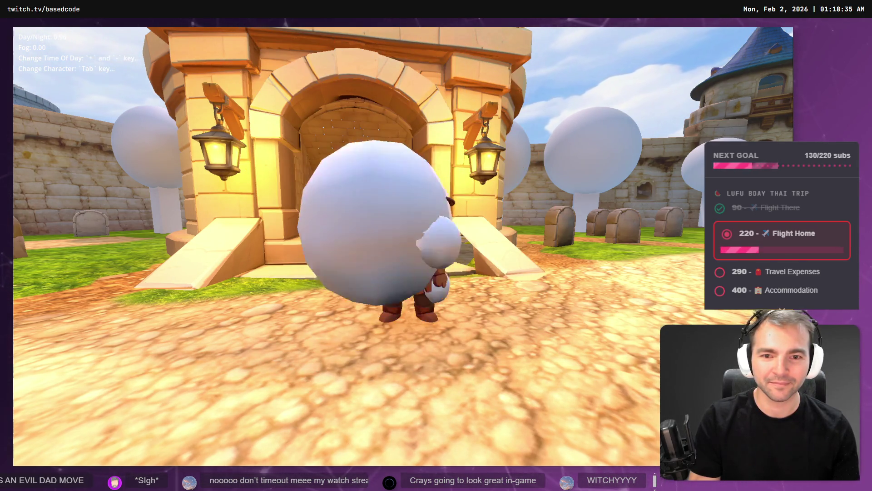
key("a")
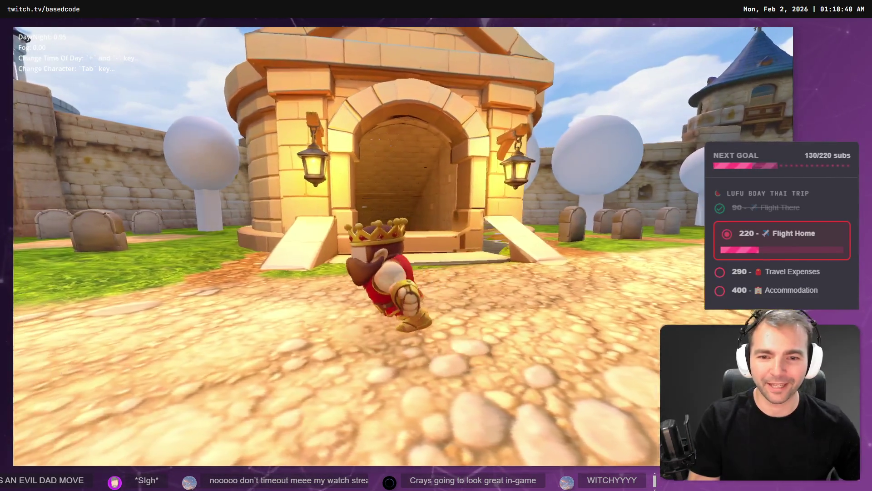
key("w")
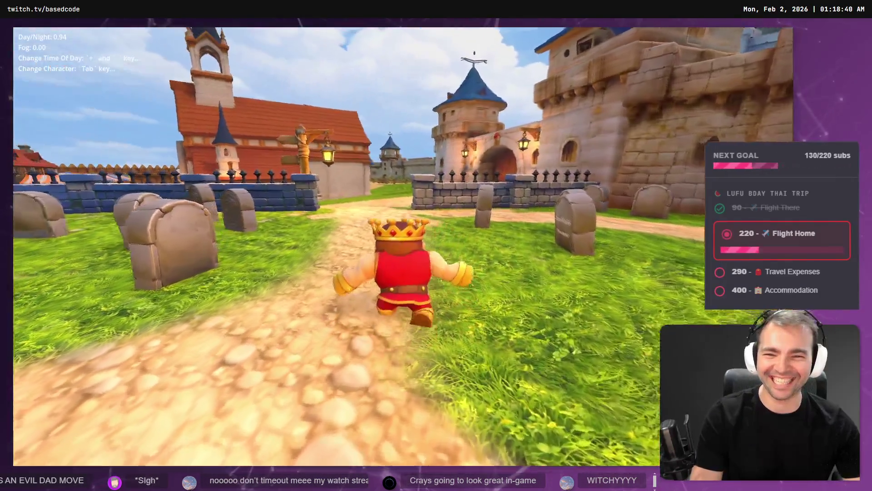
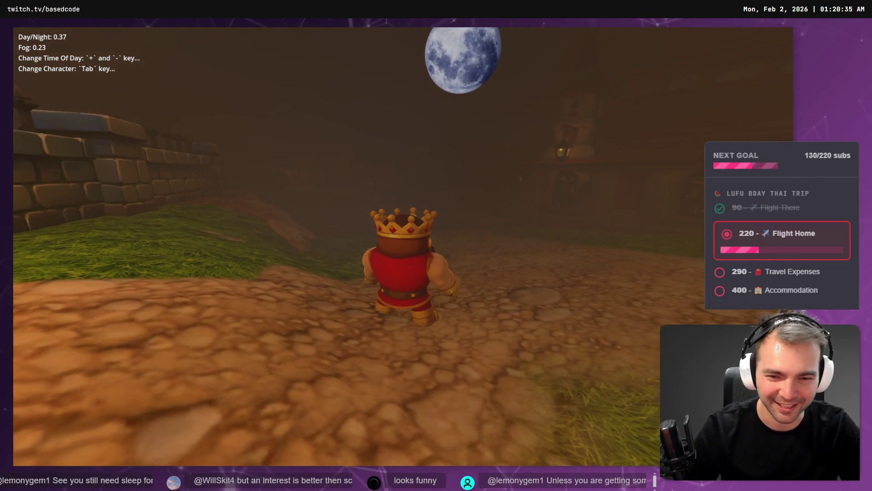
- Stop the game and reimport King.fbx with an import Root Scale of 110
key("F8")
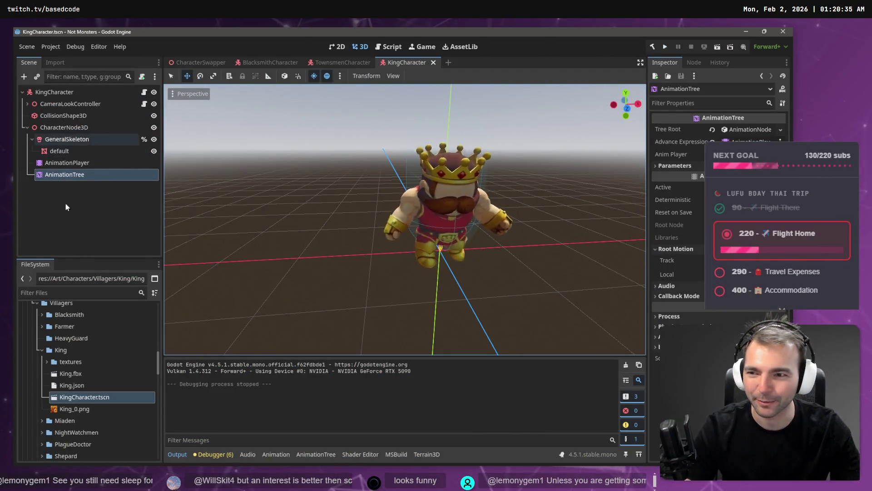
left_click(82, 373)
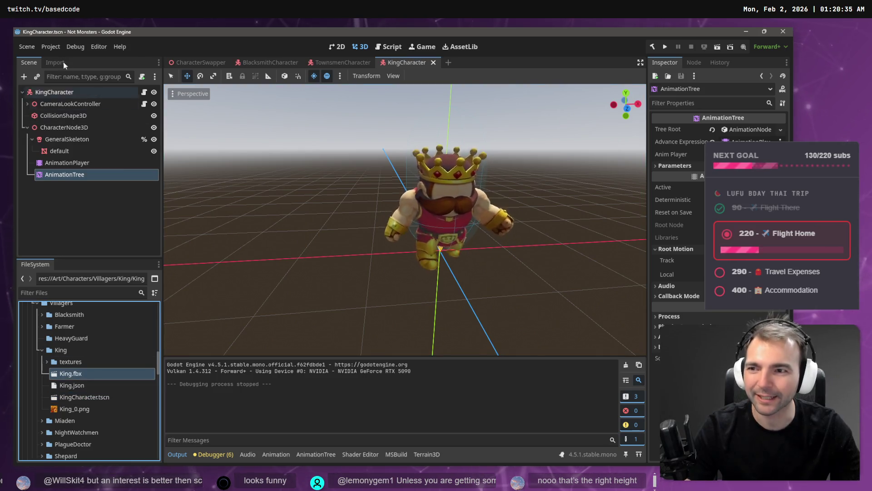
left_click(55, 62)
scroll(93, 190, "down", 1)
left_click(102, 169)
left_click(101, 169)
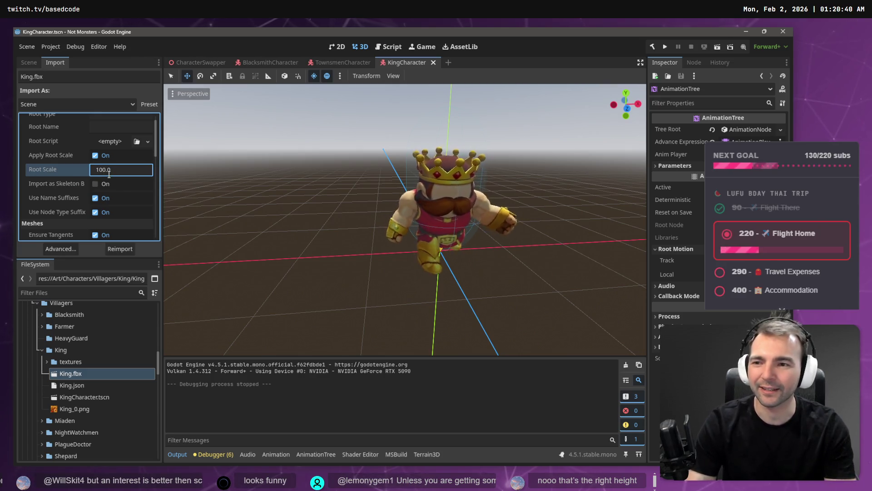
key("Delete")
type("2")
key("BackSpace")
type("1")
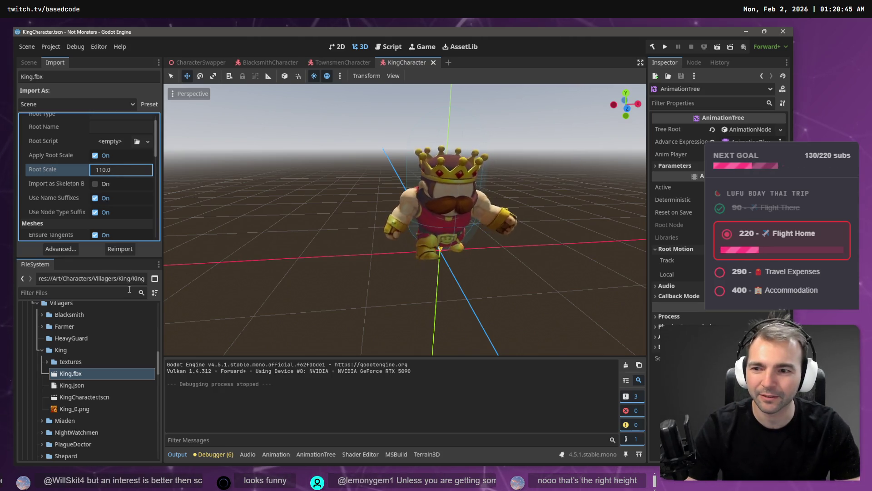
left_click(115, 248)
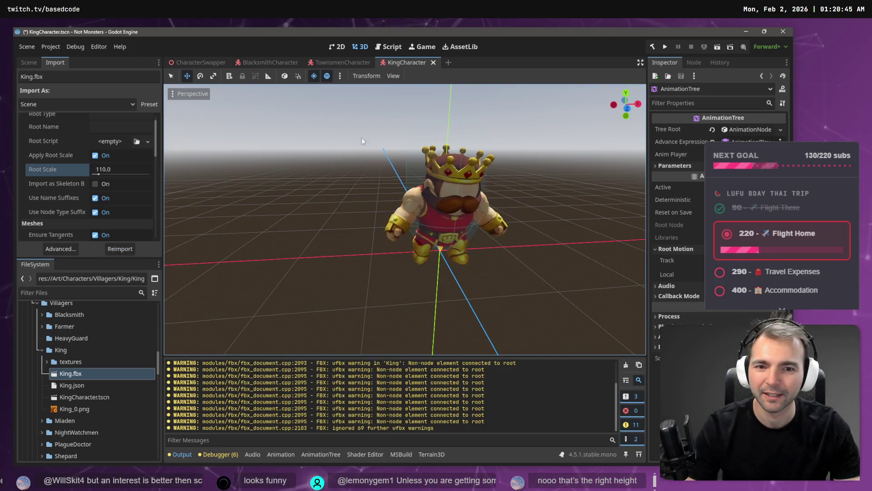
- Set CharacterNode3D's x scale to 1.1, save KingCharacter, and run the game
left_click(29, 64)
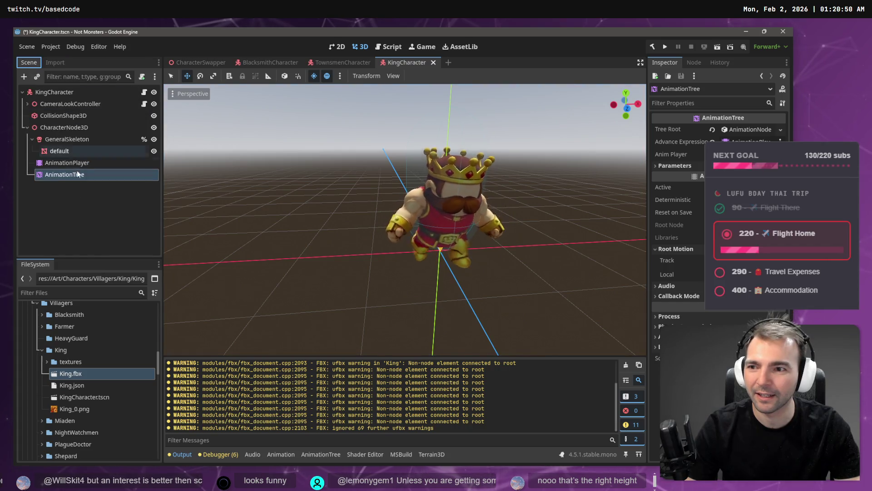
left_click(66, 128)
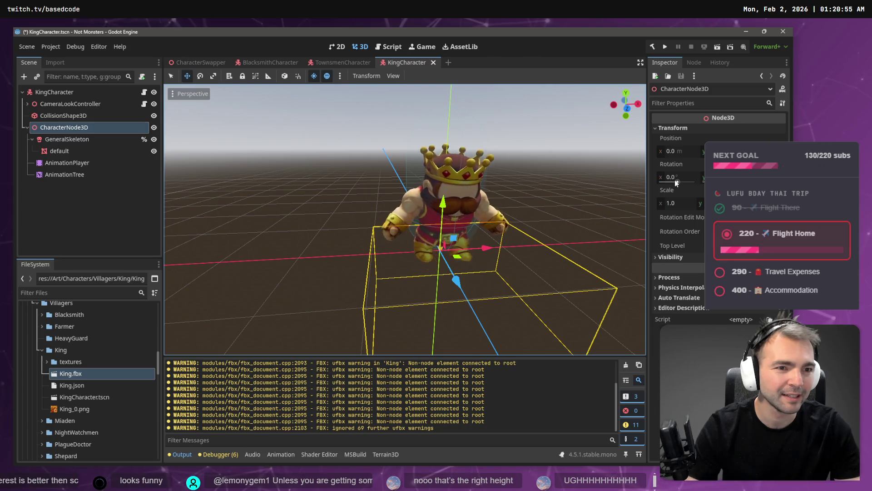
left_click(680, 204)
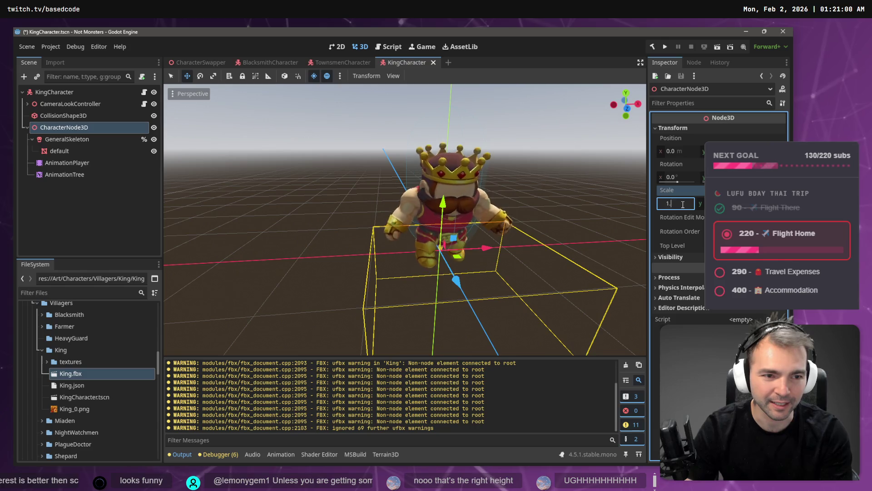
type(".2")
key("BackSpace")
type("1")
key("Tab")
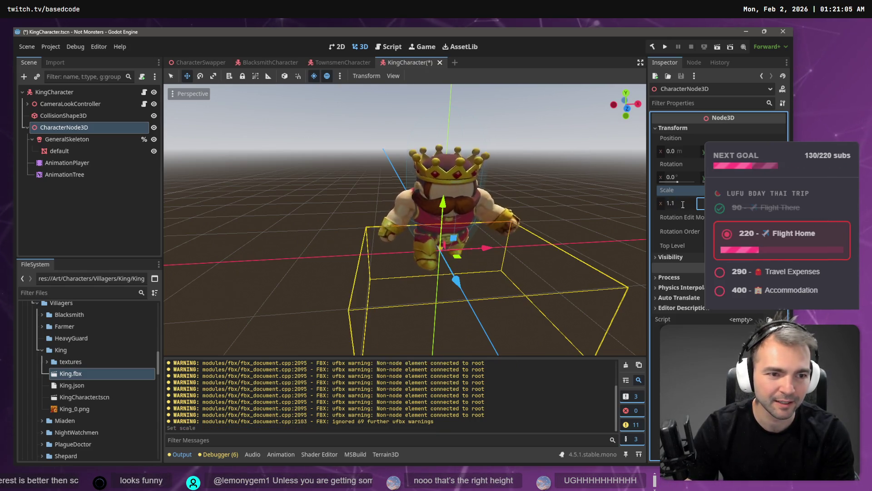
left_click(425, 137)
key("ctrl+s")
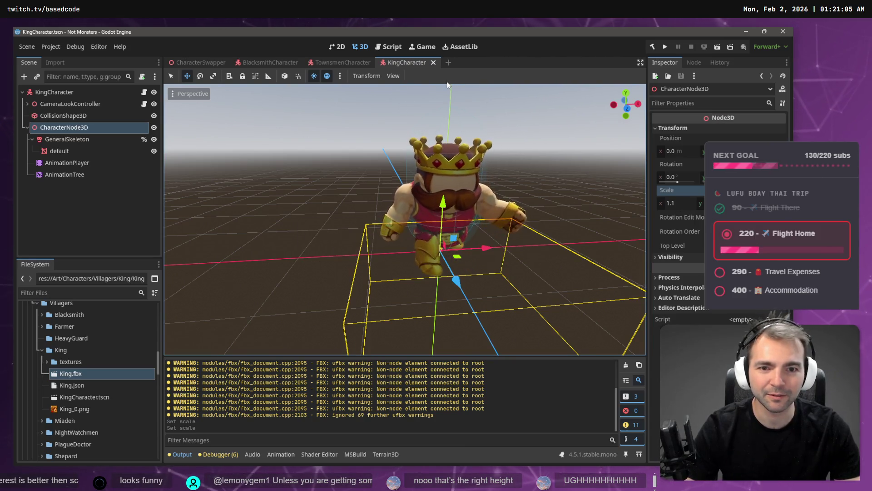
key("F5")
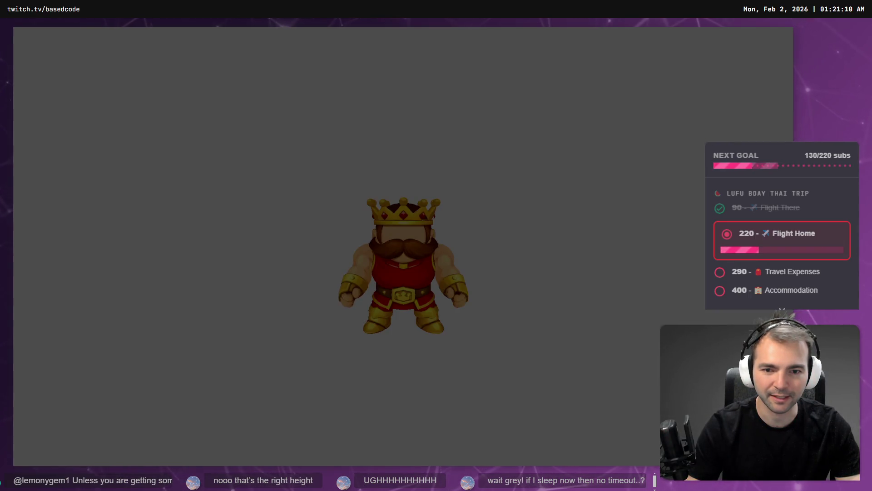
key("w")
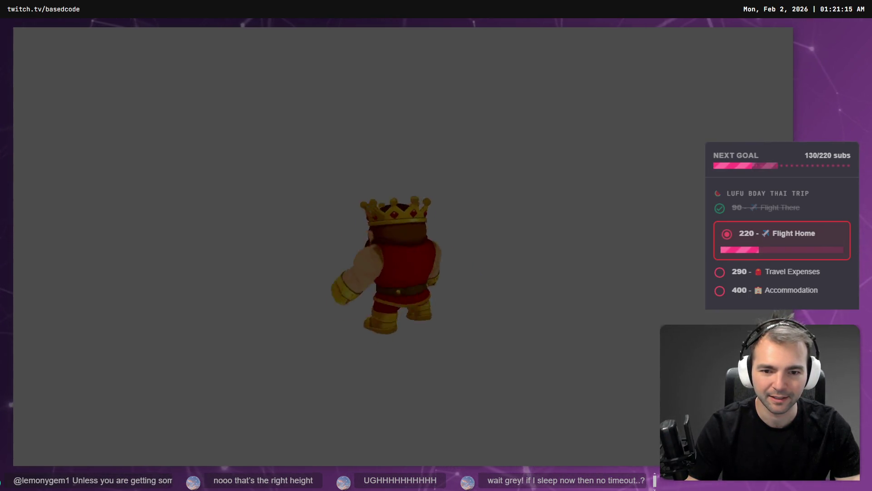
key("s")
key("w")
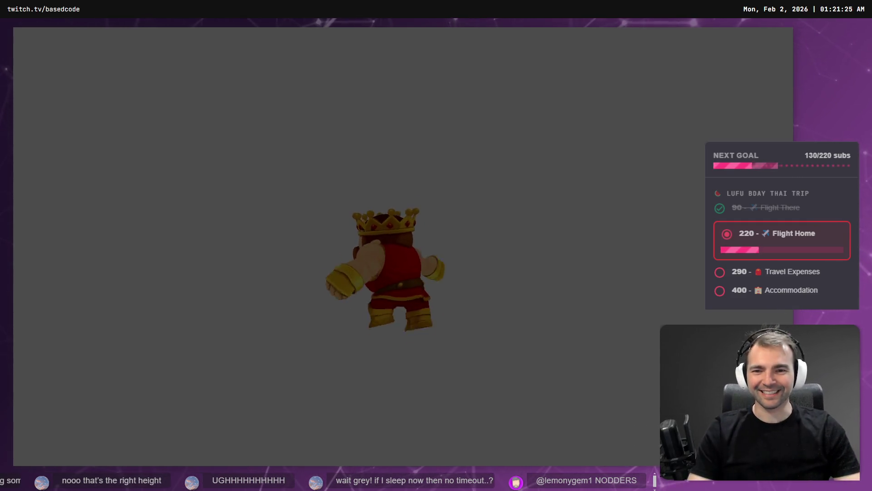
key("F8")
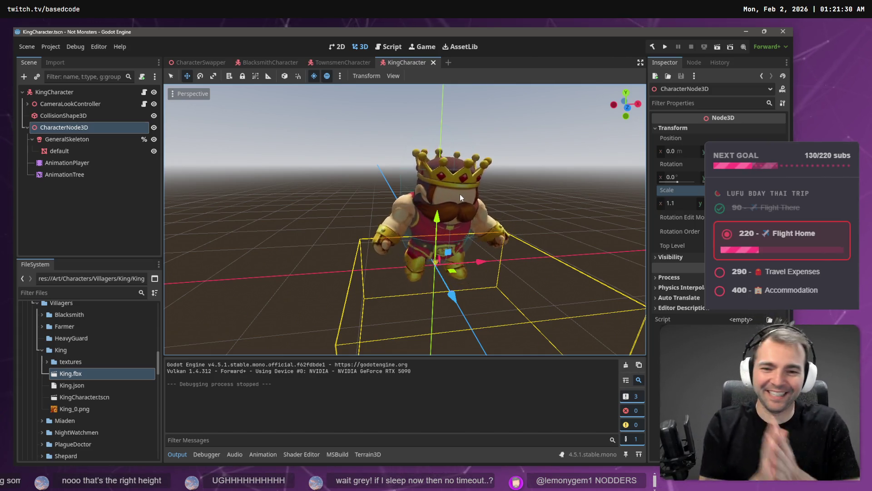
- Copy the Face bone attachment from TownsmenCharacter and paste it into KingCharacter's CharacterNode3D
left_click(77, 214)
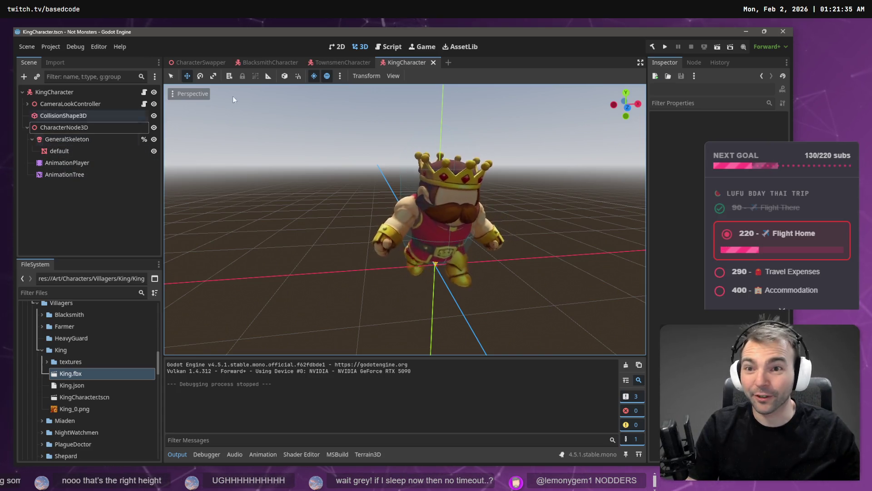
left_click(321, 63)
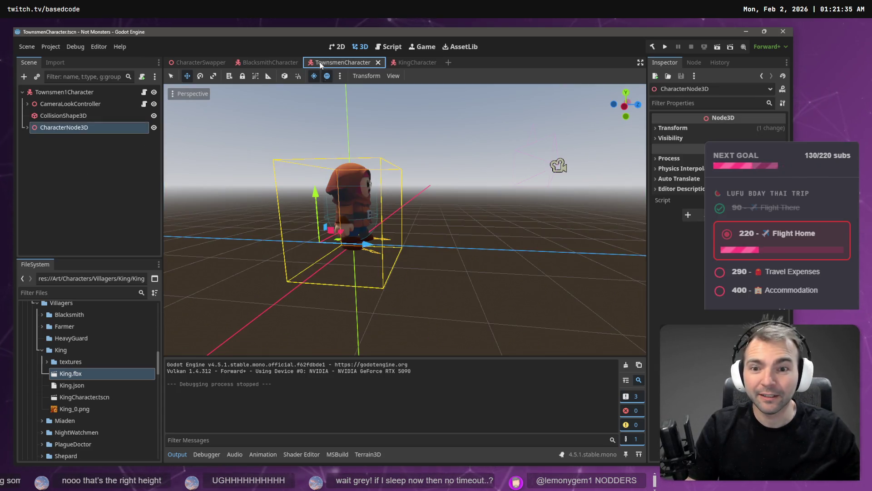
left_click(28, 127)
left_click(62, 175)
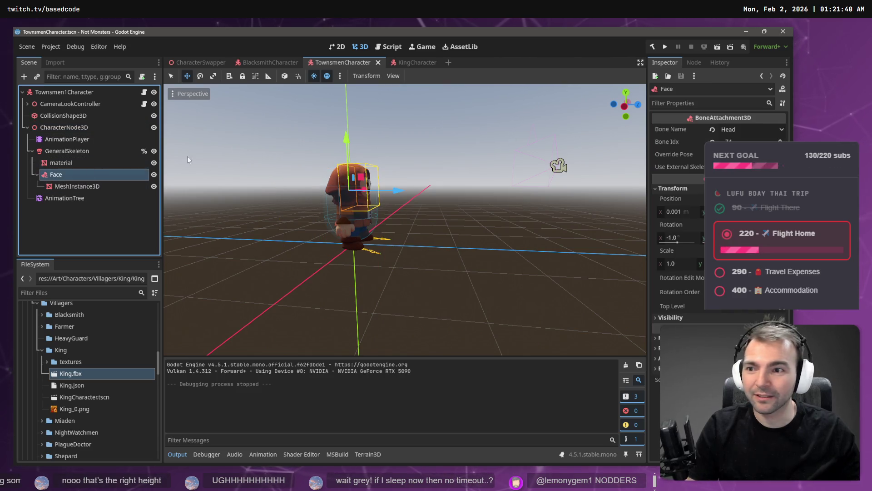
left_click(412, 64)
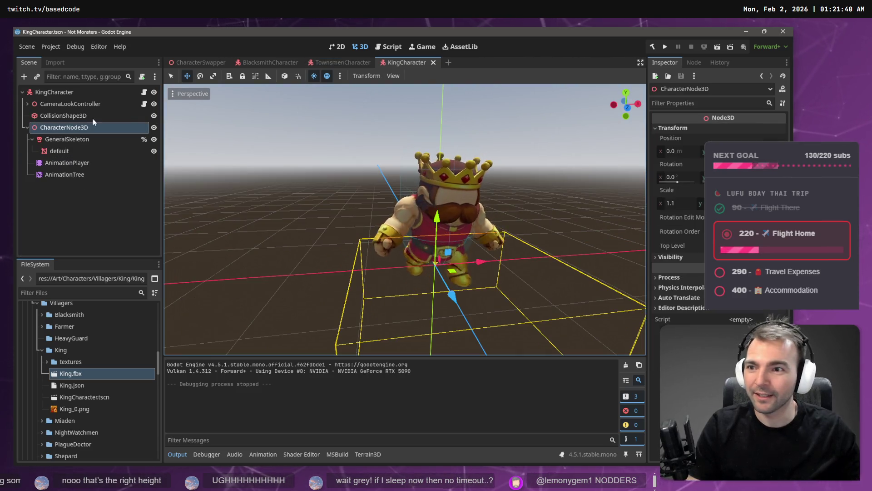
left_click(61, 132)
key("ctrl+v")
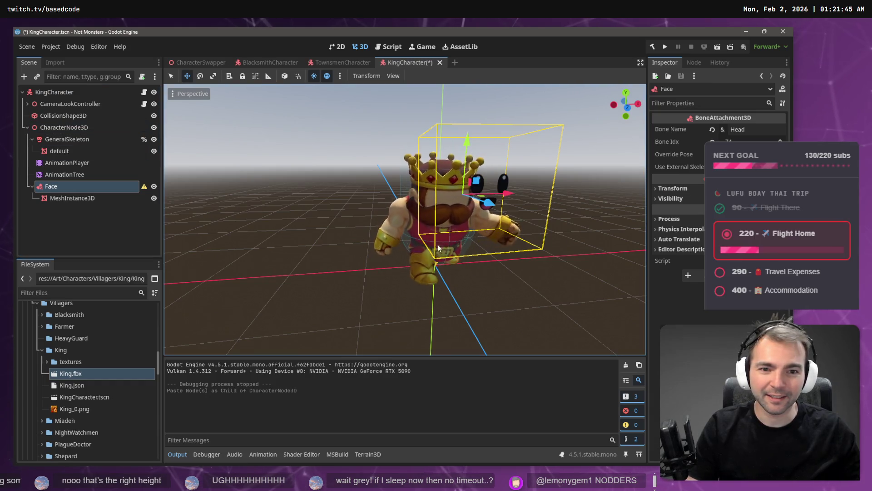
- Move Face under GeneralSkeleton and attach it to the Head bone
left_click_drag(51, 190, 69, 140)
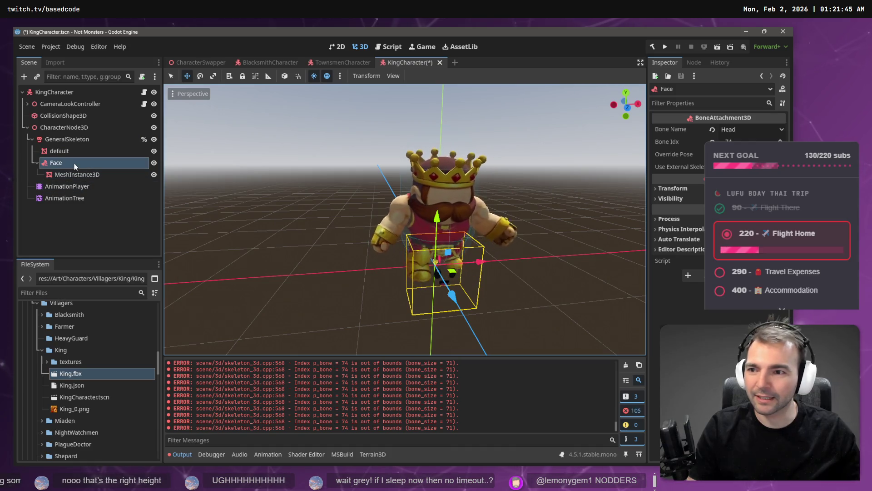
left_click(747, 130)
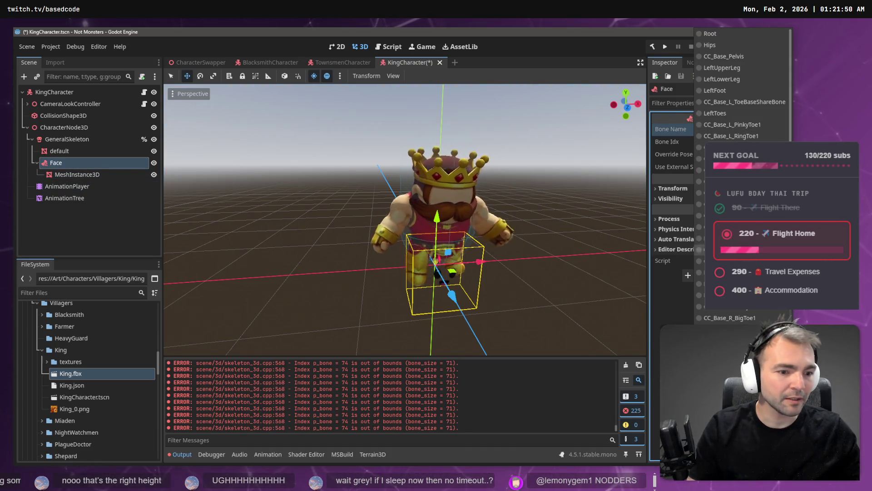
left_click(731, 137)
left_click(751, 129)
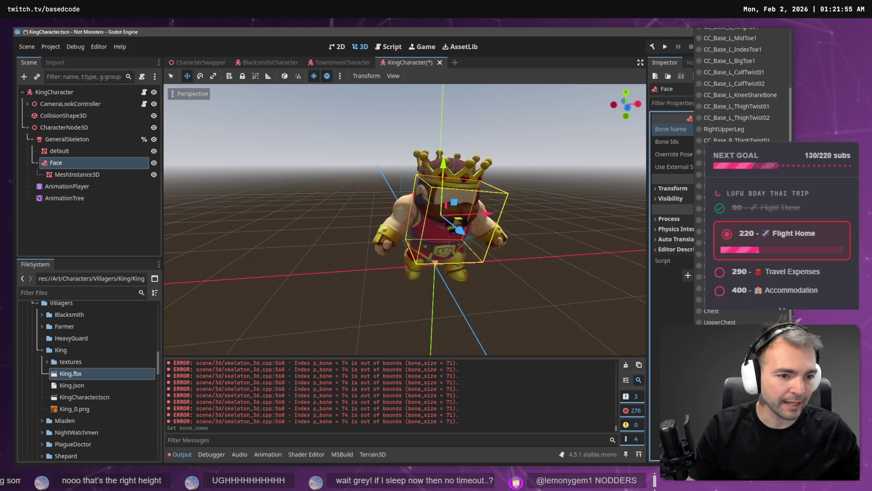
left_click(736, 82)
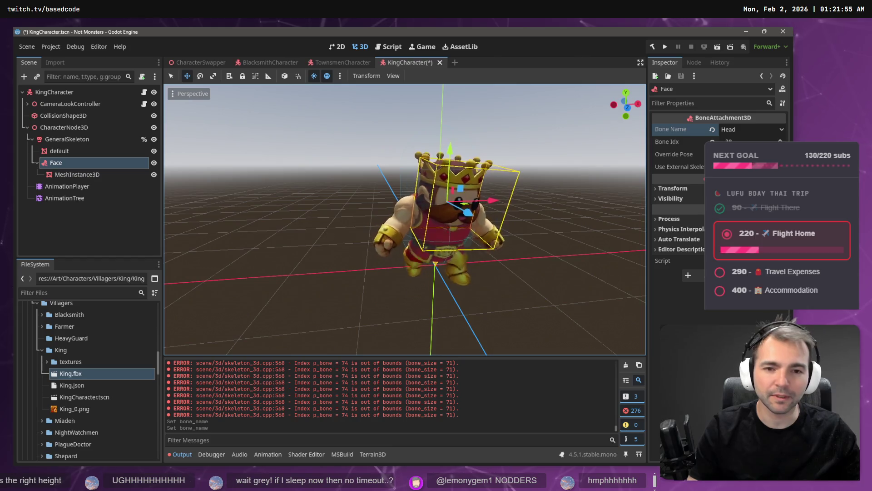
- Shift the face MeshInstance3D -0.181 along Z and select the AnimationPlayer node
scroll(300, 238, "up", 3)
left_click(78, 174)
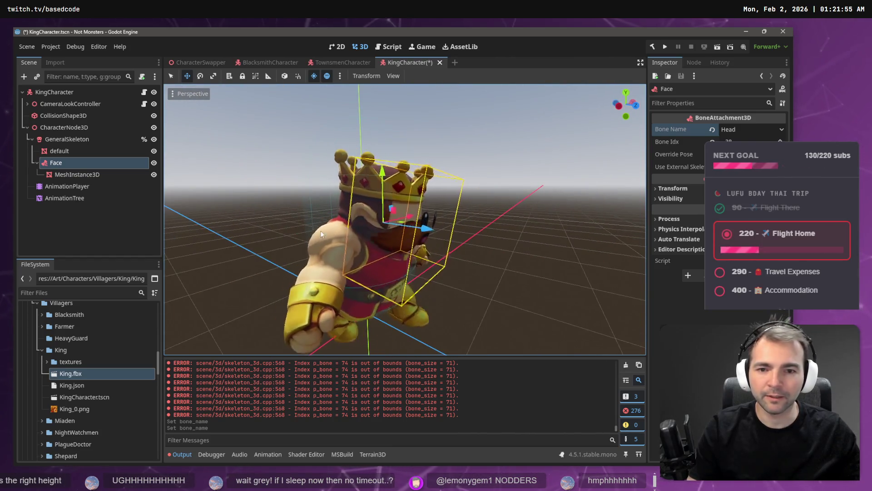
left_click_drag(423, 212, 396, 206)
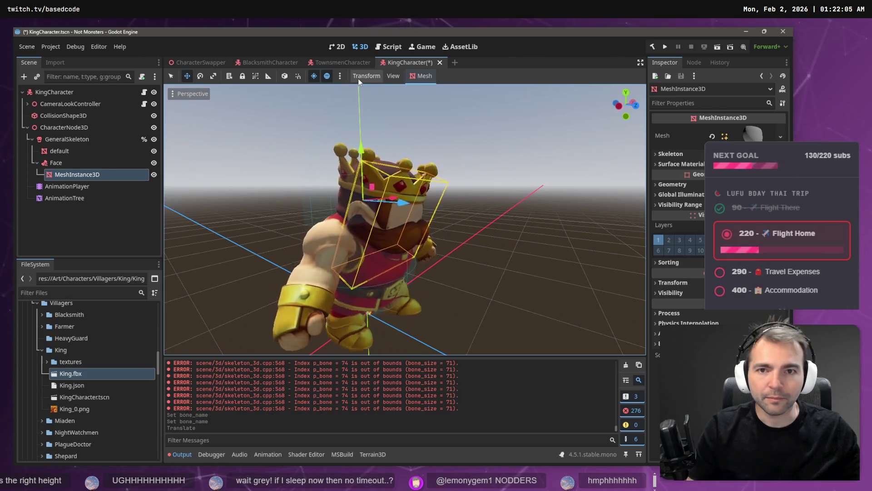
left_click(65, 198)
left_click(67, 187)
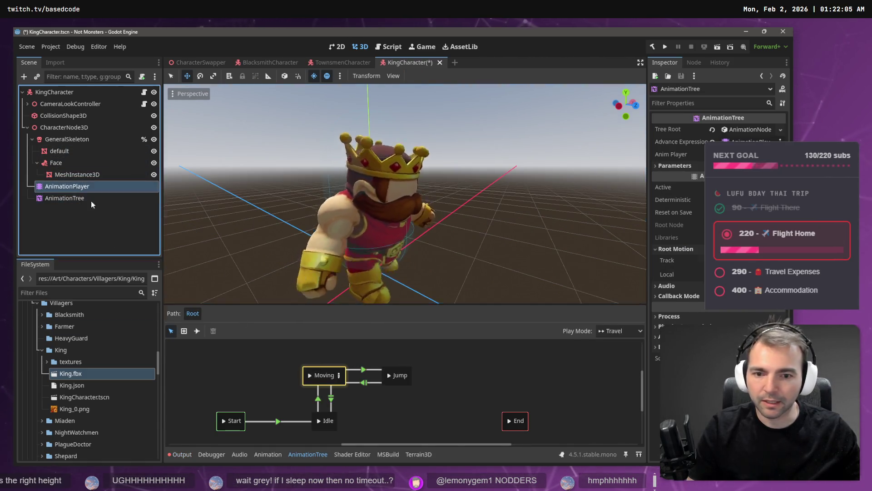
- Preview the idle animation and nudge the face mesh along X and up along Y
left_click(369, 348)
left_click(377, 357)
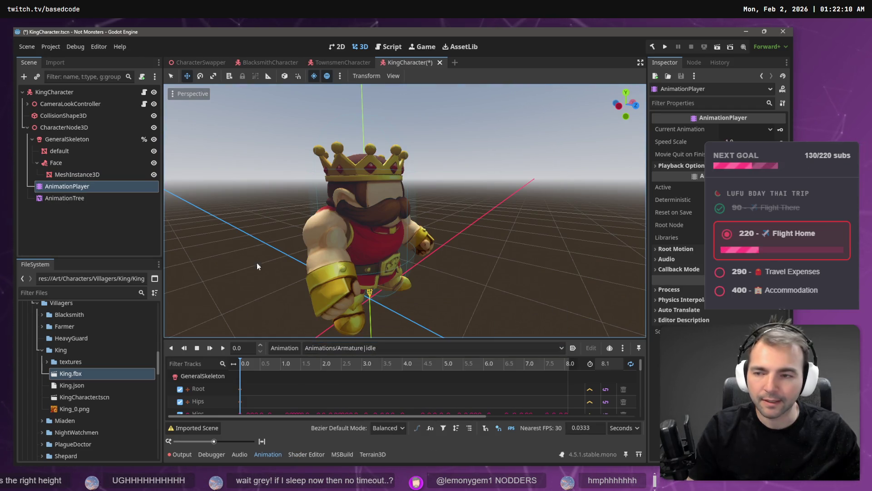
left_click(75, 174)
left_click_drag(396, 200, 397, 191)
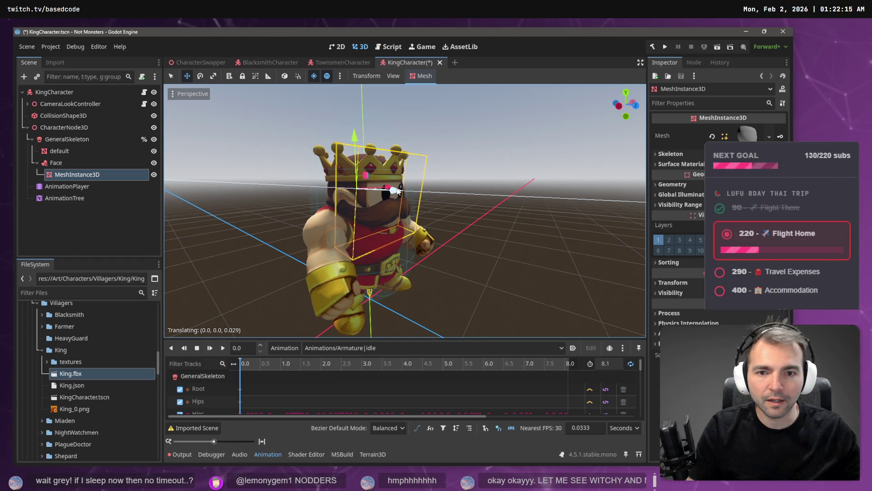
left_click_drag(354, 133, 354, 130)
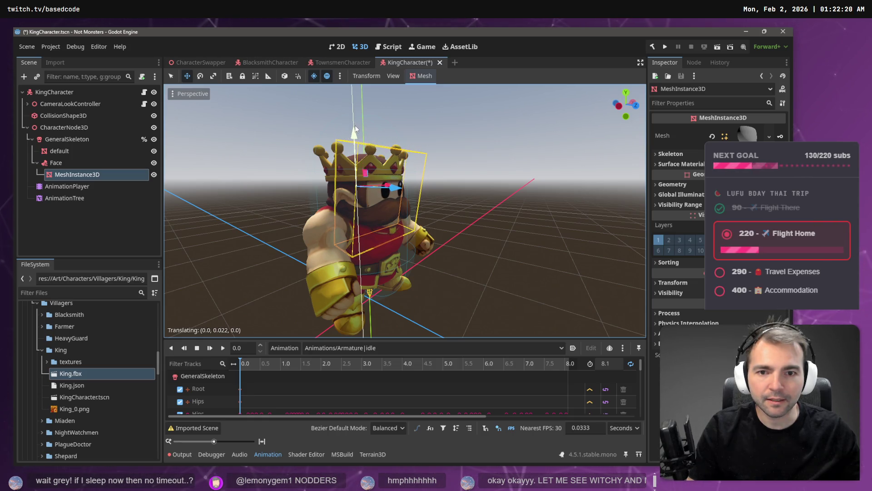
mouse_move(355, 131)
left_mouse_down()
mouse_move(435, 325)
mouse_move(396, 202)
mouse_move(391, 210)
left_mouse_up()
- Tilt the face mesh a few degrees, check it from the front, and save KingCharacter
key("e")
left_click_drag(414, 177, 417, 176)
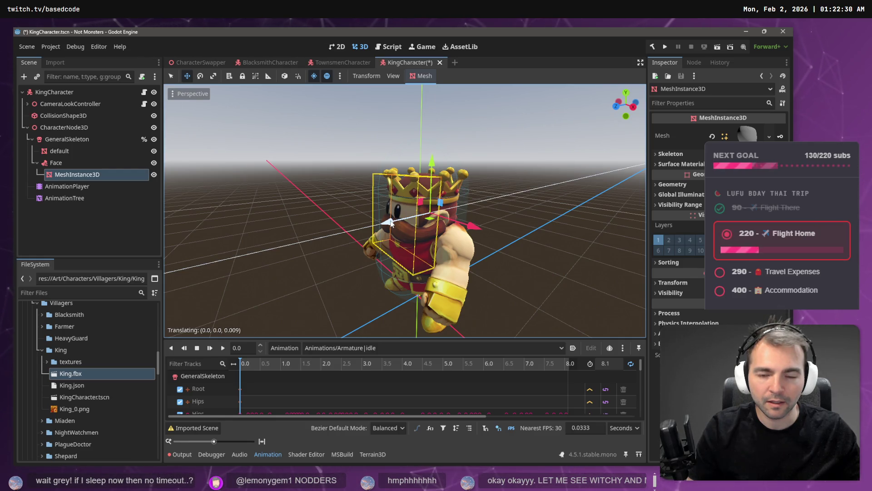
key("KP_1")
key("f")
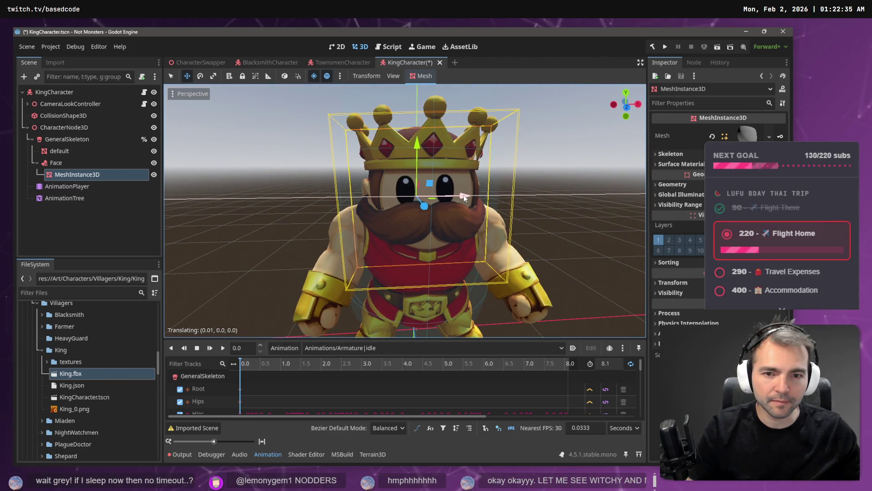
scroll(484, 194, "down", 4)
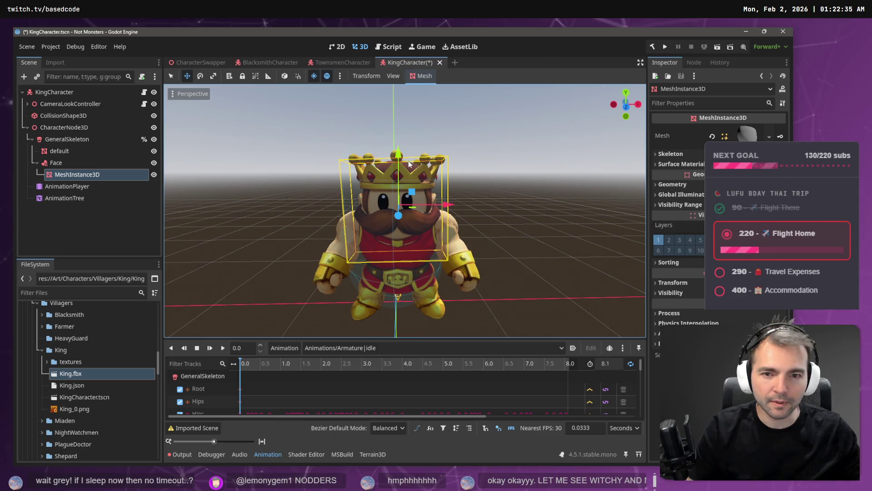
left_click(456, 161)
key("ctrl+s")
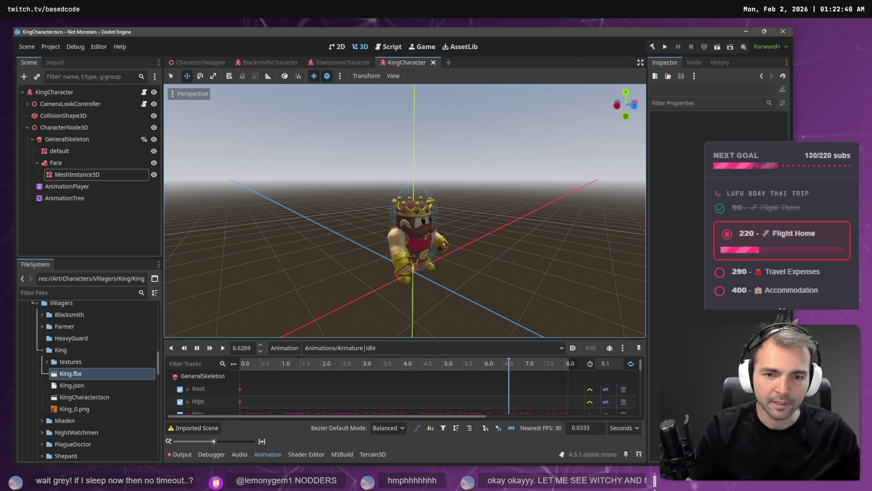
scroll(459, 163, "up", 5)
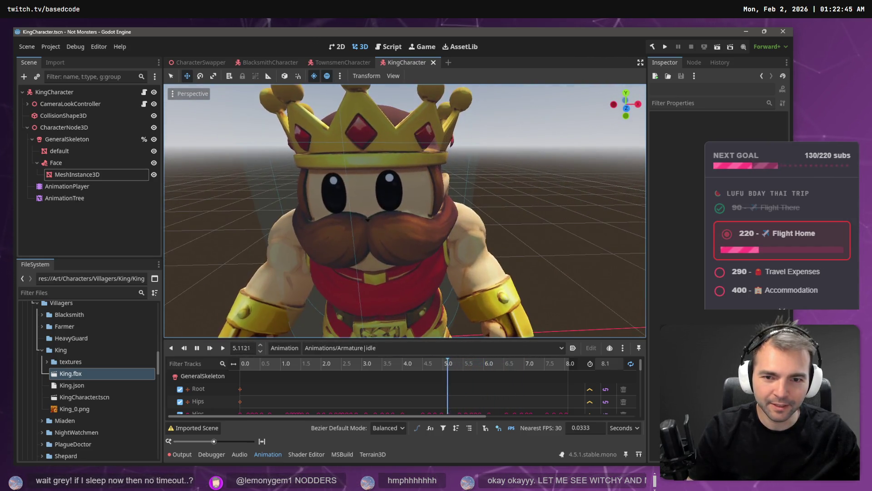
scroll(405, 210, "down", 5)
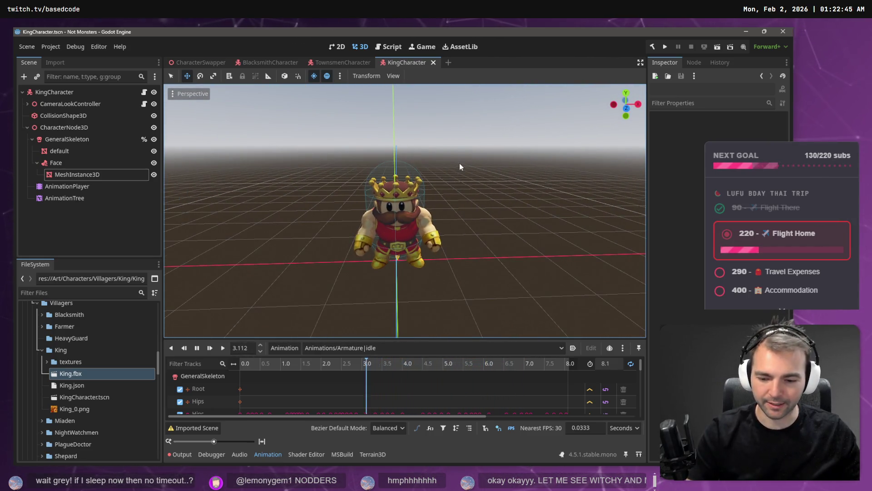
key("F6")
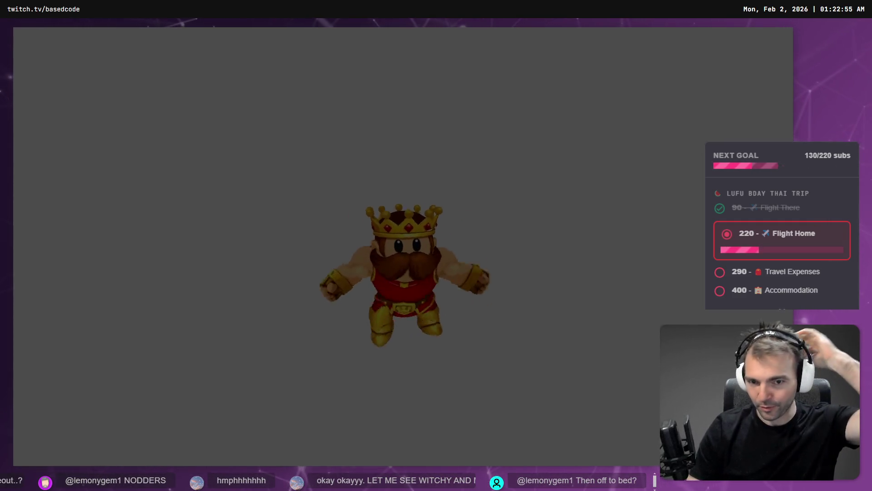
key("F8")
right_click(123, 373)
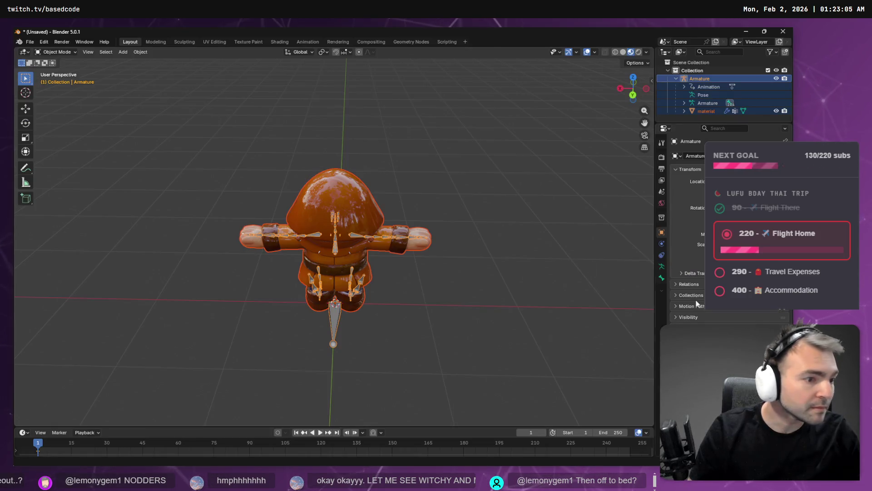
- Orbit Blender's view to the hooded armature character's front, then return to Godot
right_click(245, 182)
mouse_move(402, 145)
left_mouse_down()
mouse_move(488, 178)
mouse_move(483, 183)
left_mouse_up()
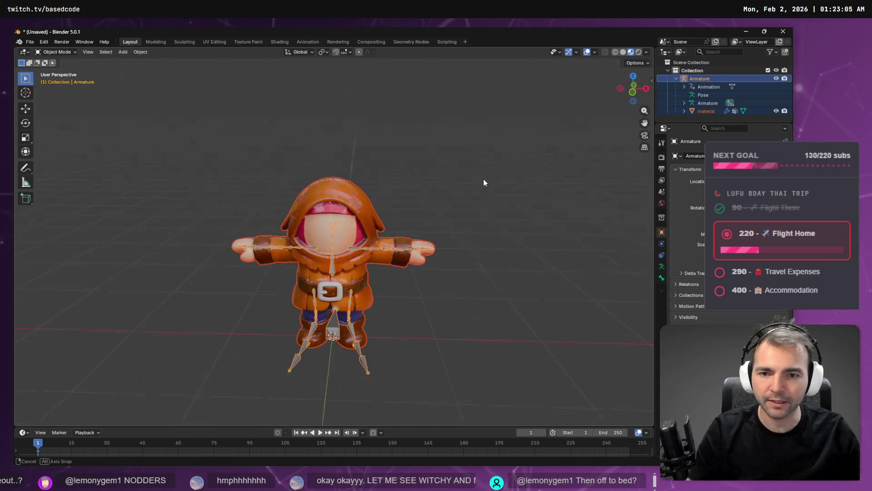
key("alt+Tab")
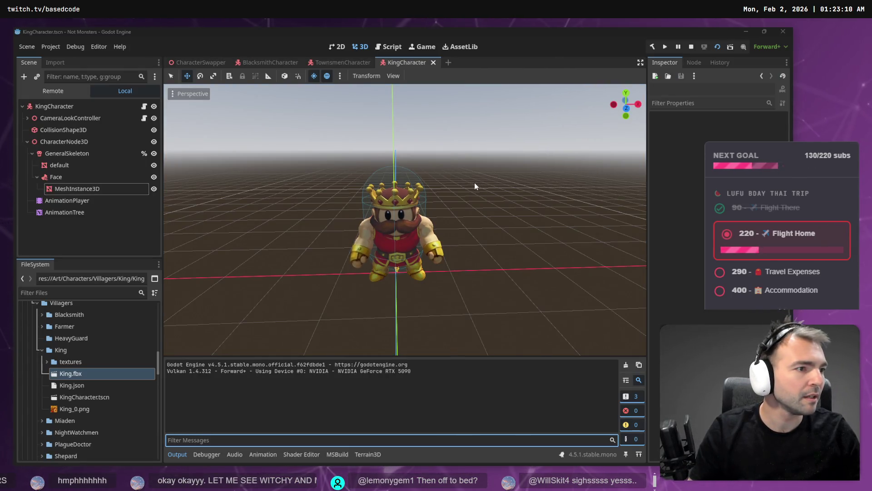
- Stop the game and cycle through the Blacksmith, Townsmen and King tabs back to CharacterSwapper
key("F8")
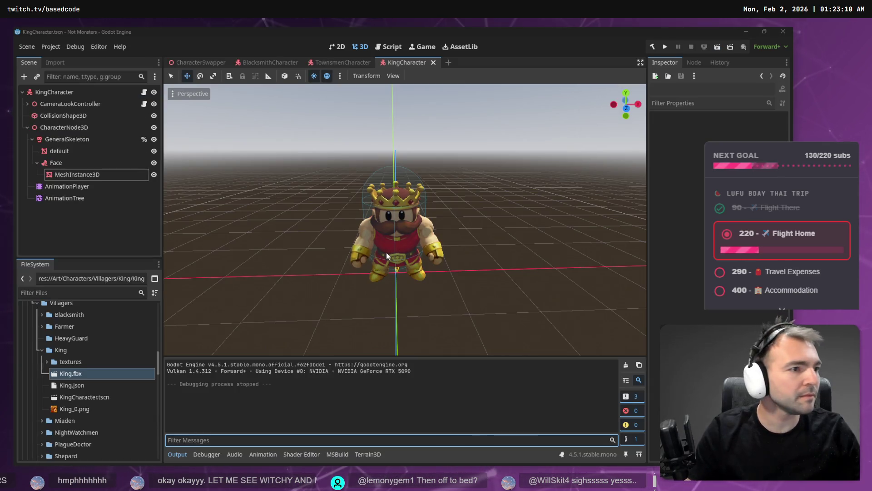
key("alt+Tab")
key("alt+Tab")
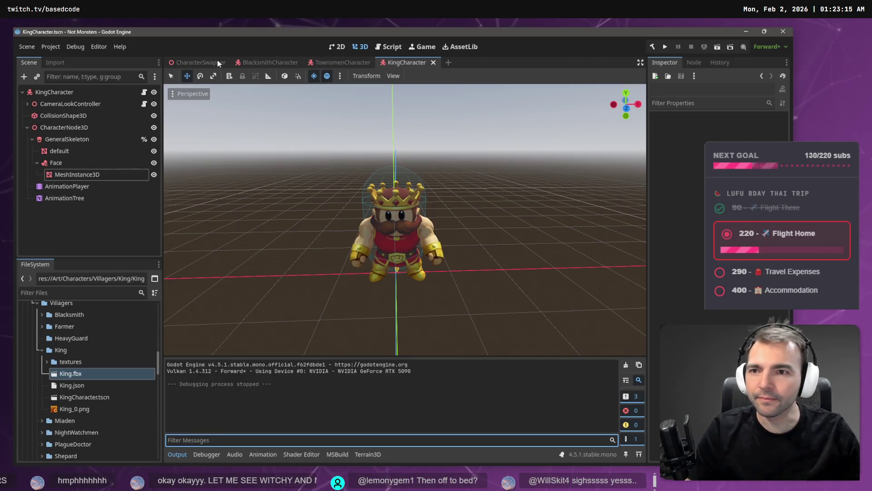
left_click(202, 59)
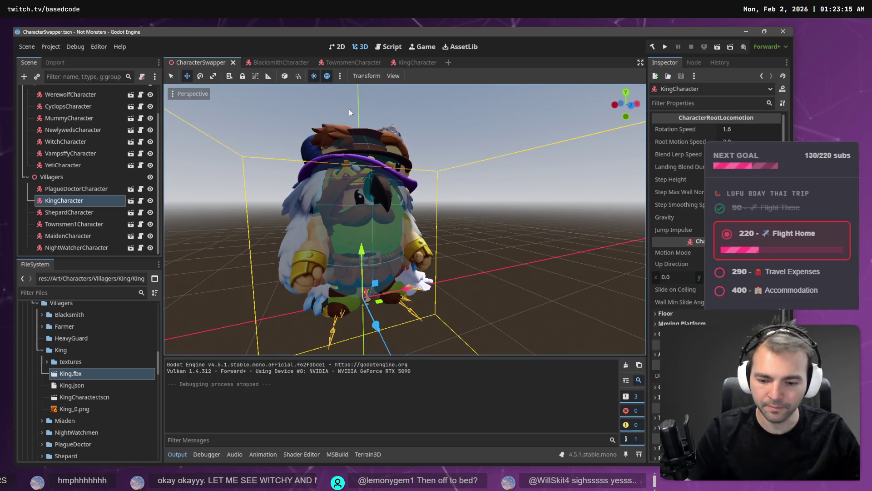
left_click(274, 63)
left_click(360, 63)
left_click(420, 62)
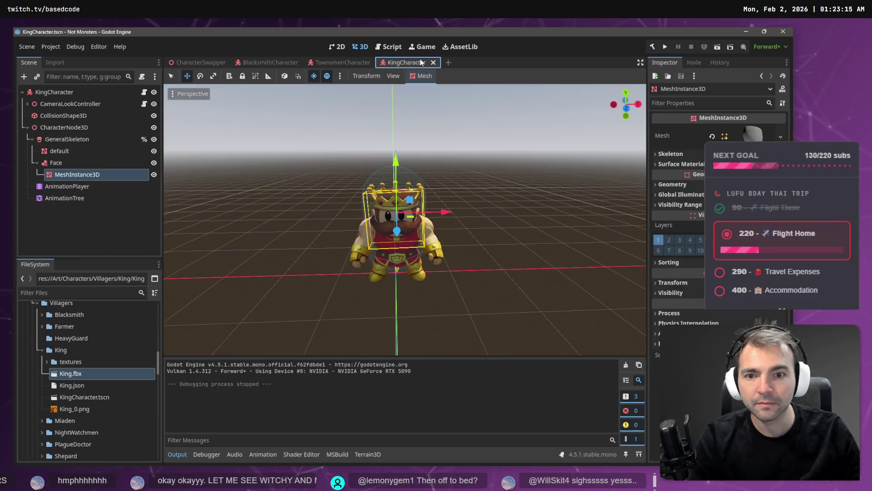
left_click(192, 61)
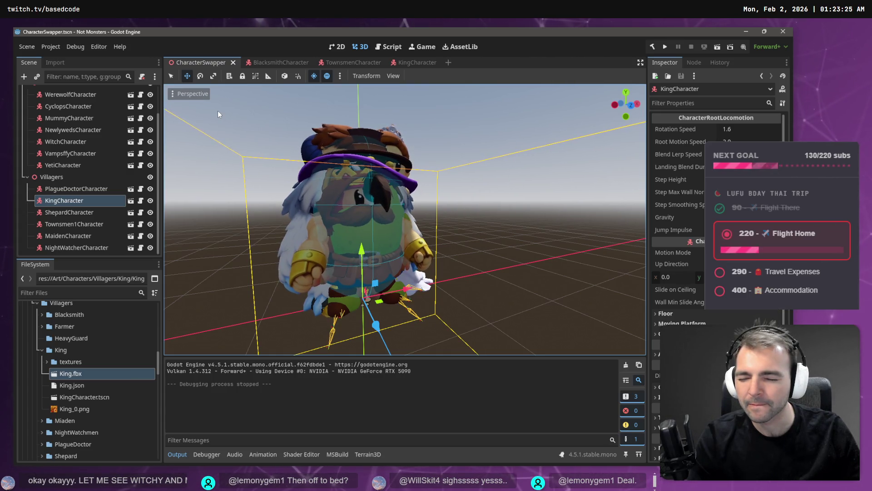
- Test-run the CharacterSwapper scene with F6 and select MaidenCharacter
key("F6")
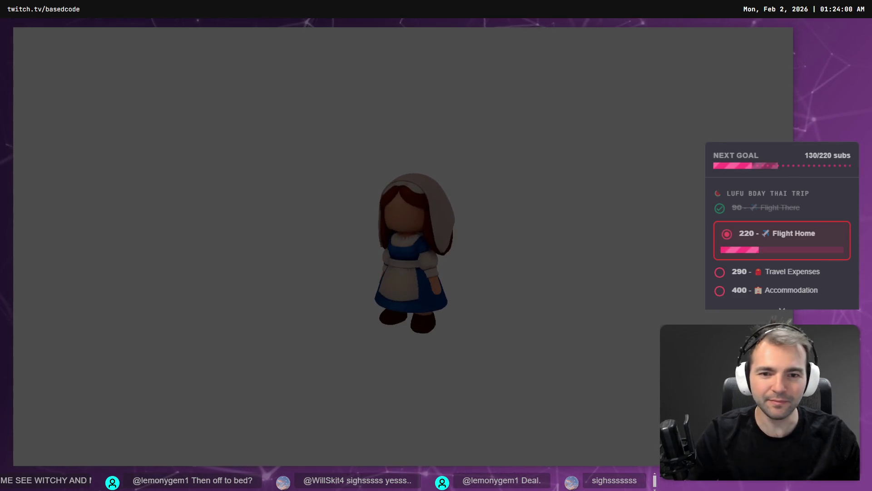
key("F8")
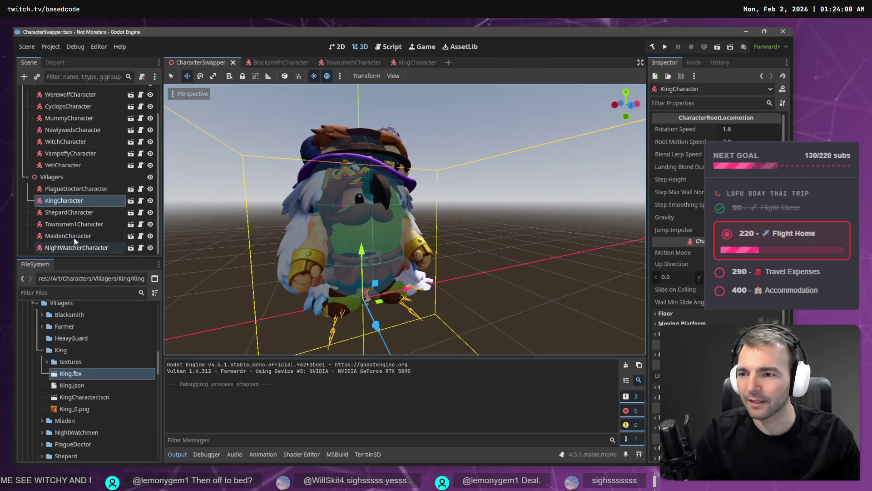
left_click(64, 236)
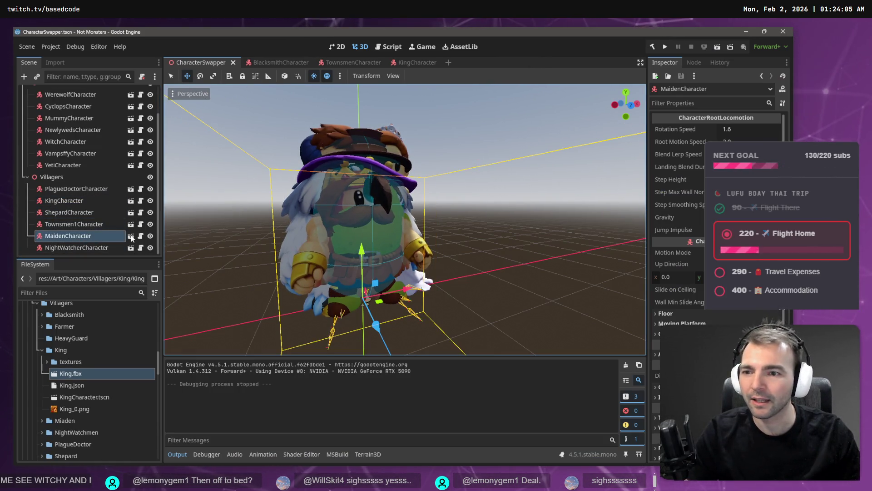
- Open MaidenCharacter and paste the Face attachment under her GeneralSkeleton
left_click(130, 235)
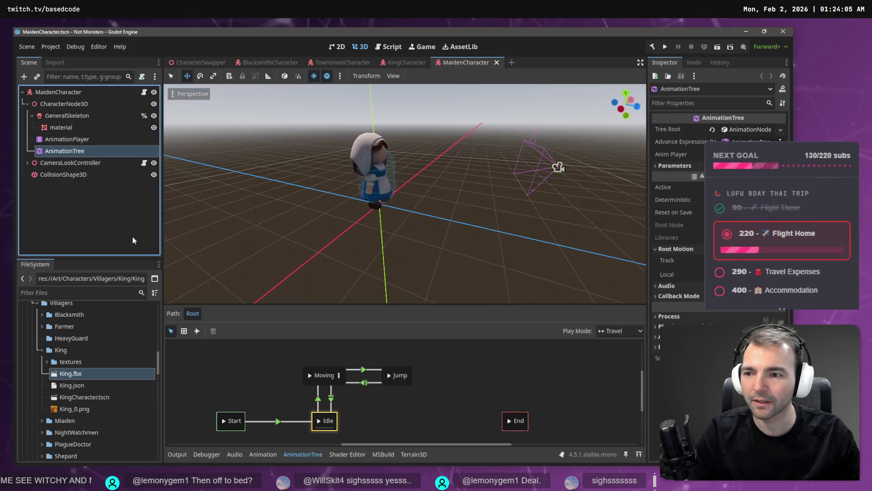
left_click(62, 116)
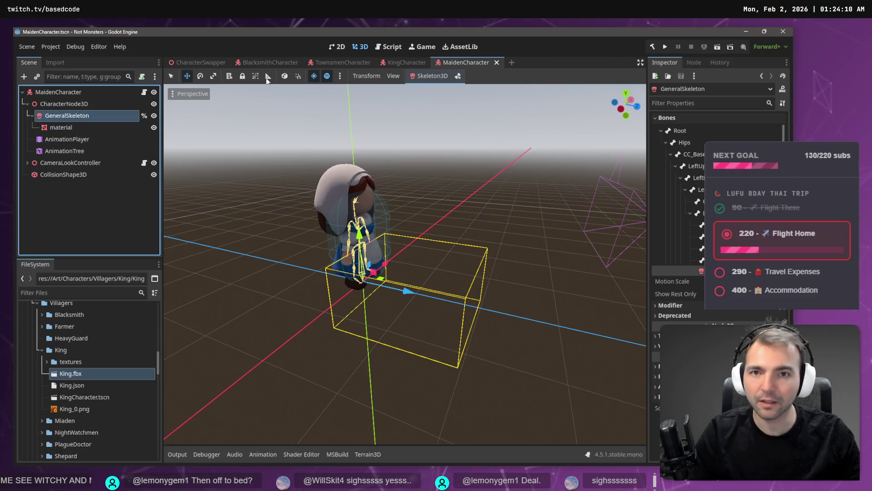
left_click(407, 63)
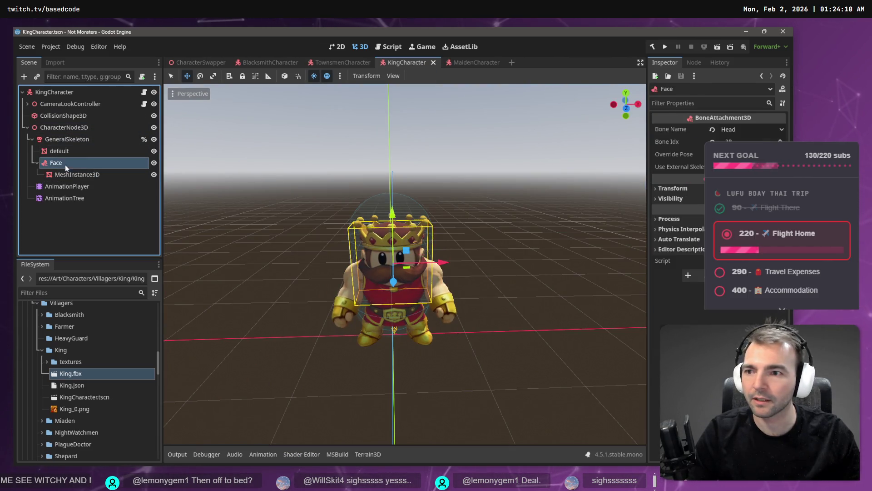
left_click(461, 62)
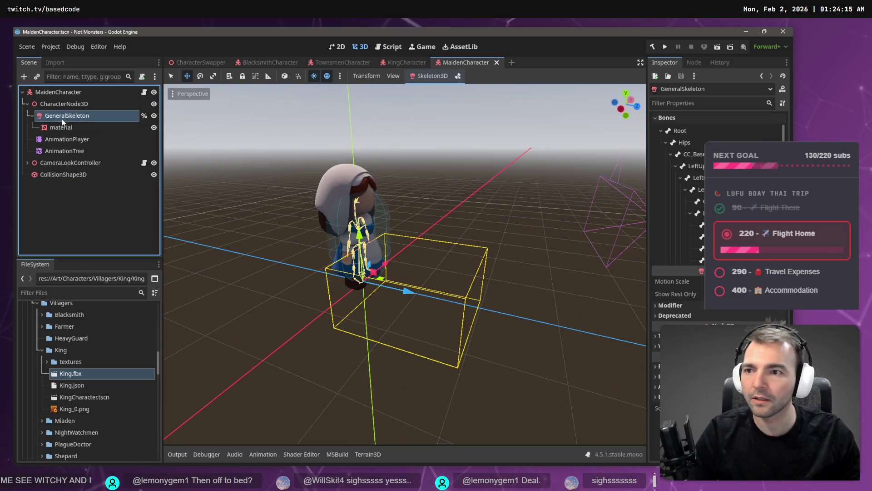
key("ctrl+v")
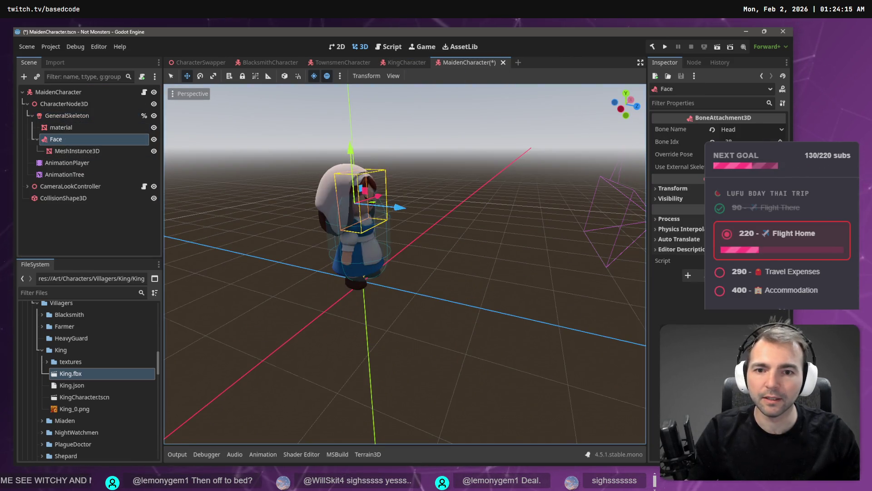
key("f")
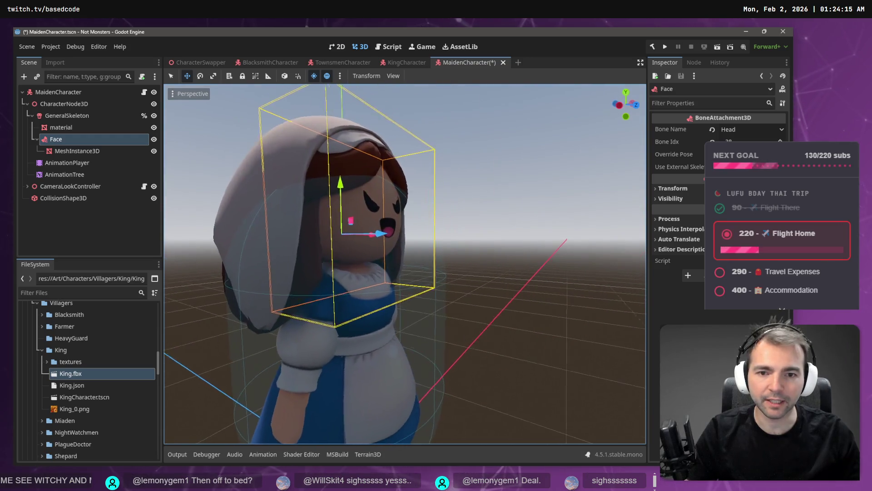
- Rotate and move the face mesh onto her head, 0.045 along Z, and save
key("e")
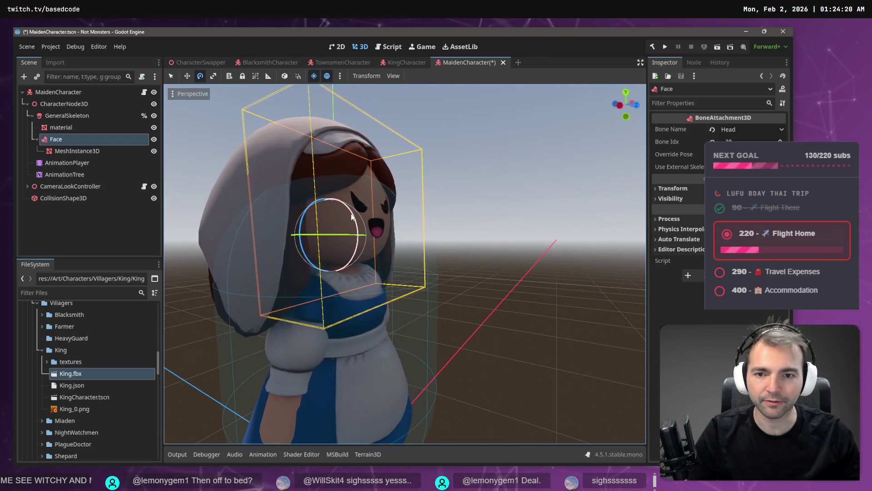
left_click(352, 218)
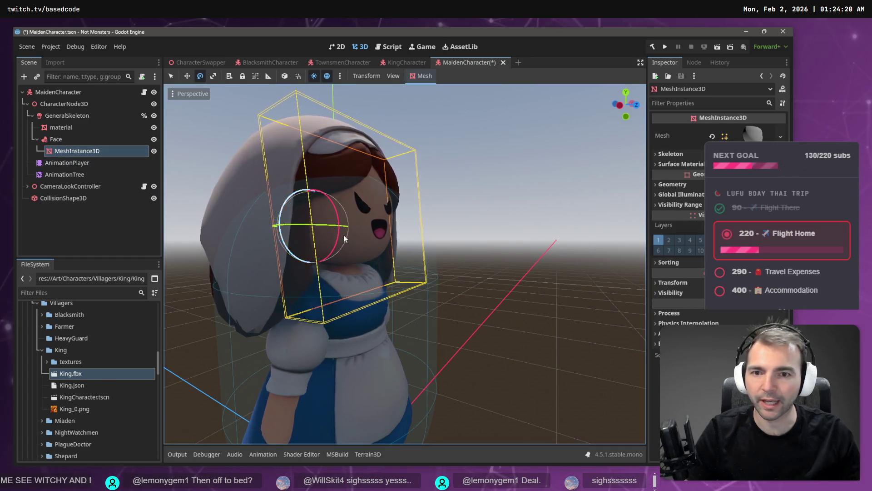
left_click_drag(342, 219, 340, 220)
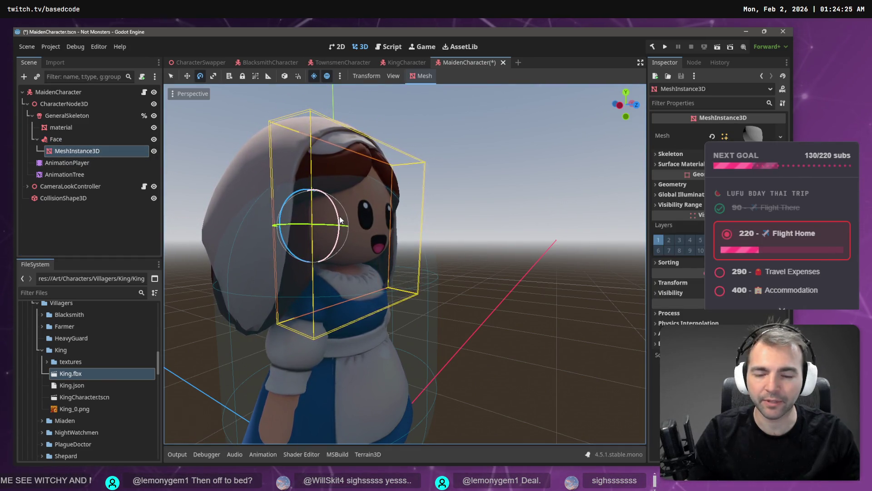
key("w")
left_click_drag(312, 174, 190, 195)
mouse_move(345, 227)
left_mouse_down()
mouse_move(402, 228)
mouse_move(336, 224)
left_mouse_up()
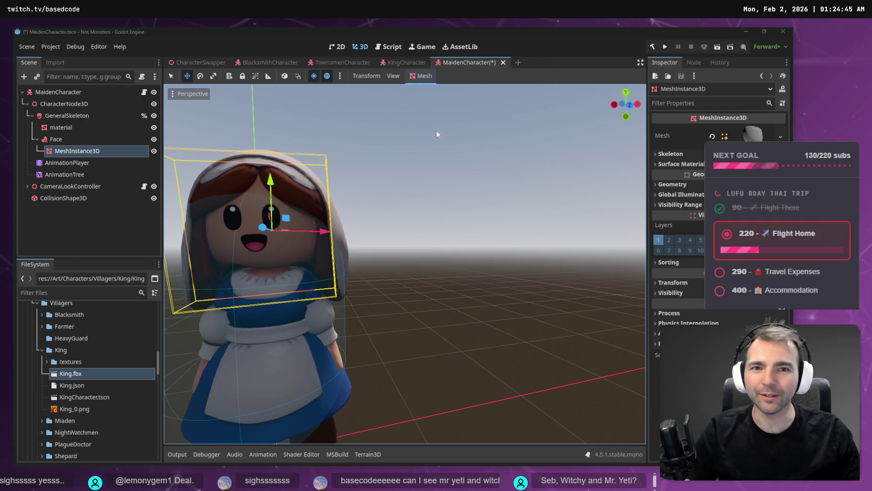
left_click(539, 79)
key("ctrl+s")
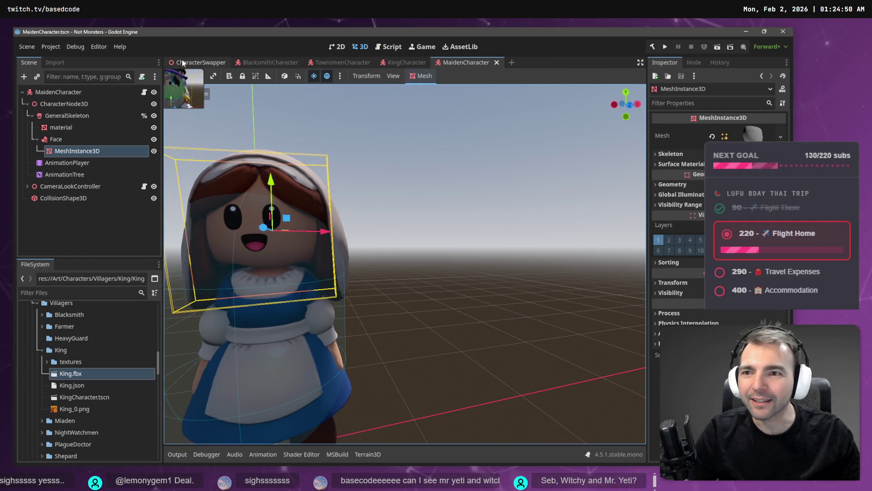
- Open the YetiCharacter scene from CharacterSwapper in the 3D view
left_click(183, 62)
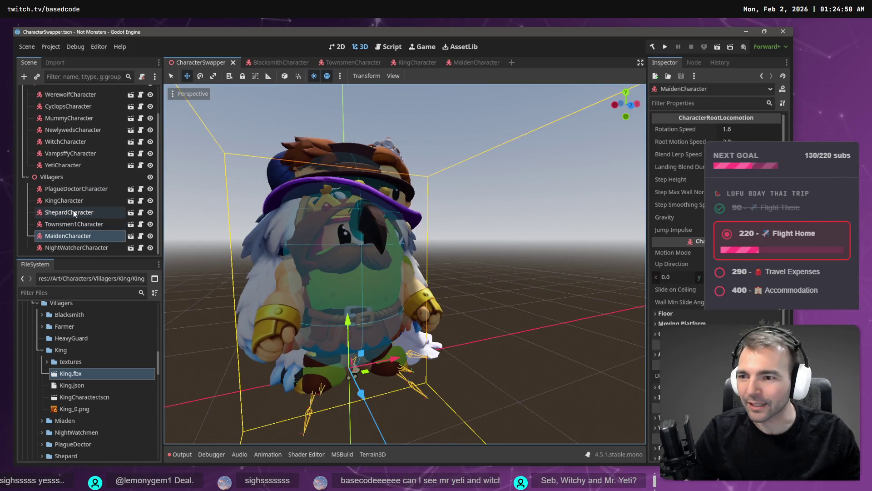
left_click(66, 166)
left_click(140, 166)
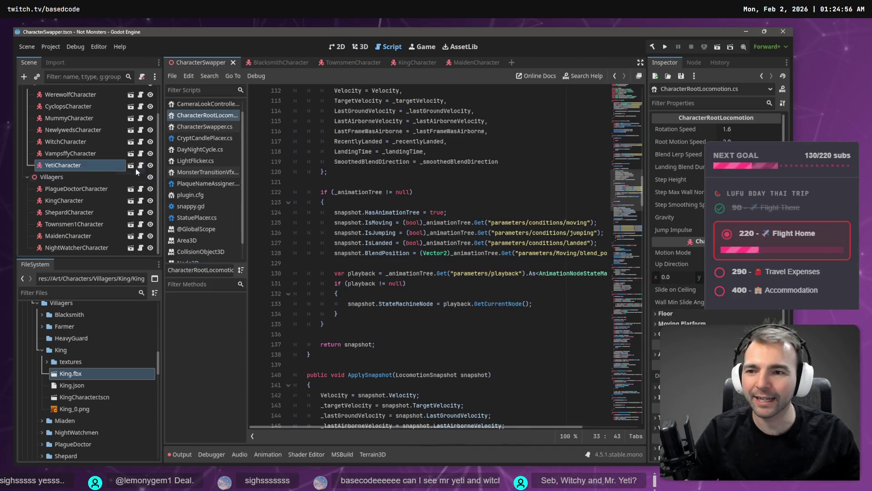
left_click(131, 166)
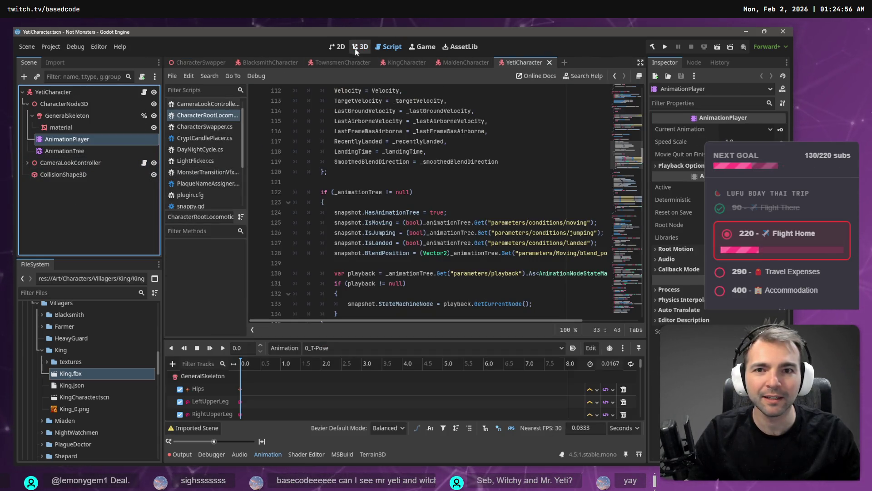
left_click(356, 49)
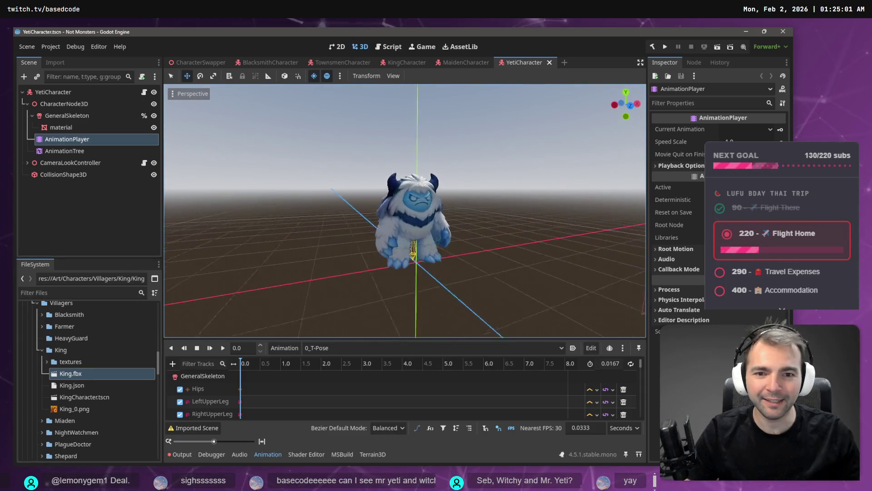
- Test-run the yeti, close the YetiCharacter tab, and return to CharacterSwapper
key("F6")
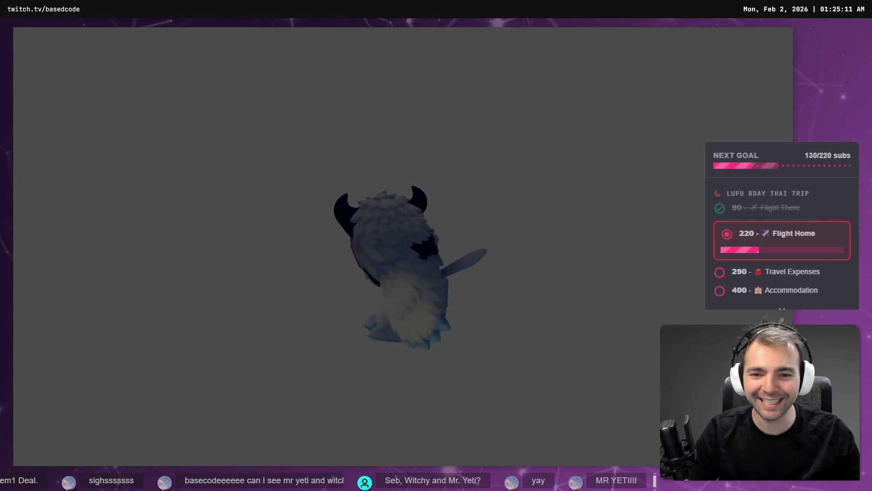
key("F8")
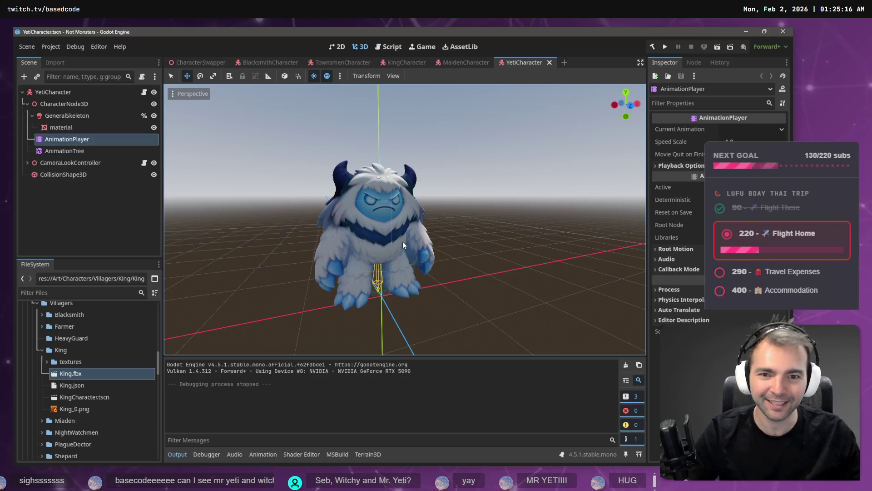
middle_click(532, 60)
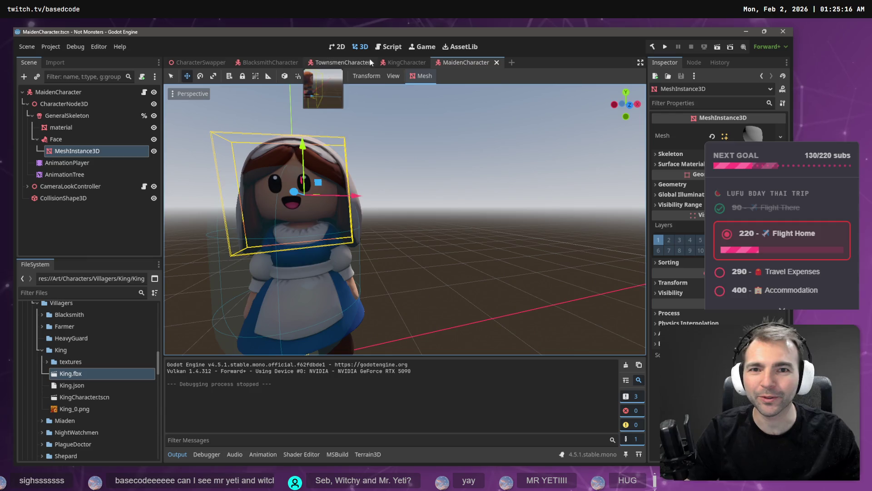
left_click(207, 61)
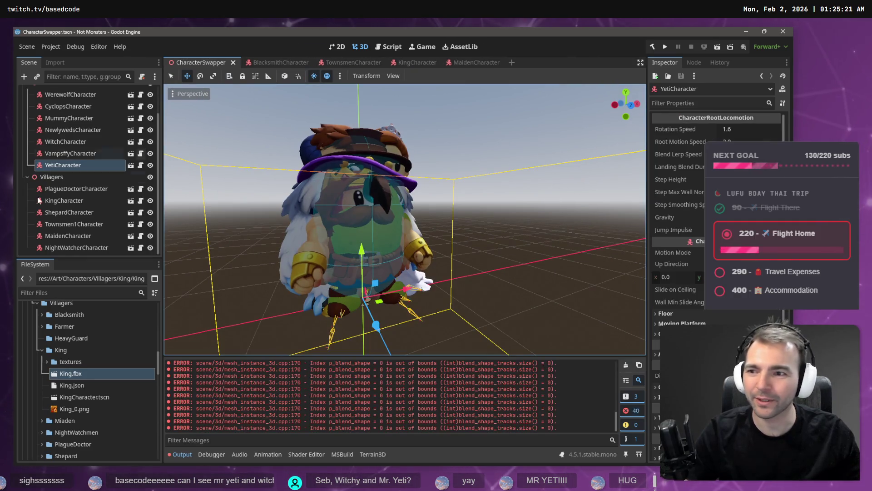
- Open WitchCharacter in its own tab, test-run it, then switch back to MaidenCharacter
left_click(114, 142)
left_click(131, 142)
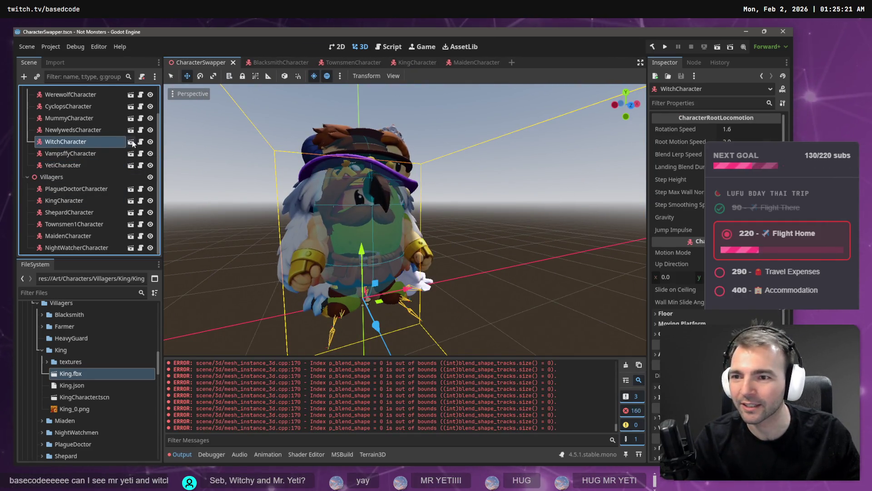
key("F6")
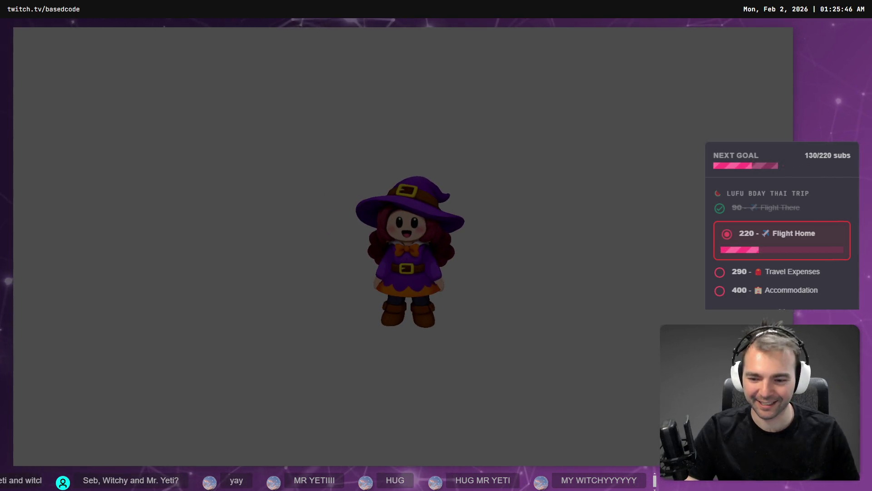
key("F8")
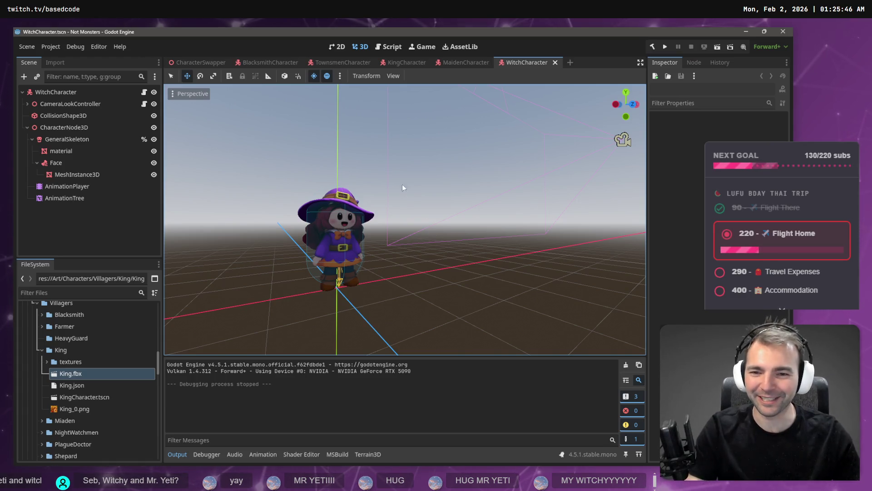
scroll(371, 179, "up", 5)
scroll(371, 179, "down", 4)
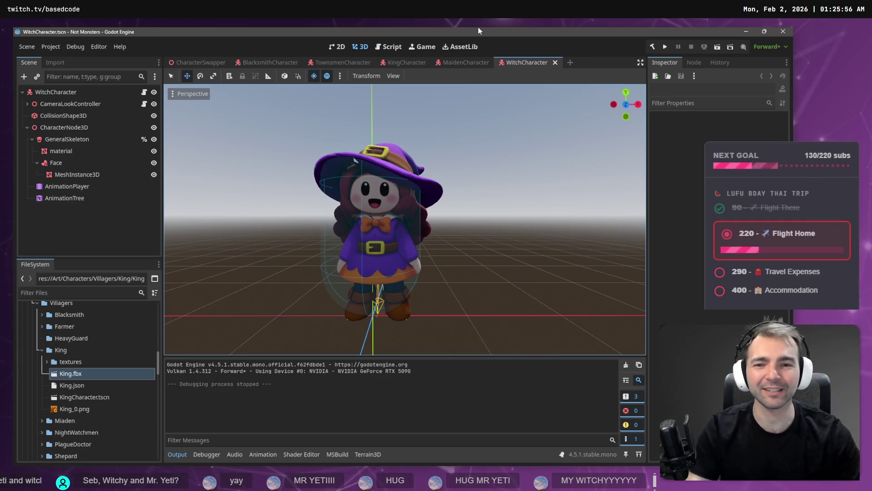
left_click(455, 64)
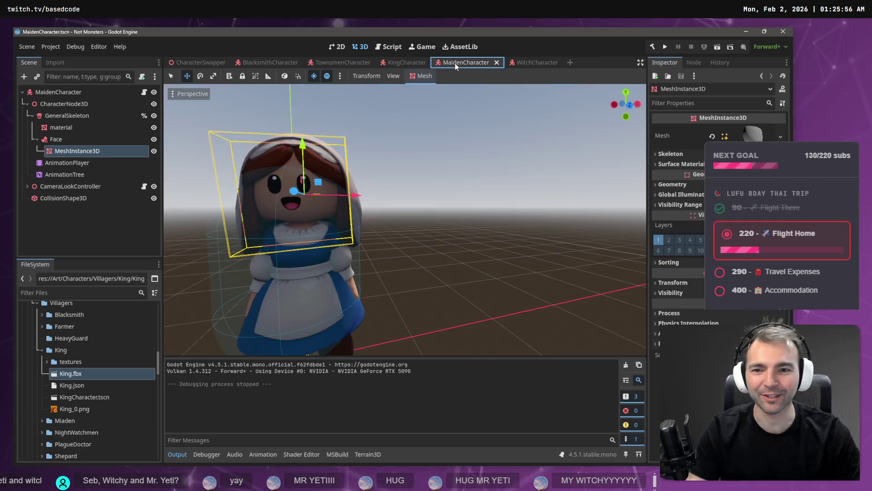
- Close the MaidenCharacter and WitchCharacter scene tabs
scroll(485, 112, "down", 5)
scroll(485, 111, "up", 4)
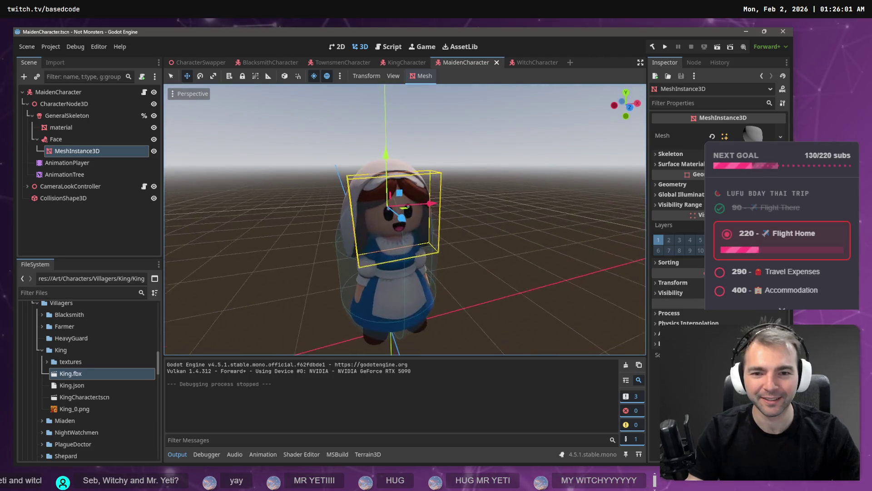
left_click_drag(485, 112, 495, 115)
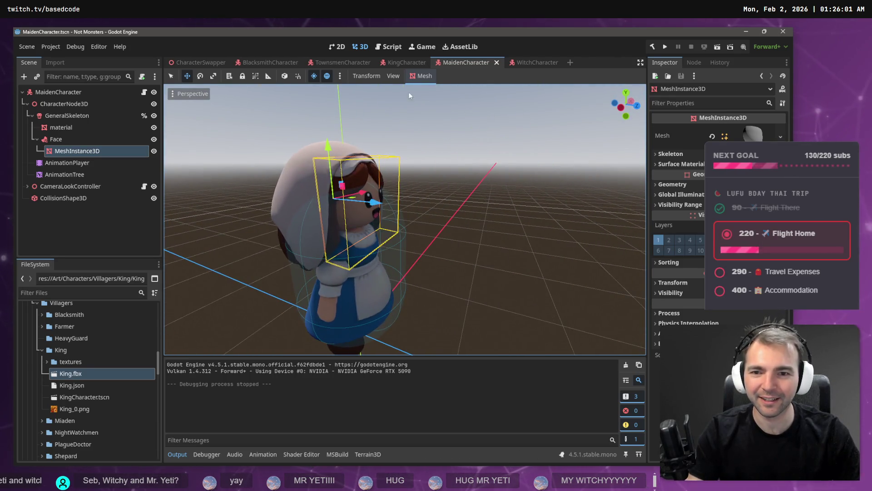
mouse_move(190, 65)
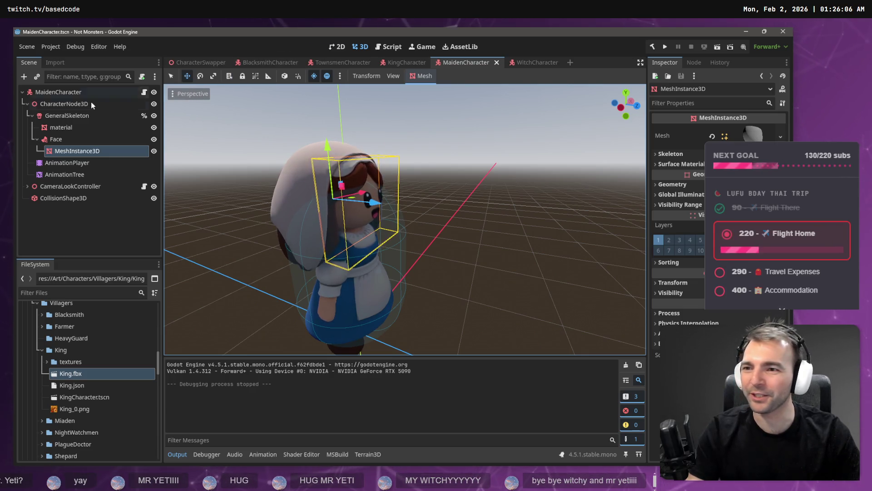
middle_click(484, 59)
left_click(470, 66)
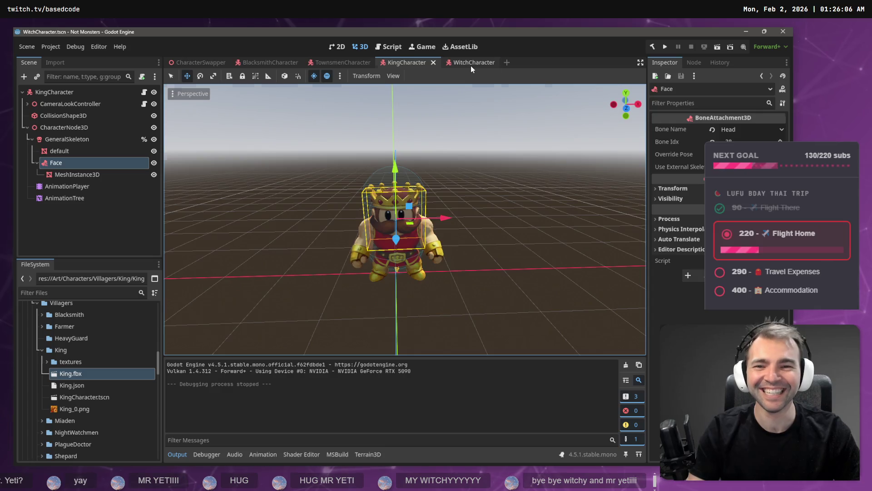
middle_click(471, 65)
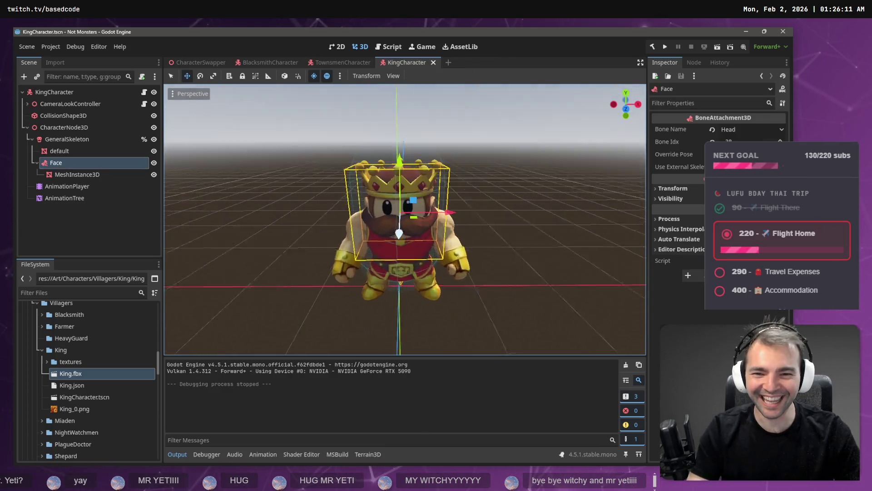
- Deselect Face, snip a screenshot around the king, and view him from the front
left_click(479, 190)
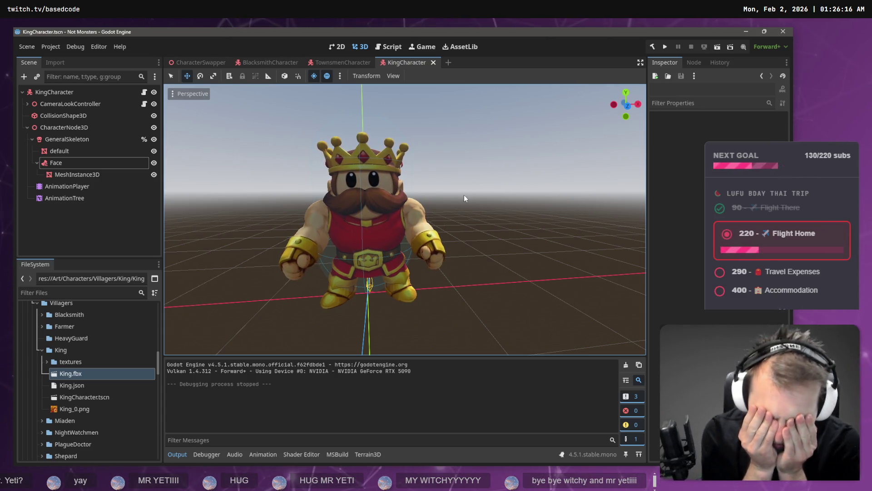
mouse_move(489, 174)
left_mouse_down()
mouse_move(454, 176)
mouse_move(518, 174)
mouse_move(481, 175)
mouse_move(490, 174)
left_mouse_up()
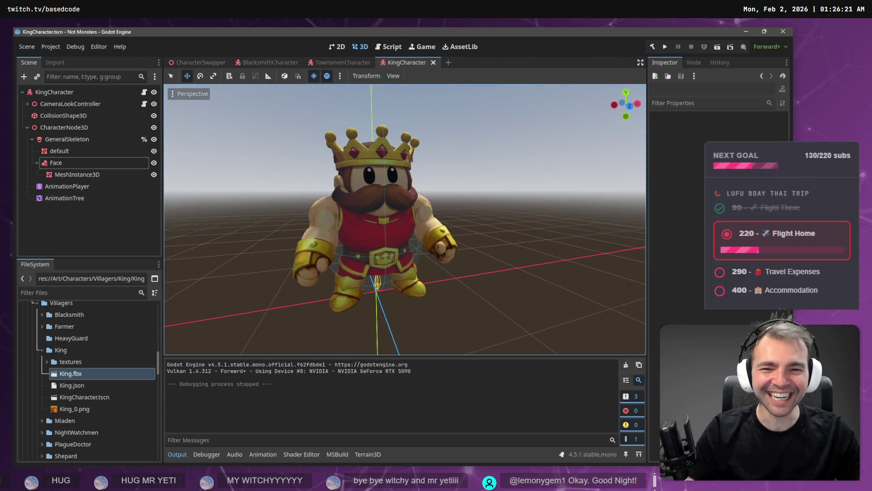
key("super+shift+s")
mouse_move(509, 110)
left_mouse_down()
mouse_move(335, 305)
mouse_move(249, 308)
mouse_move(247, 326)
left_mouse_up()
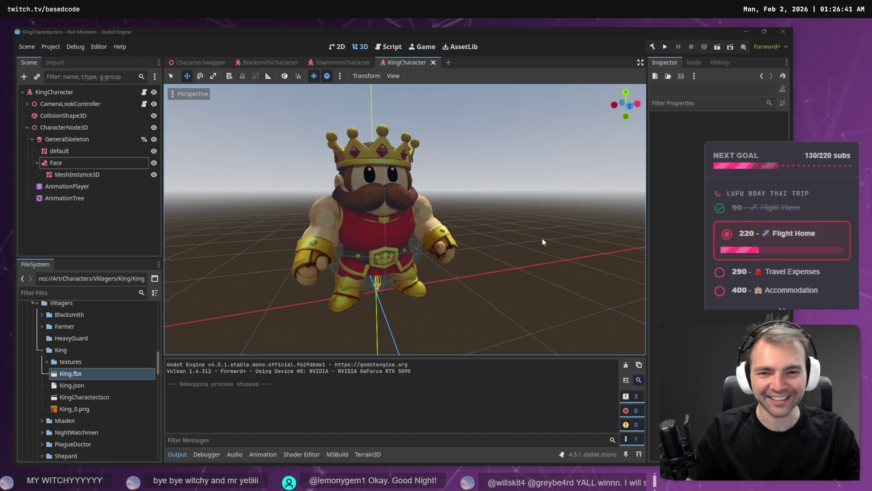
key("KP_1")
scroll(405, 218, "down", 4)
scroll(504, 197, "up", 5)
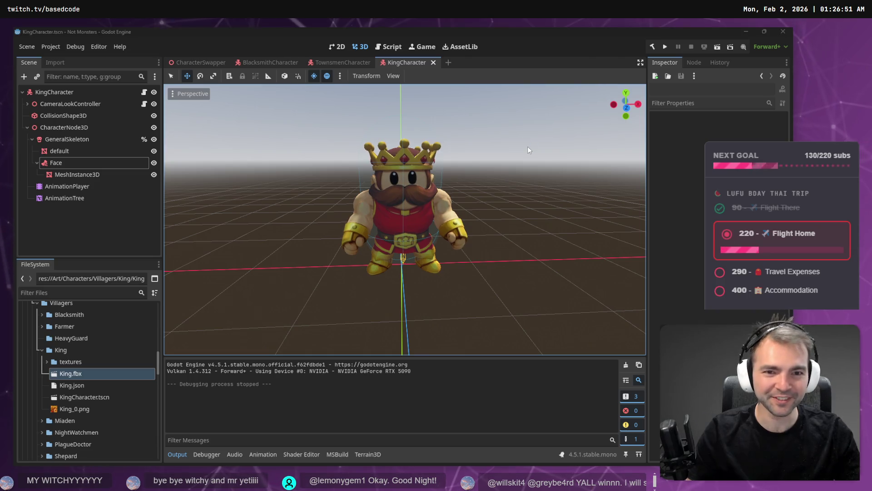
- Screen-record the area around the king while test-running the game, then return to CharacterSwapper
key("super+shift+r")
mouse_move(280, 97)
left_mouse_down()
mouse_move(418, 244)
mouse_move(533, 290)
mouse_move(539, 302)
left_mouse_up()
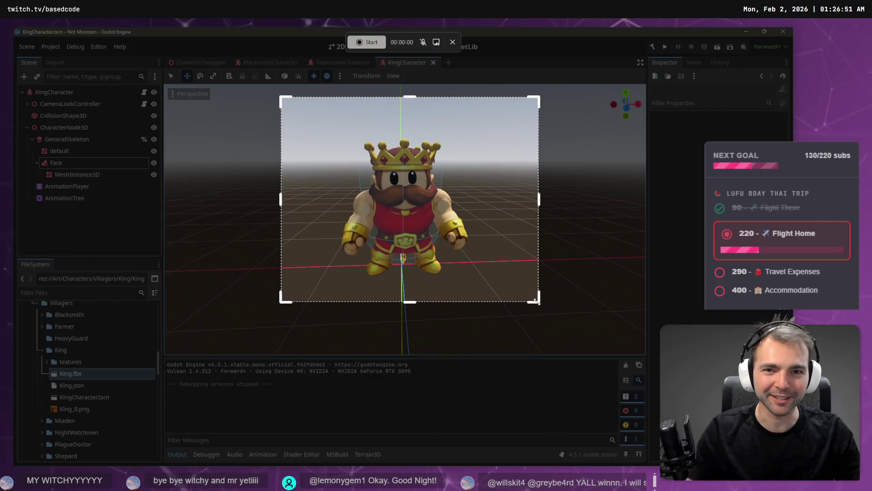
left_click(372, 43)
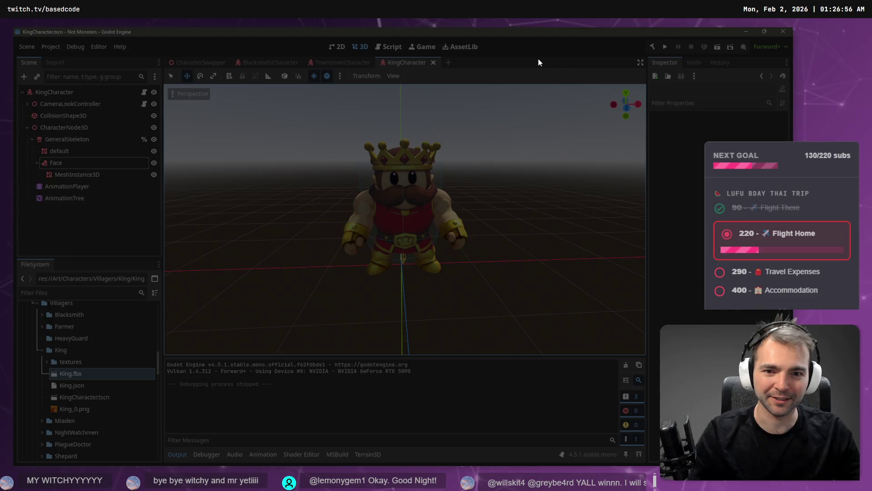
key("F5")
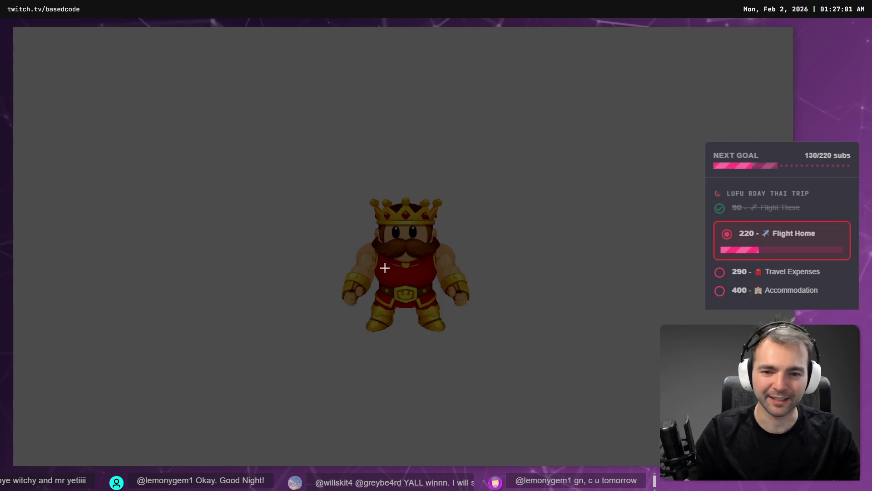
key("Escape")
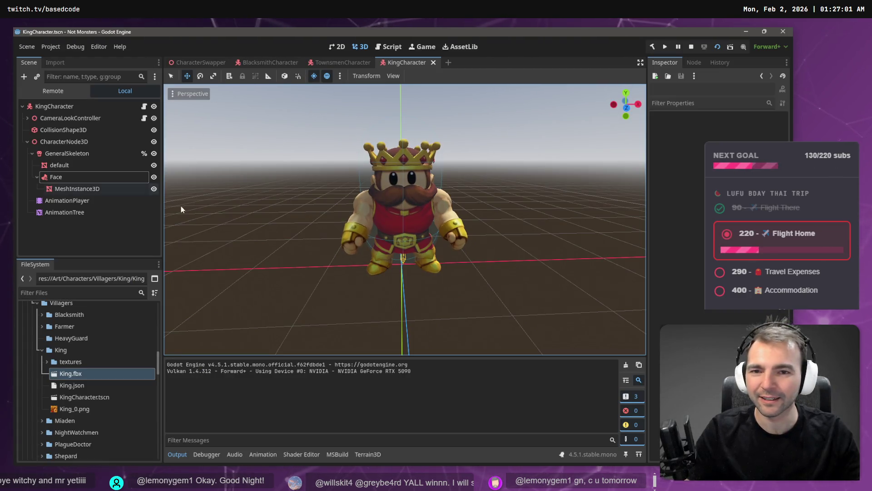
left_click(198, 64)
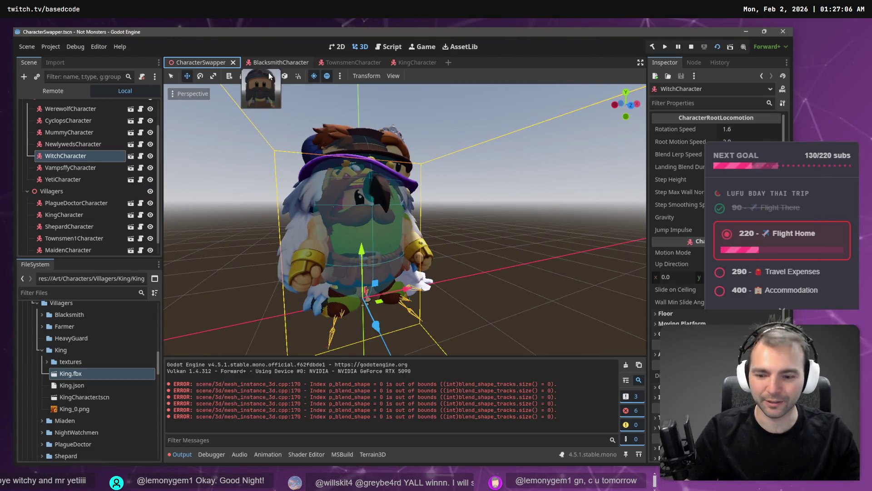
- Run the main game scene and start a Snipping Tool recording of its window
key("F5")
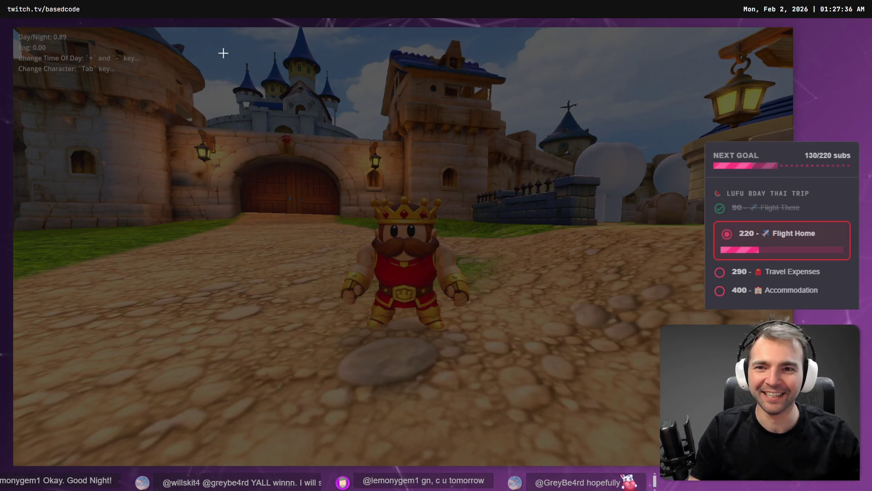
left_click(20, 31)
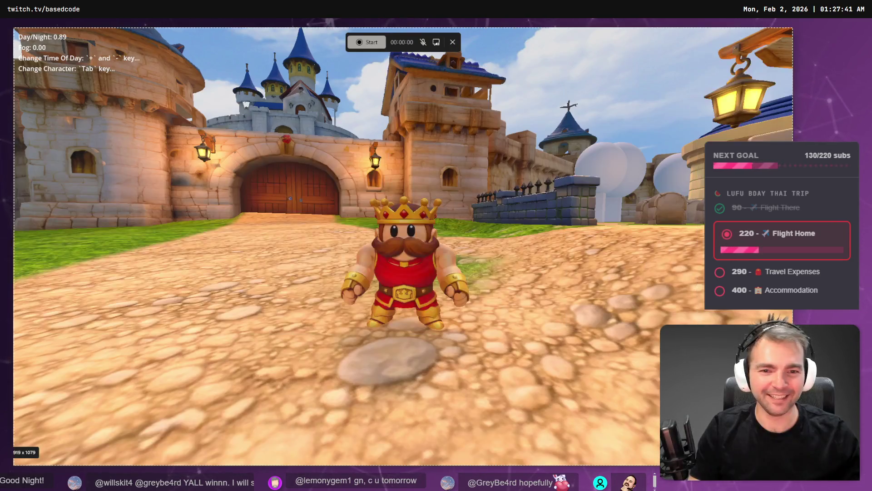
left_click(368, 43)
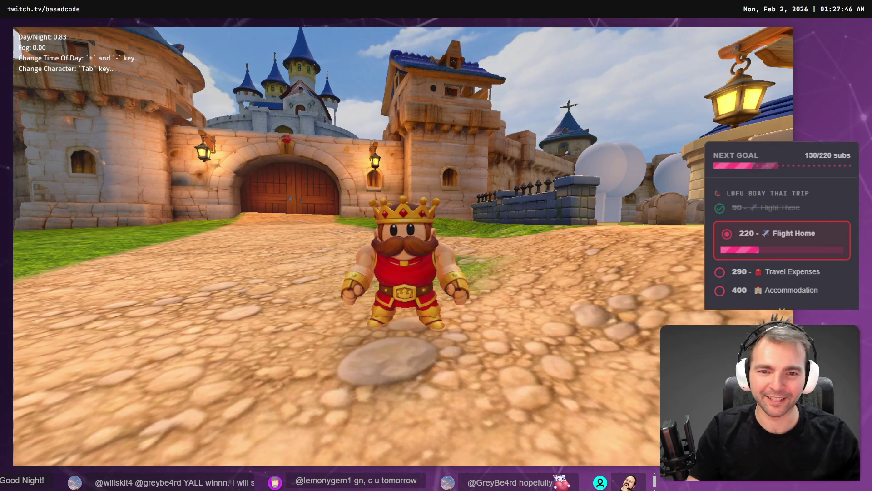
- Run the king across the courtyard toward the town square and back toward the gate
key("s")
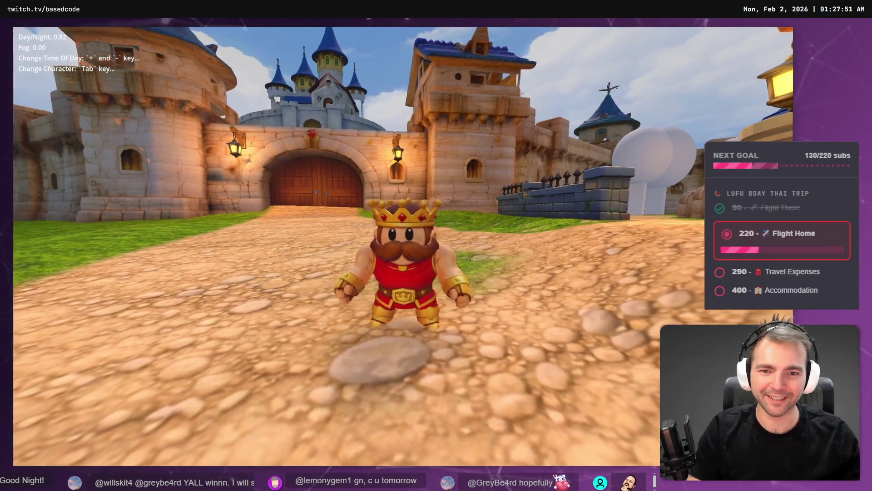
key("s")
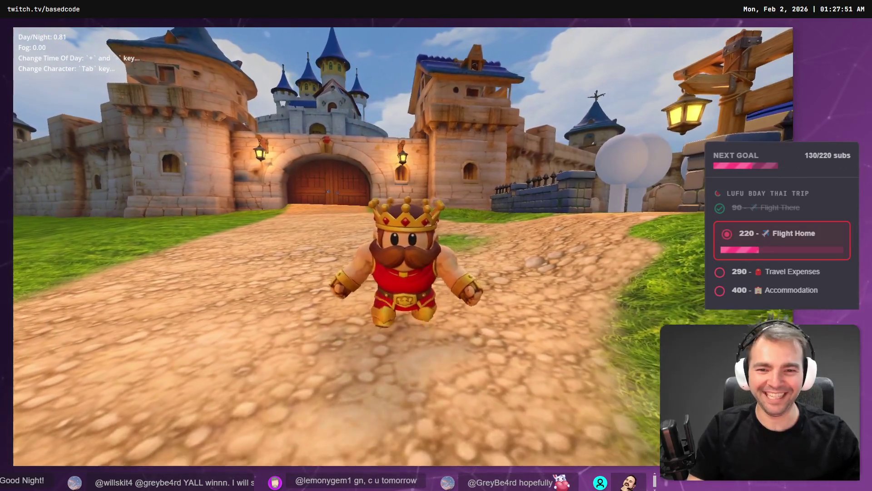
key("s")
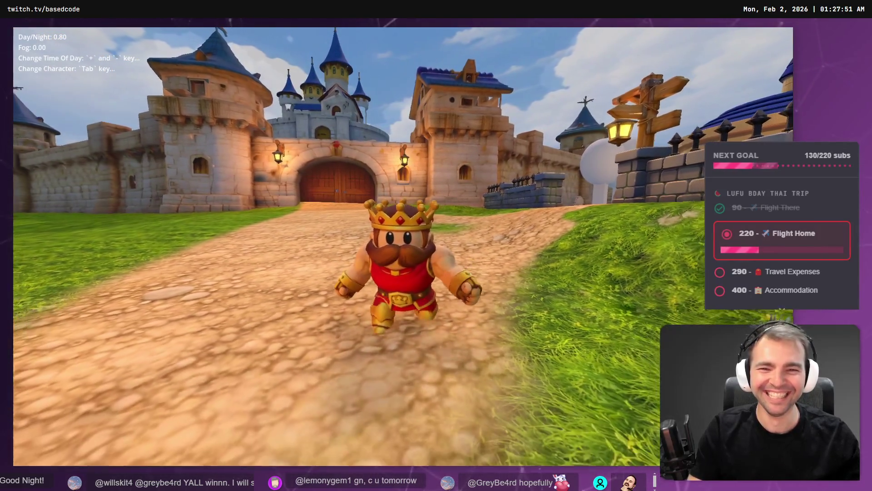
key("w")
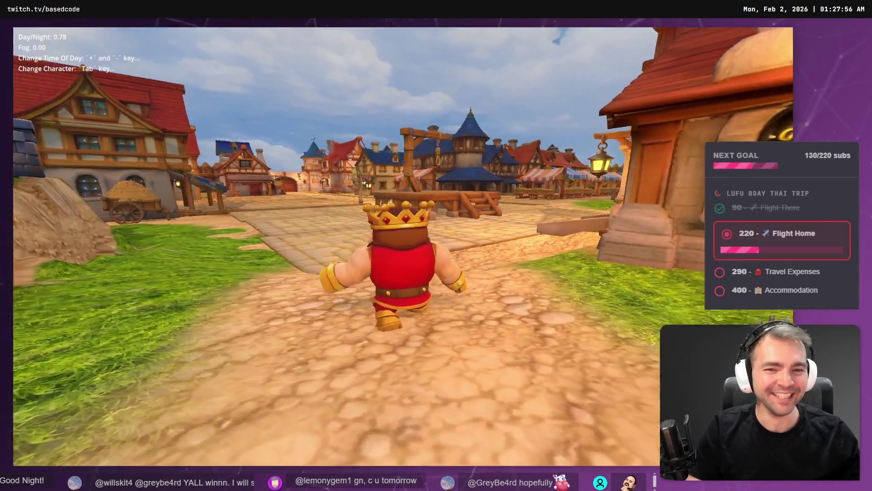
key("s")
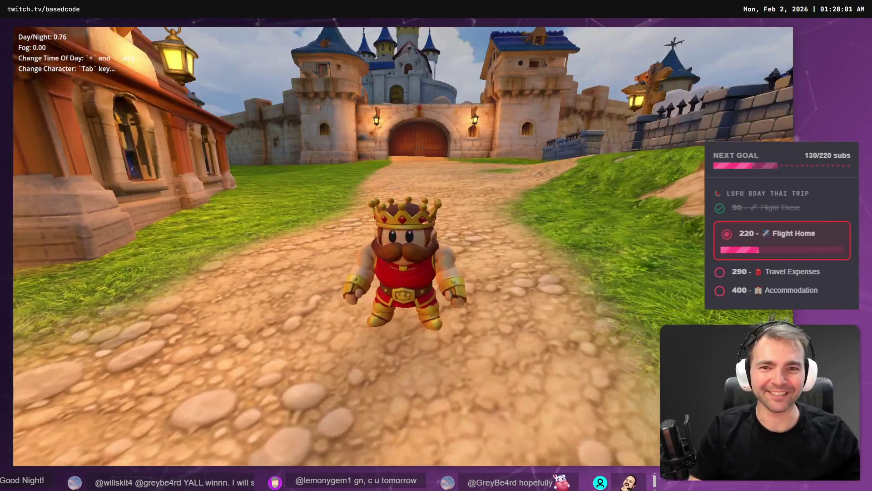
- Stop the game, check the new clip in Screen Recordings, then close Explorer and the preview
key("F8")
left_click(378, 48)
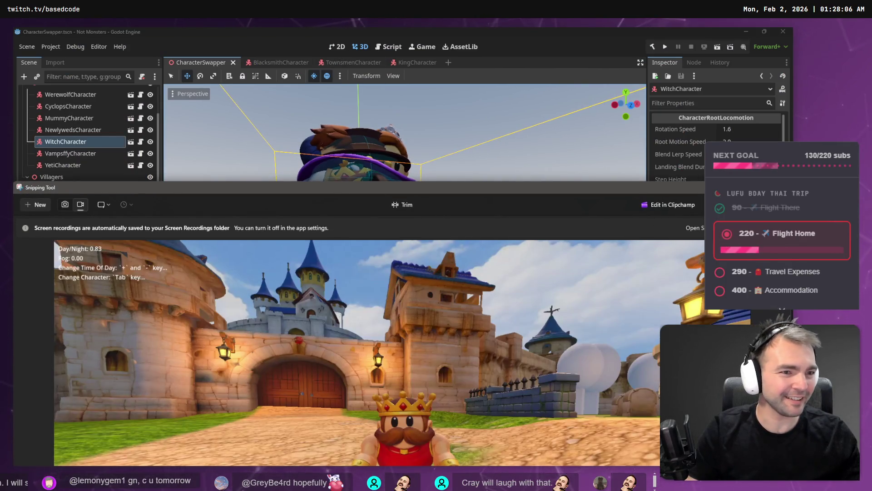
left_click(692, 227)
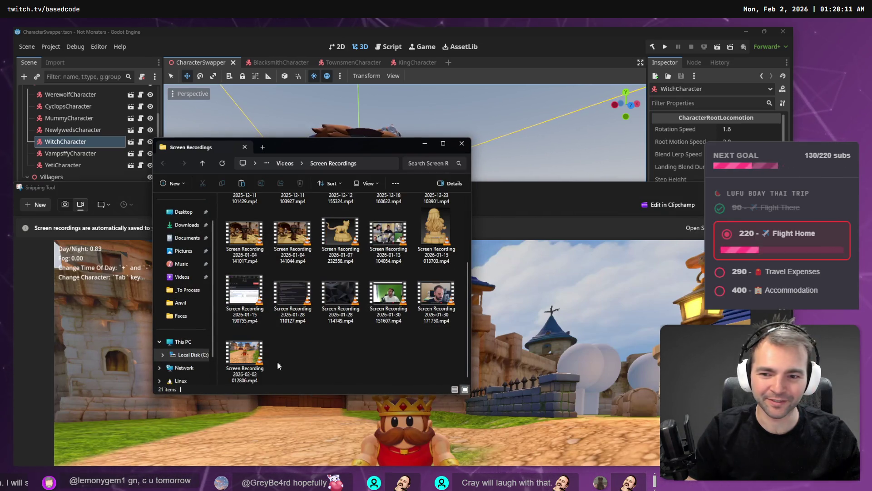
left_click(245, 357)
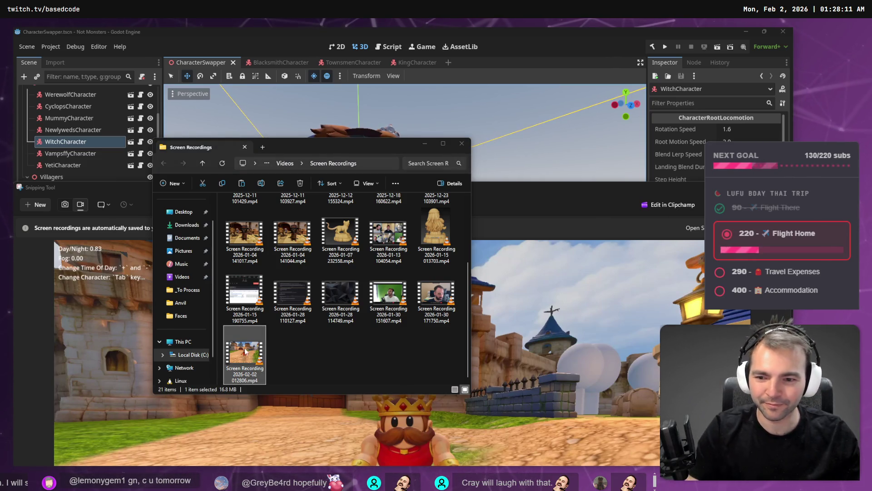
left_click(463, 143)
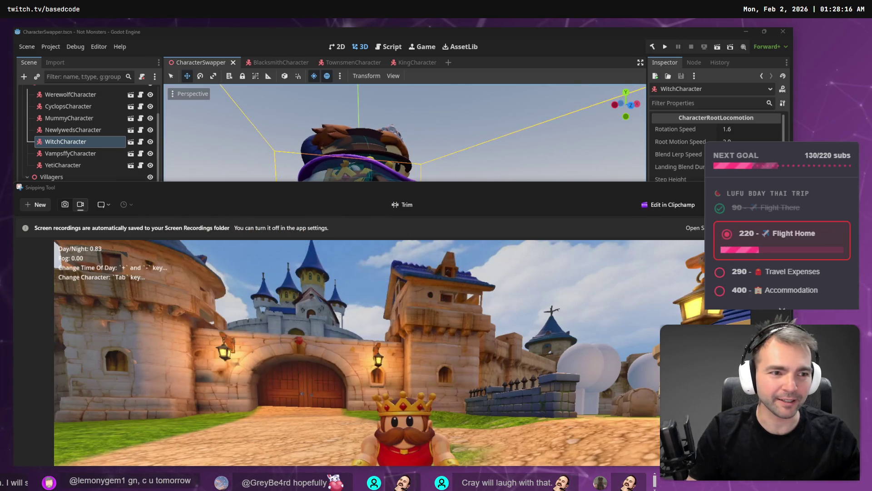
key("alt+F4")
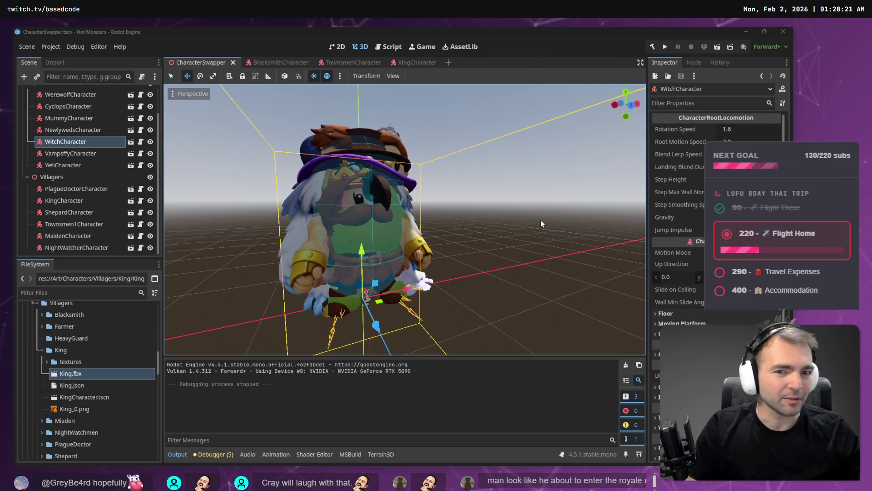
- Launch the game, cycle characters to the King and turn him to face the camera at the gate
key("F5")
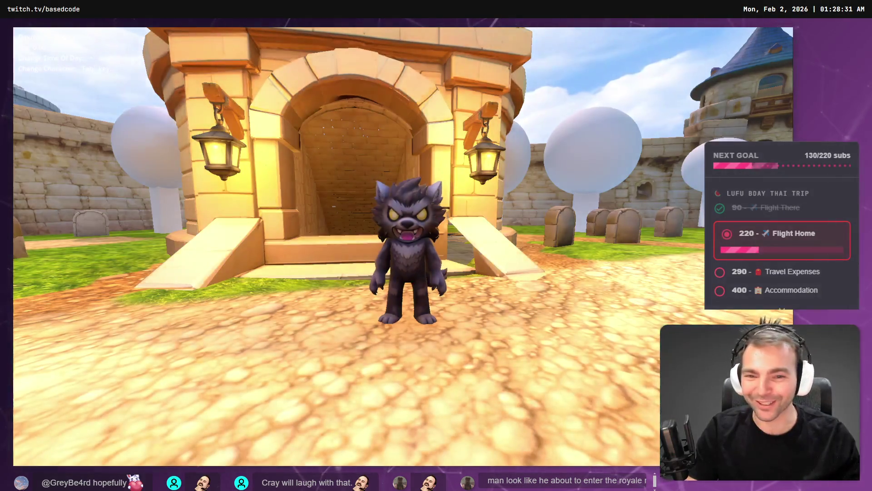
key("a")
key("Tab")
key("Tab")
key("Tab")
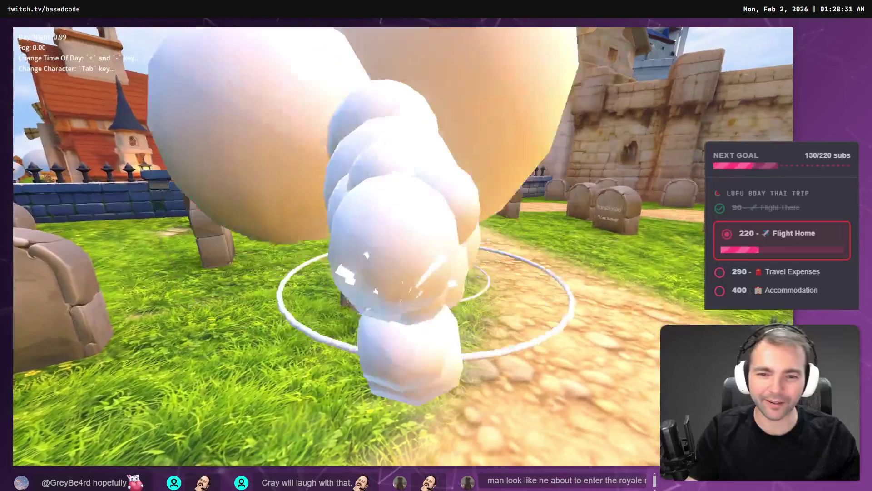
key("Tab")
key("Tab")
key("Tab")
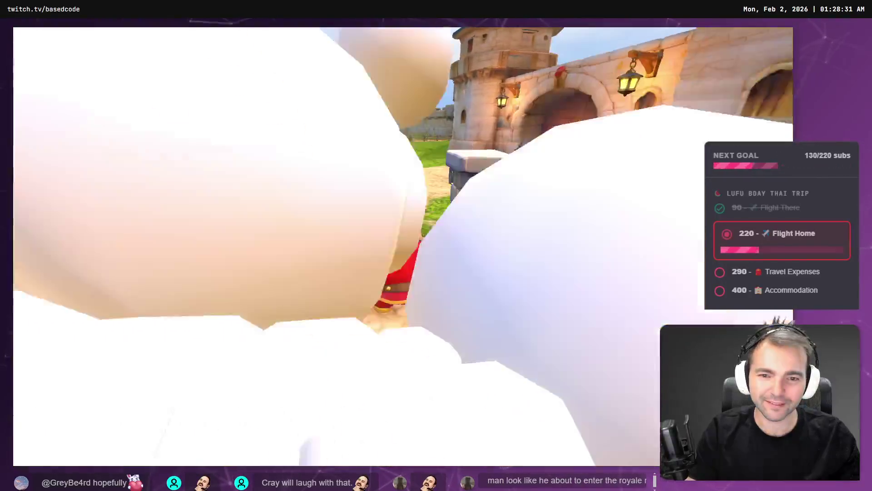
key("w")
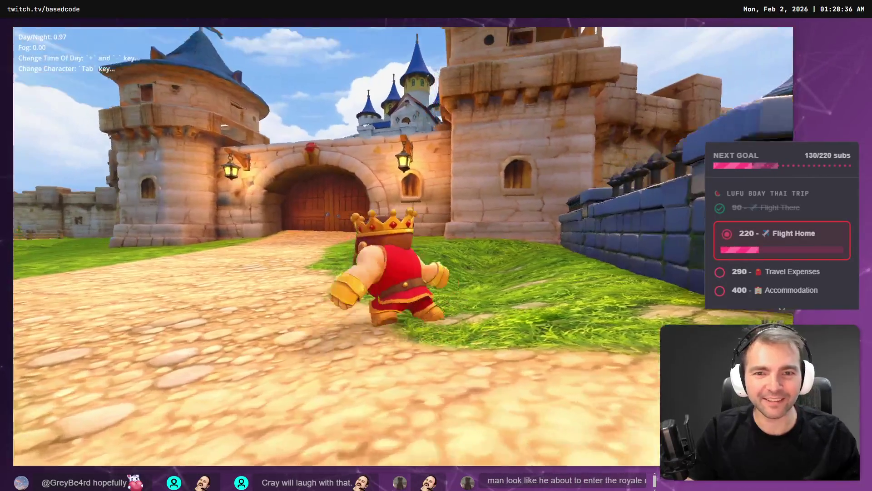
key("s")
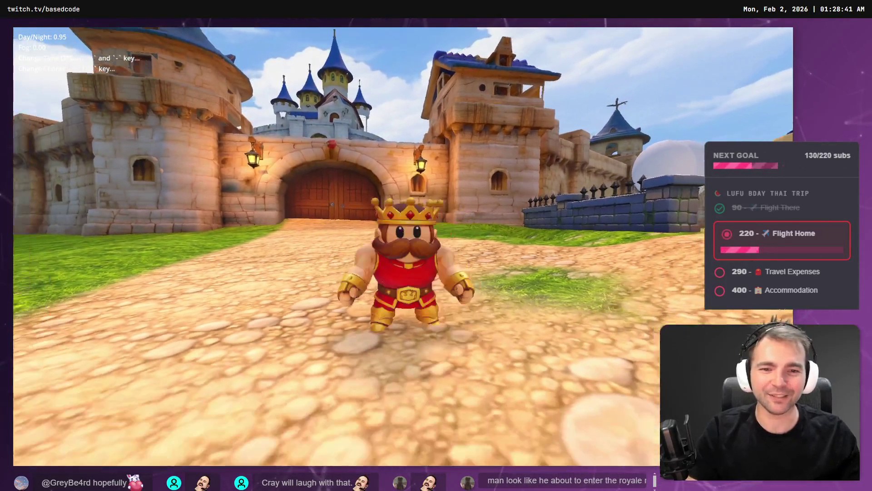
key("Escape")
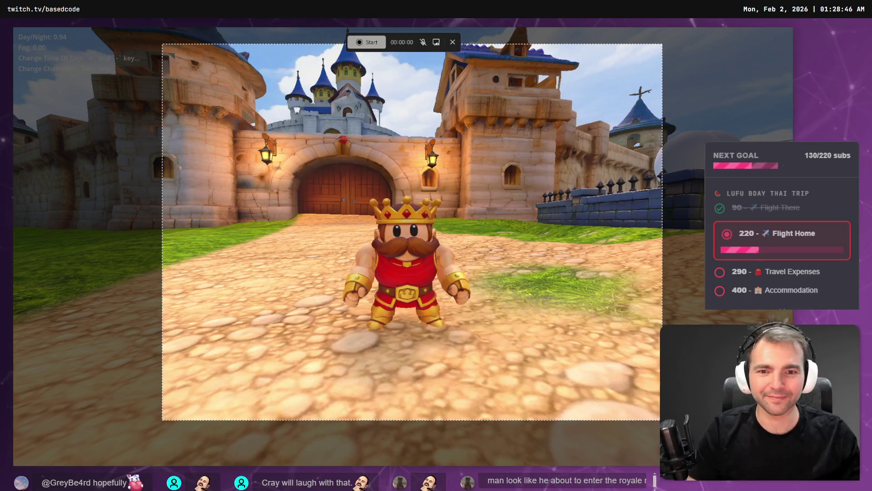
- Record a second king clip, close the recordings folder and preview, and stop the game
left_click(369, 42)
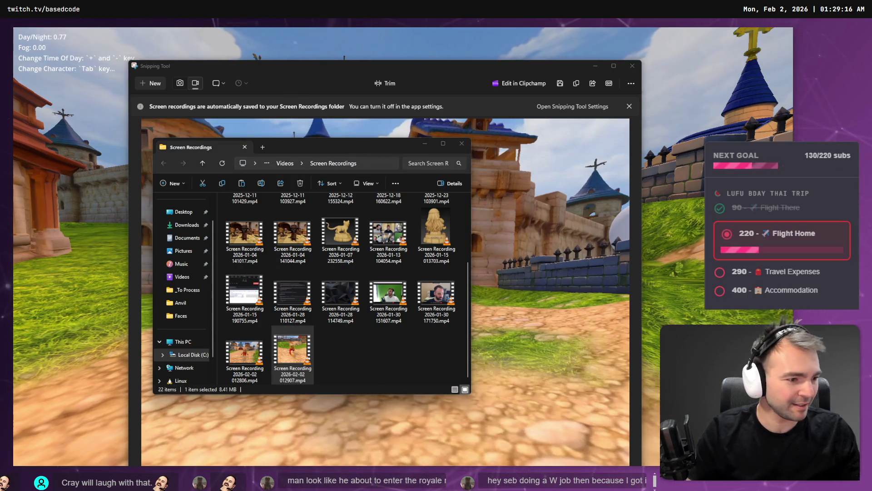
left_click(462, 143)
left_click(633, 66)
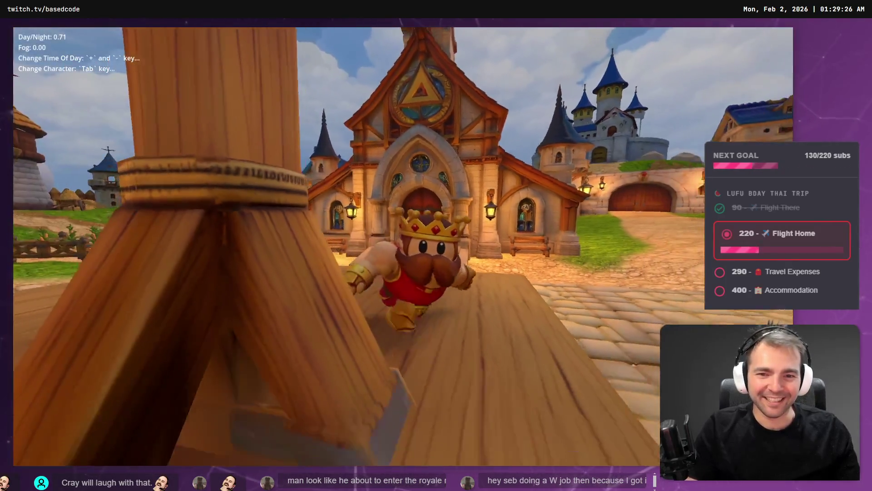
key("F8")
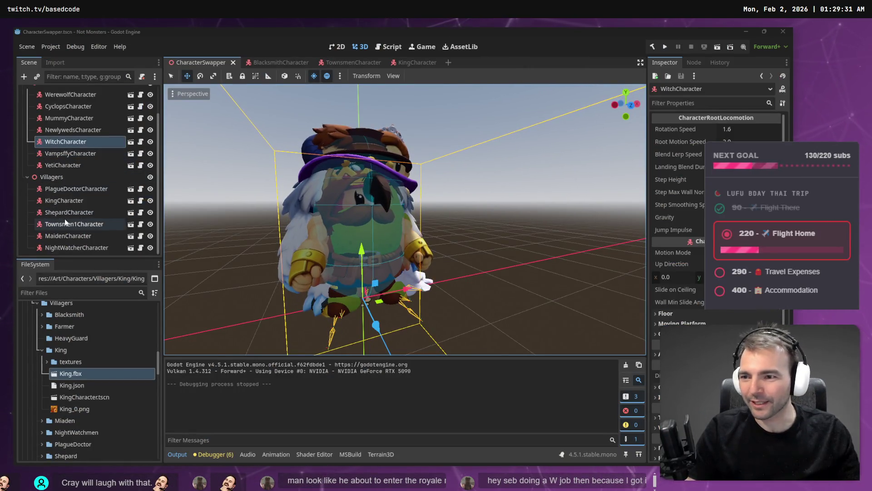
- Copy the Face bone attachment from the KingCharacter scene
left_click(70, 237)
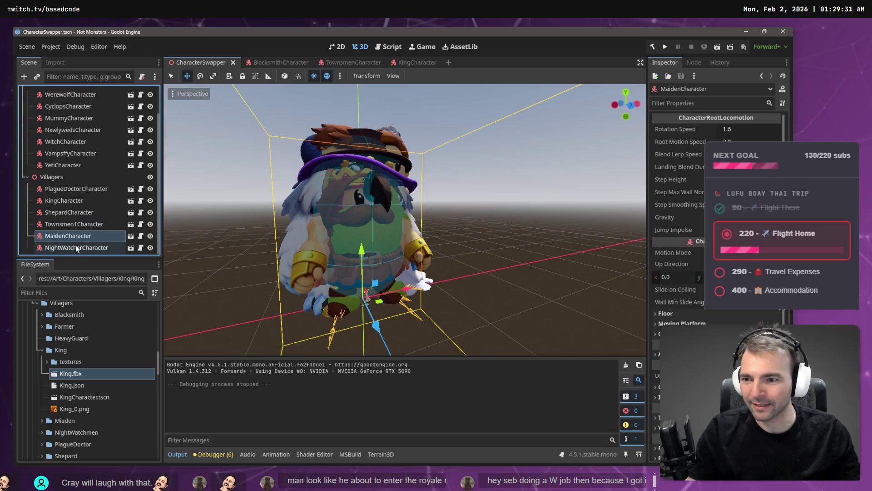
left_click(76, 248)
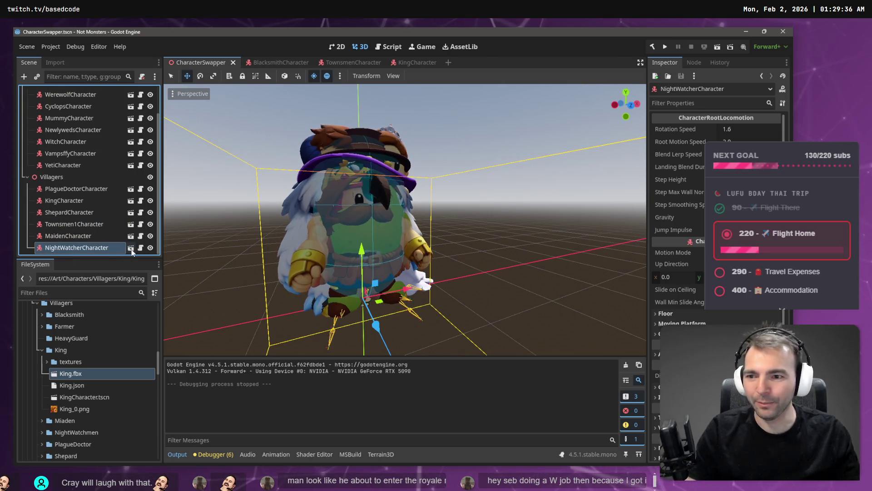
left_click(408, 64)
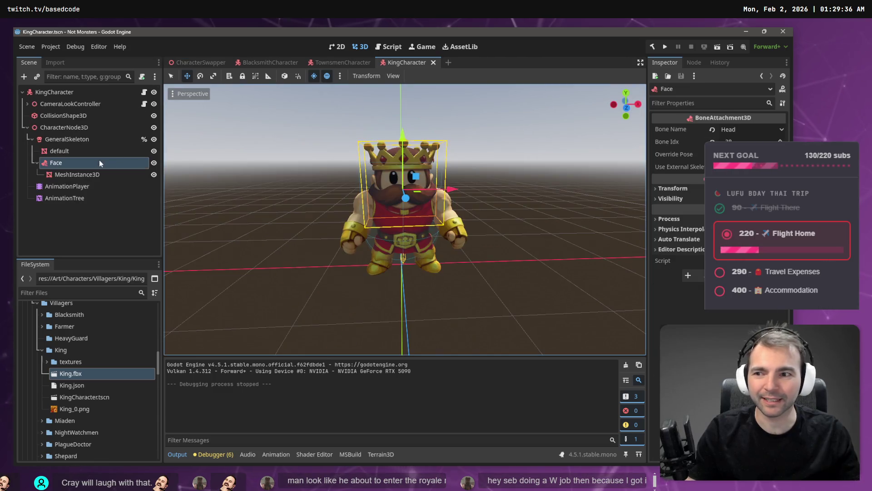
key("Up")
key("Down")
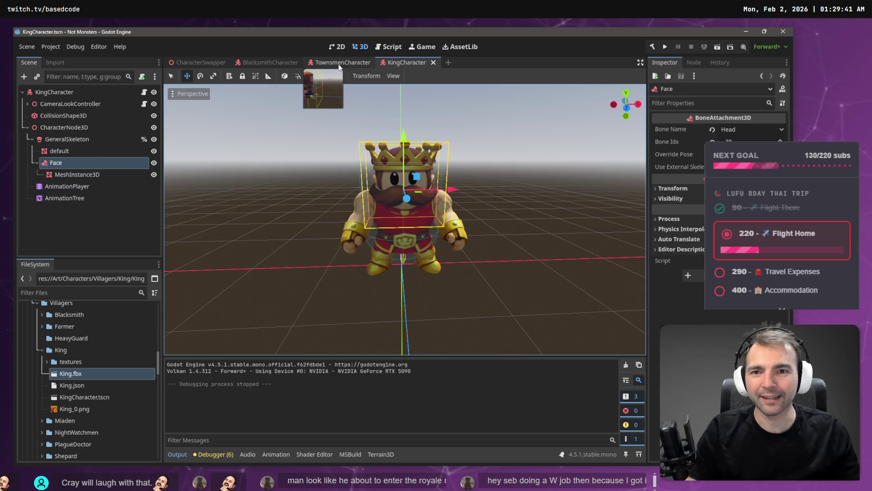
- Paste the Face attachment under GeneralSkeleton in the NightWatchmenCharacter scene
left_click(236, 64)
left_click(196, 62)
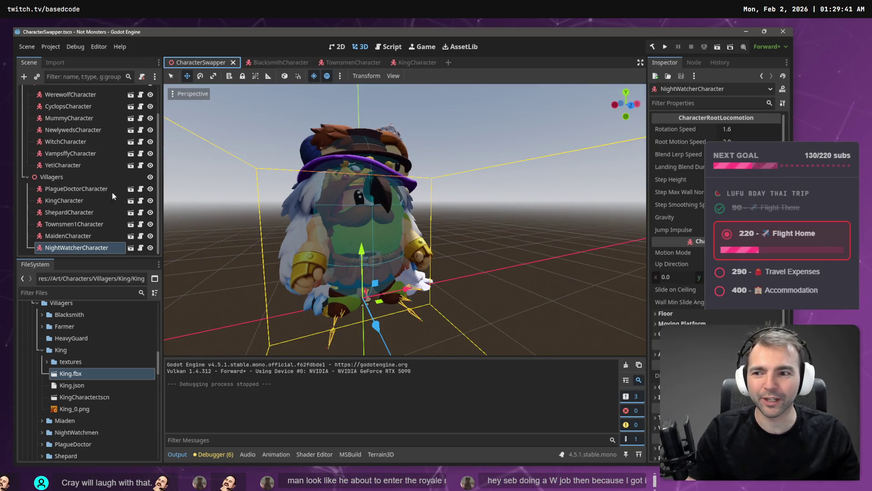
left_click(130, 247)
left_click(64, 115)
key("ctrl+v")
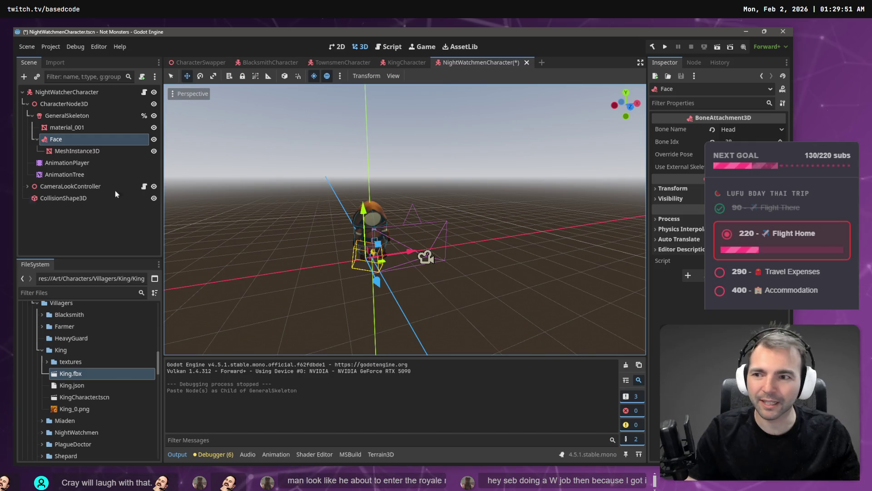
- Set the Face attachment's Bone Name to Head
left_click(743, 133)
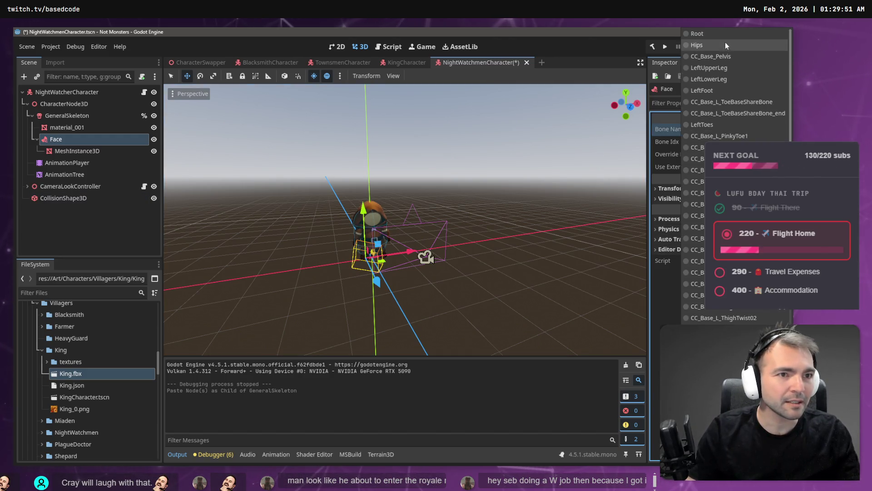
left_click(721, 36)
left_click(730, 129)
scroll(730, 129, "down", 5)
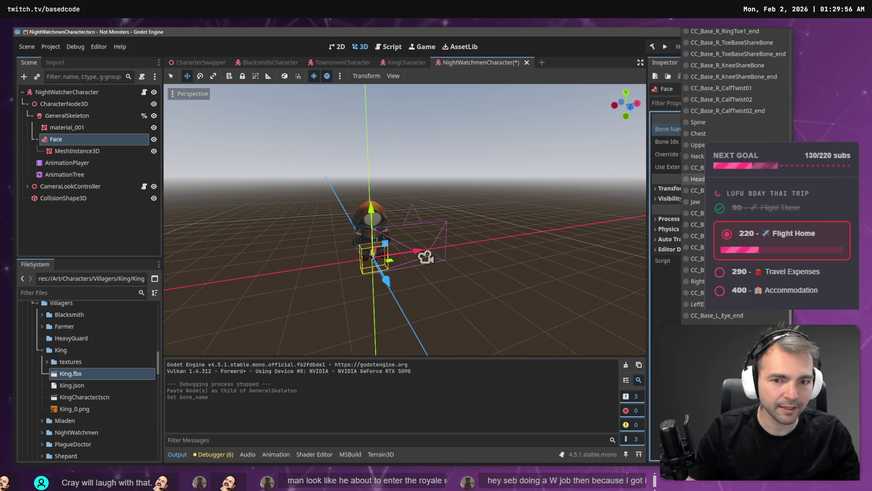
left_click(695, 179)
- Frame the face MeshInstance3D and move and rotate it onto the watchman's head
left_click(77, 150)
key("f")
scroll(391, 237, "down", 5)
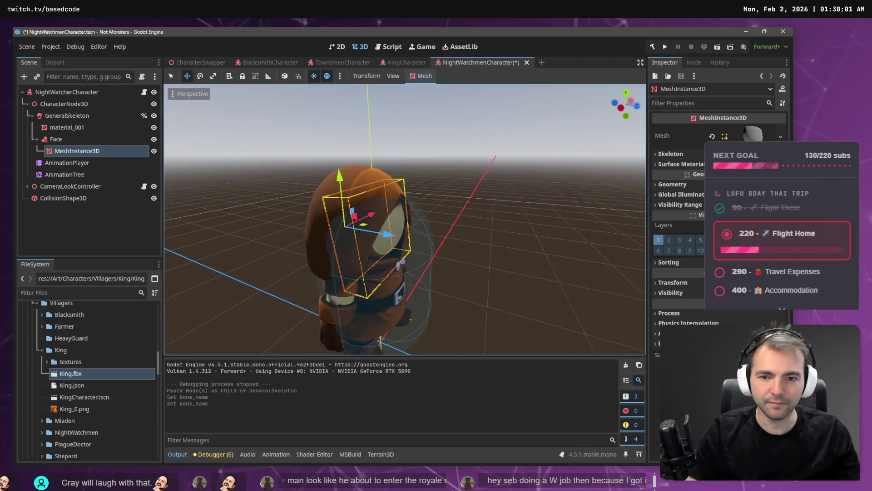
mouse_move(390, 235)
left_mouse_down()
mouse_move(399, 241)
mouse_move(344, 171)
left_mouse_up()
key("e")
key("w")
- Refine the face mesh position from front and side views, then save the scene
key("KP_1")
key("KP_6")
key("KP_6")
key("KP_6")
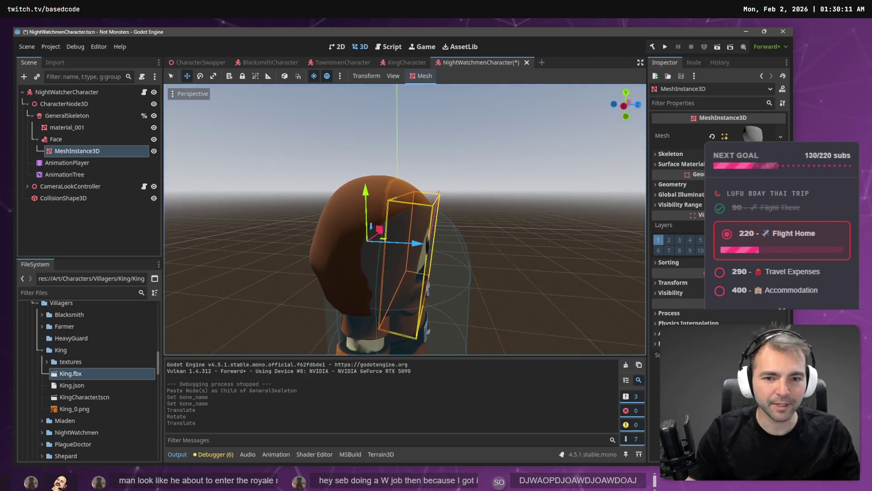
left_click_drag(418, 241, 384, 244)
key("KP_4")
key("KP_4")
key("KP_4")
key("KP_1")
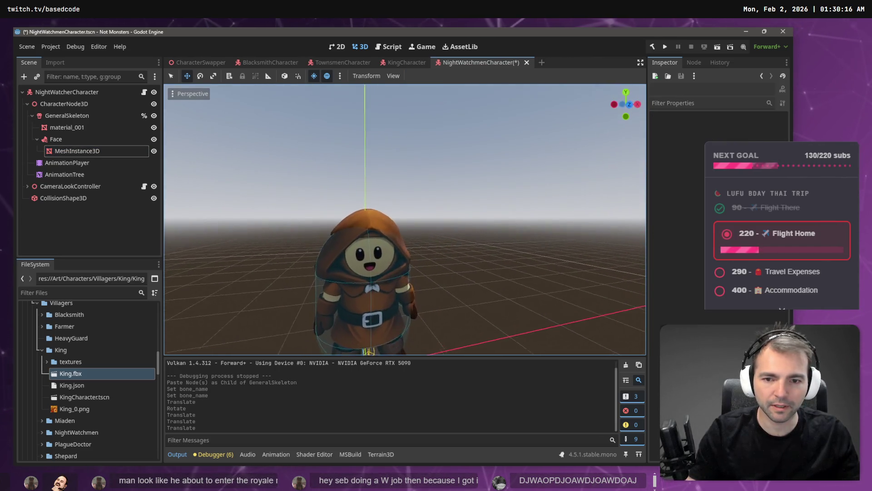
key("ctrl+s")
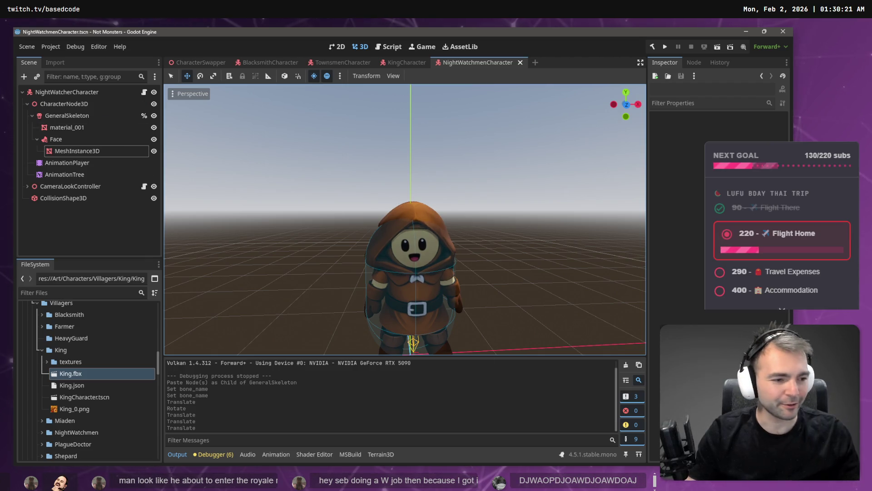
key("alt+Tab")
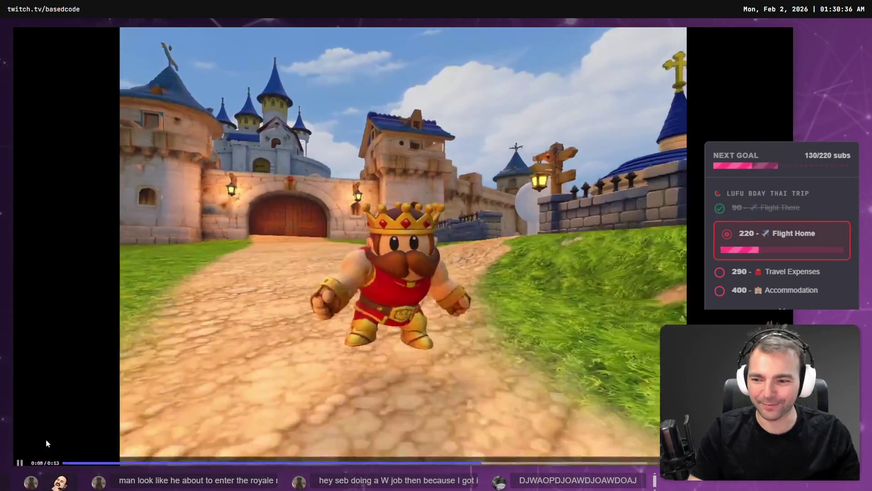
- Replay the recorded king clip from the beginning
left_click(61, 459)
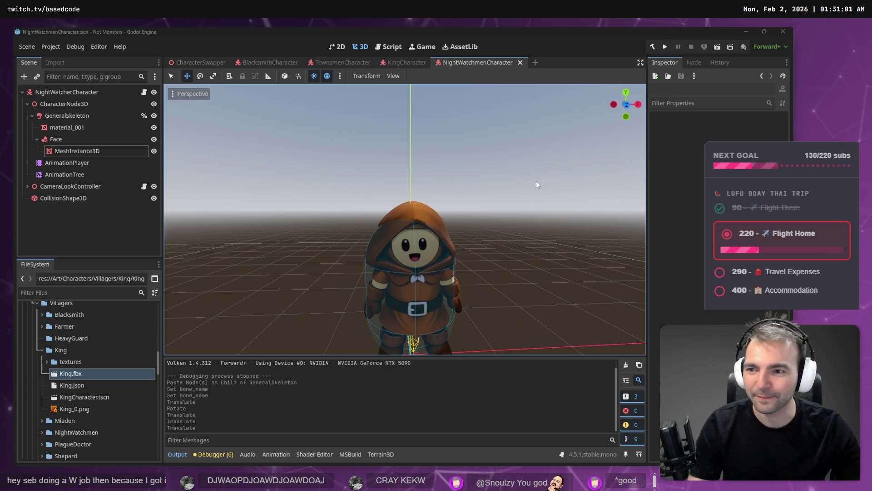
- Close Blender with Don't Save, then view the watchman from the front in Godot
key("alt+Tab")
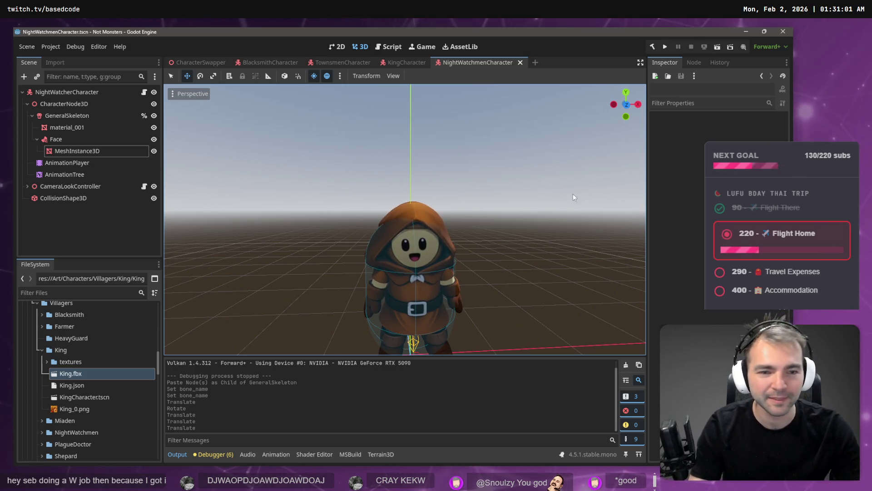
key("alt+Tab")
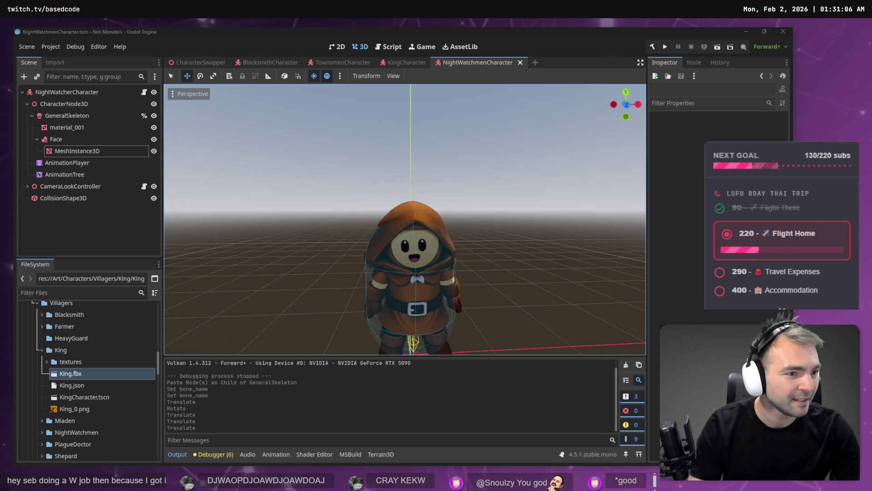
key("alt+Tab")
left_click(783, 32)
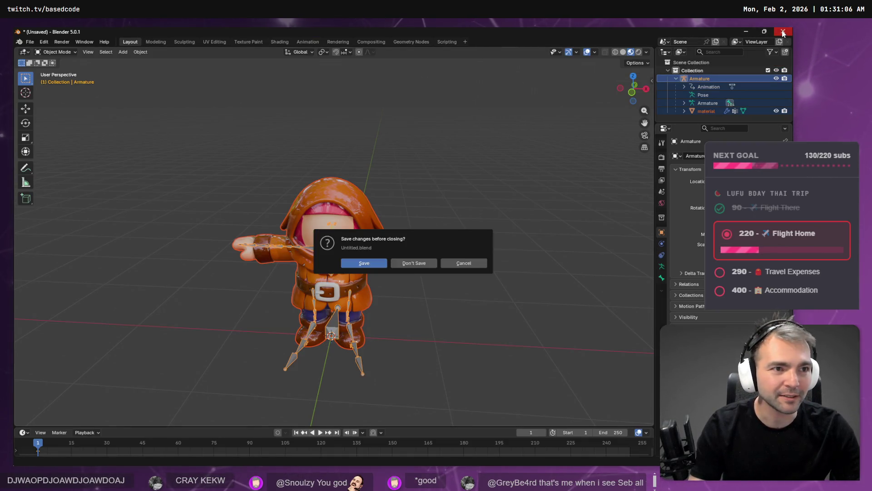
left_click(427, 262)
left_click_drag(506, 224, 458, 218)
key("KP_1")
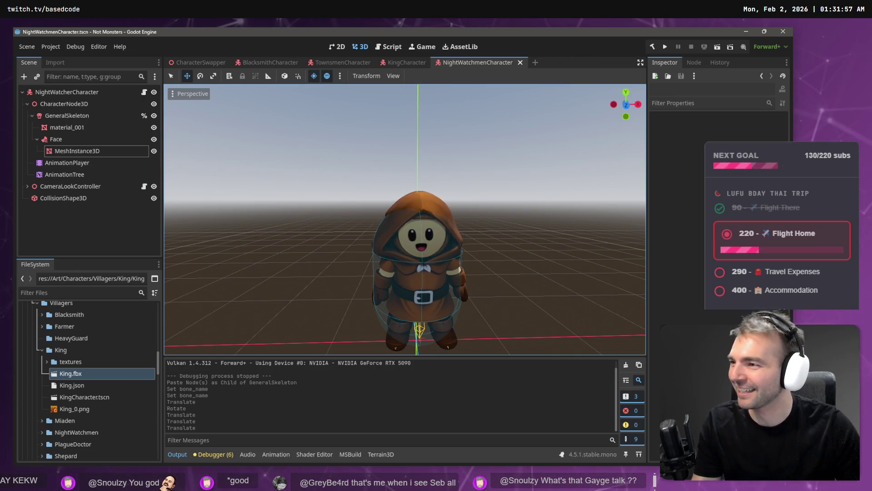
- Switch to the CharacterSwapper scene tab to see the villager characters
left_click(206, 64)
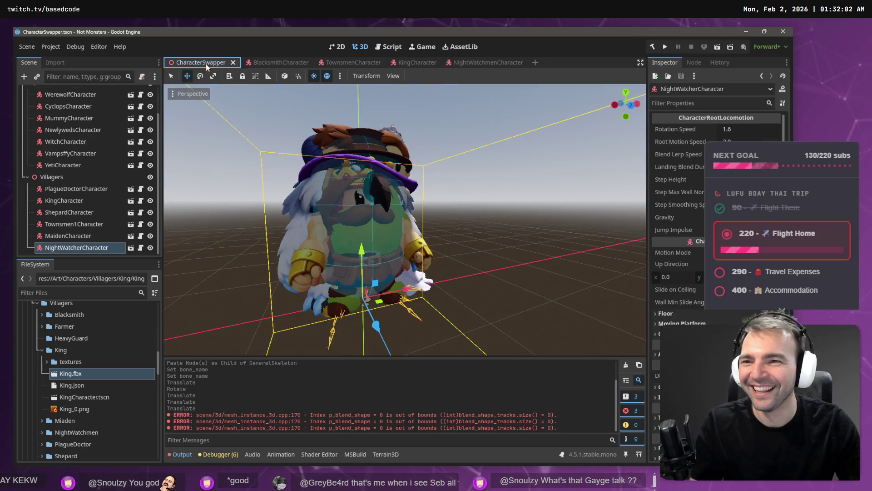
- Orbit the CharacterSwapper view, collapse the King folder, and check KingCharacter, then NightWatchmenCharacter
mouse_move(404, 218)
left_mouse_down()
mouse_move(350, 218)
mouse_move(405, 218)
mouse_move(404, 227)
mouse_move(386, 218)
mouse_move(395, 214)
mouse_move(386, 218)
left_mouse_up()
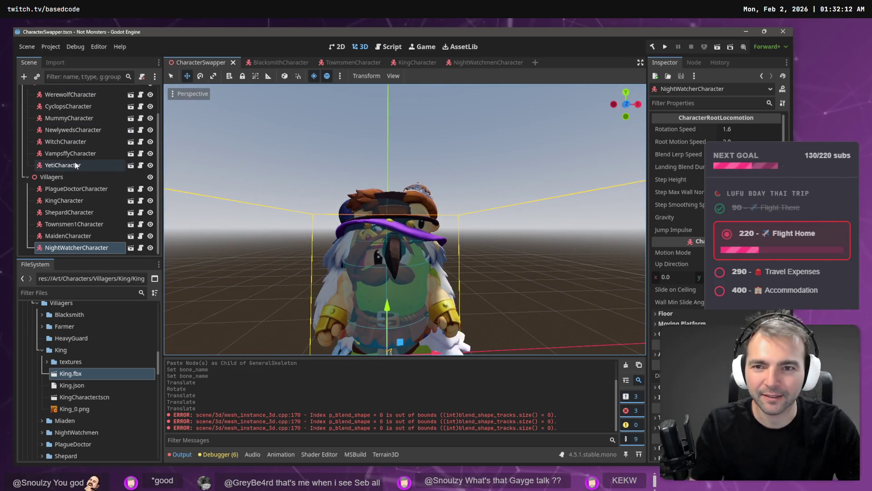
left_click(41, 350)
scroll(46, 372, "up", 5)
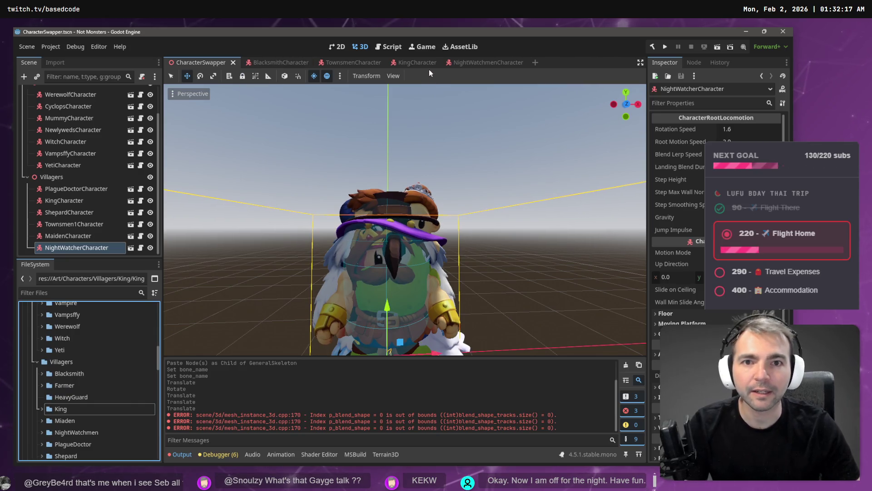
left_click(419, 64)
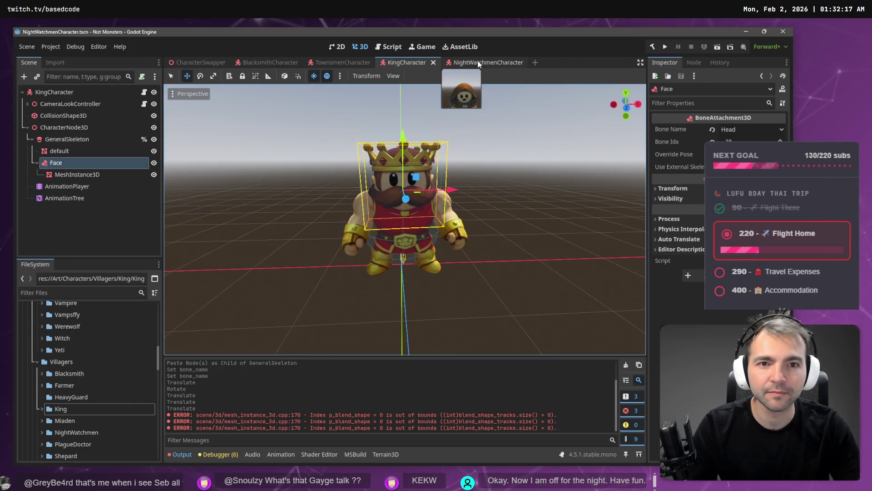
left_click(483, 62)
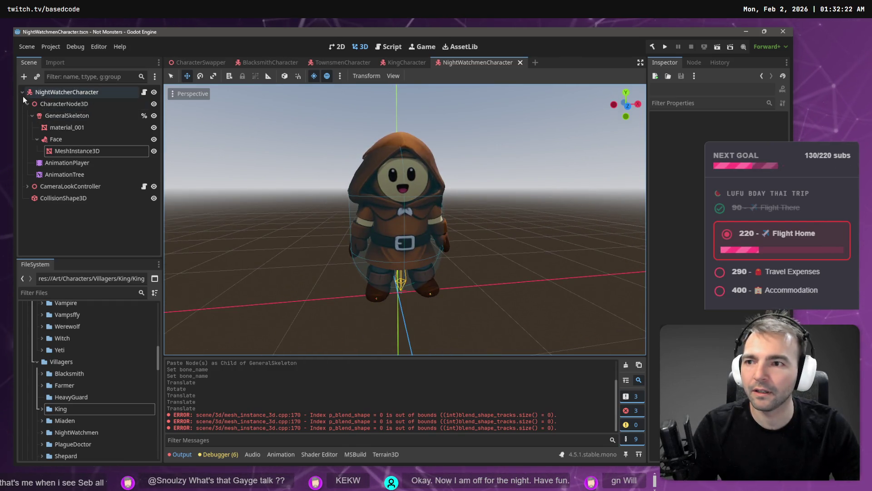
- Rename the face mesh under Face to 'Smiling'
double_click(59, 152)
type("Fish")
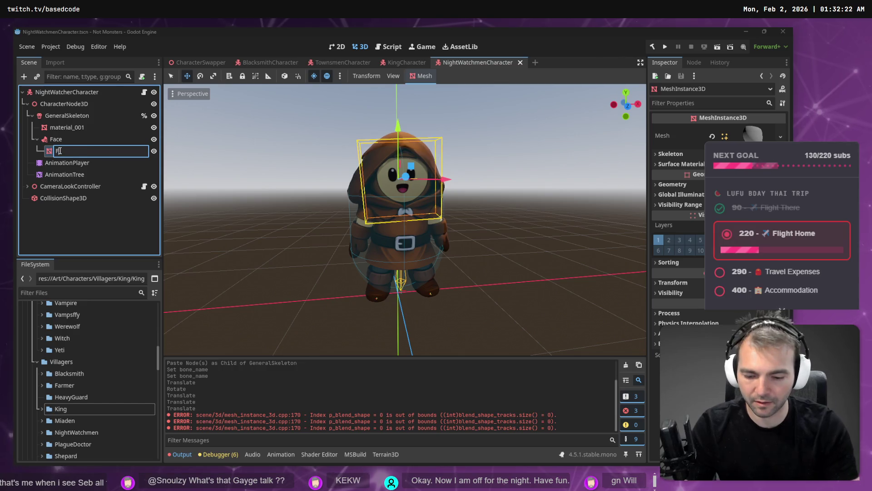
key("ctrl+z")
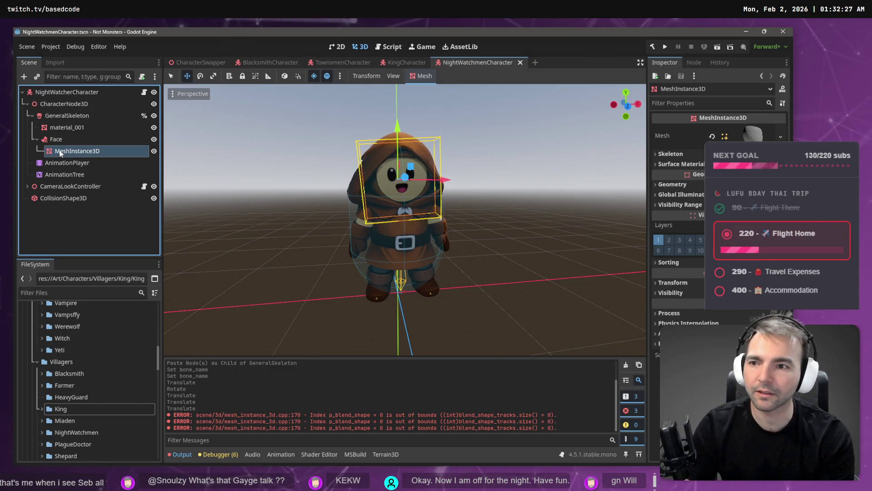
type("S")
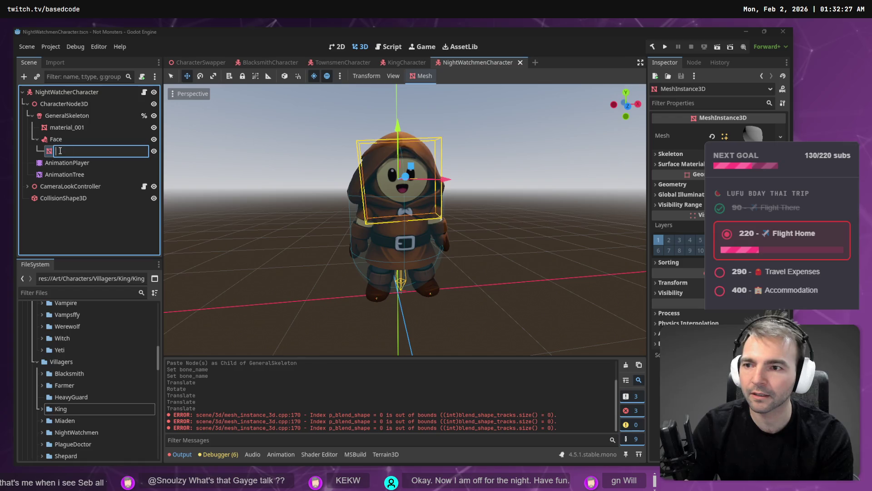
type("miling")
key("Return")
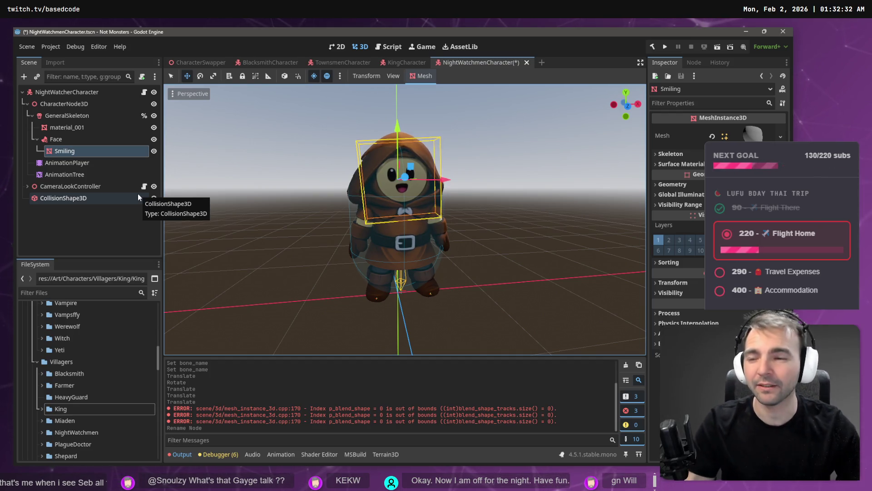
- Copy and paste Smiling to create a duplicate named Smiling2 under Face
left_click(47, 210)
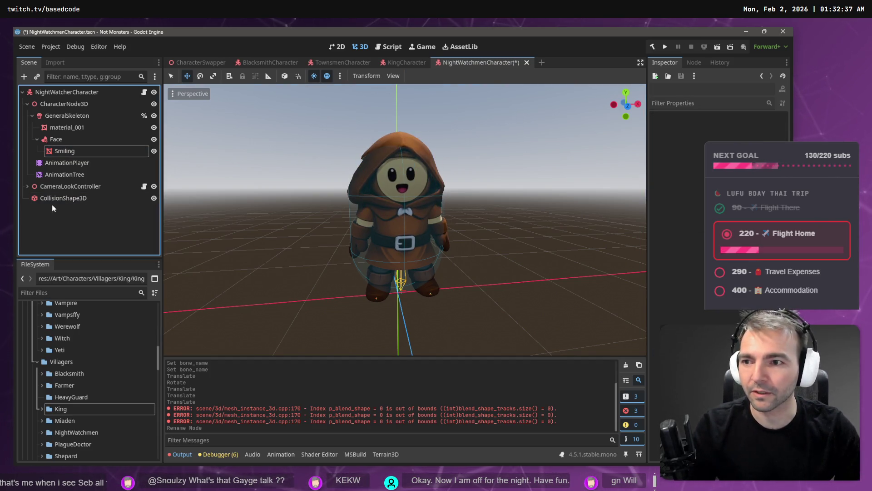
left_click(72, 149)
key("ctrl+c")
key("Up")
key("ctrl+v")
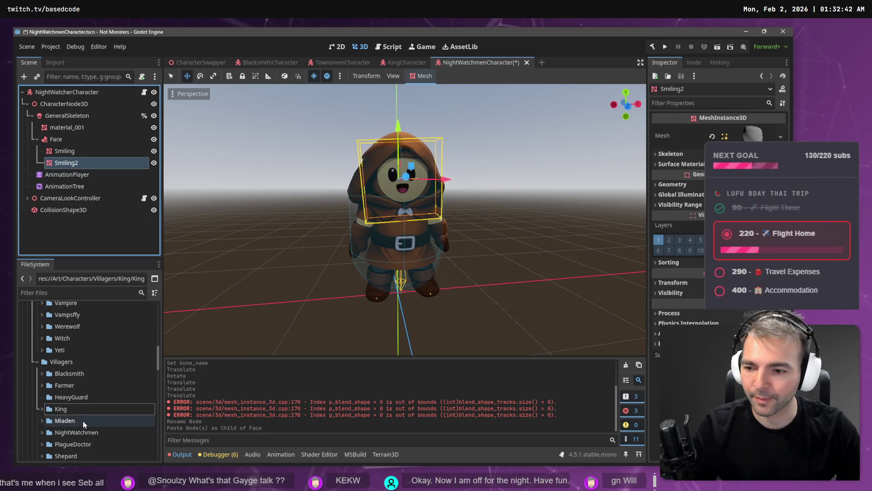
scroll(50, 377, "down", 5)
scroll(50, 377, "down", 7)
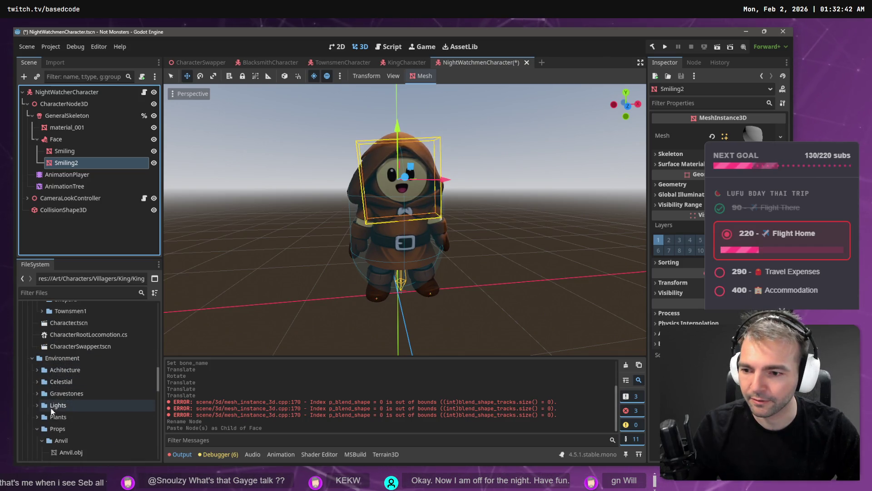
left_click(40, 362)
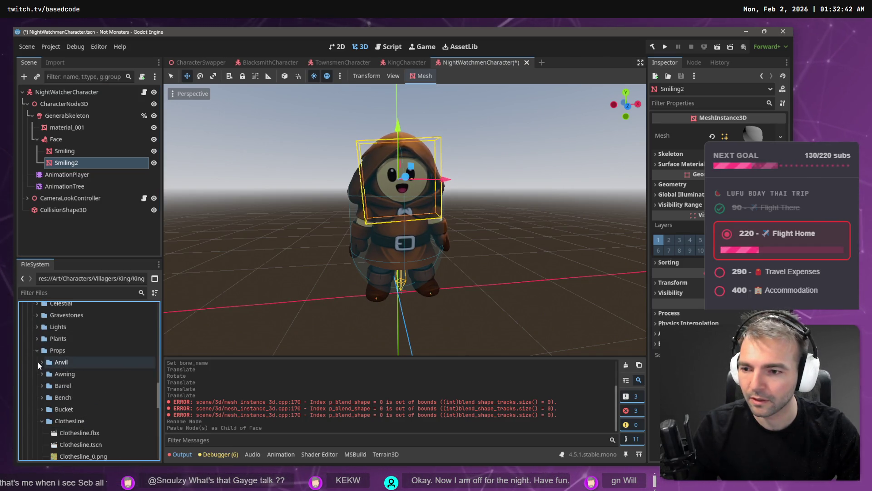
- Collapse the Clothesline, Props, Villagers and Newlyweds folders in FileSystem to reach the face textures
left_click(41, 421)
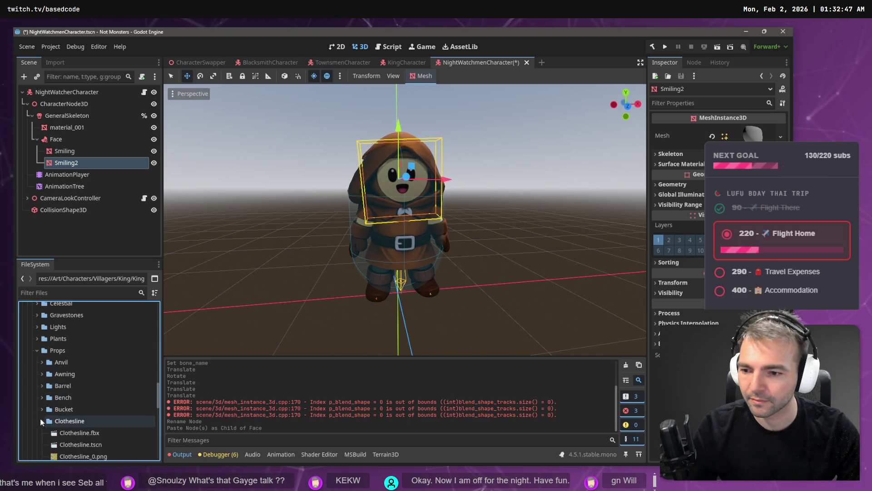
scroll(42, 409, "down", 3)
left_click(42, 344)
scroll(41, 366, "up", 4)
left_click(37, 377)
scroll(31, 398, "up", 5)
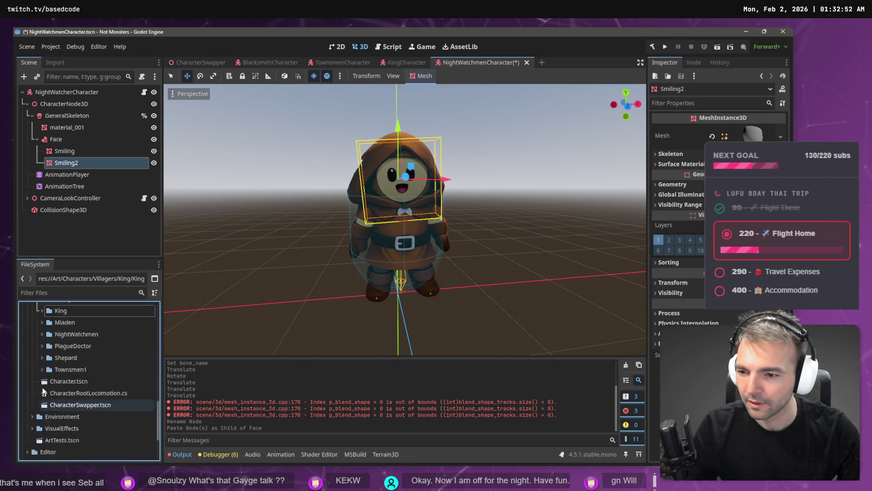
left_click(36, 343)
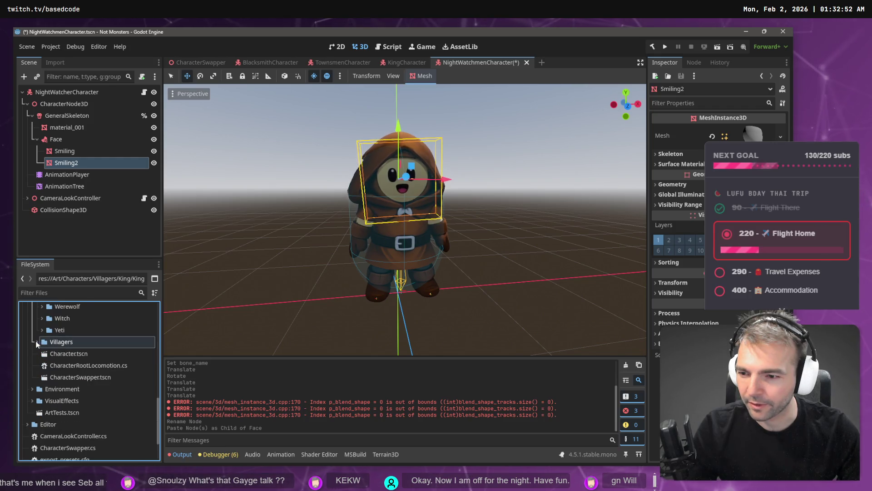
left_click(36, 341)
left_click(42, 323)
scroll(42, 323, "up", 6)
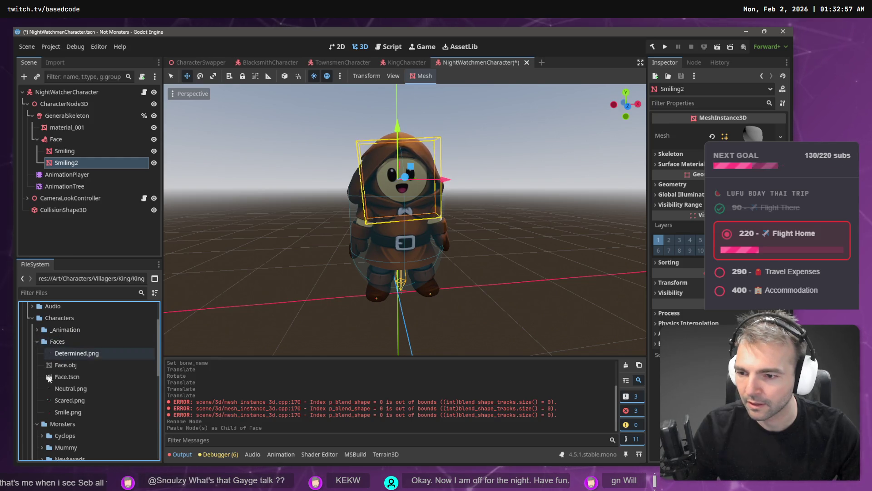
- Drag the Neutral, Scared, Smile, then Determined face textures onto Smiling2, leaving Determined applied
left_click(67, 392)
left_click_drag(68, 392, 663, 189)
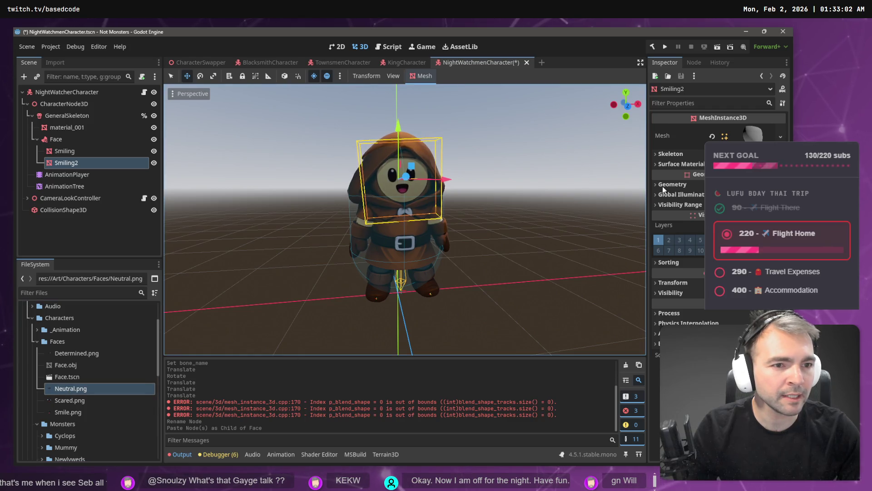
left_click_drag(752, 139, 754, 144)
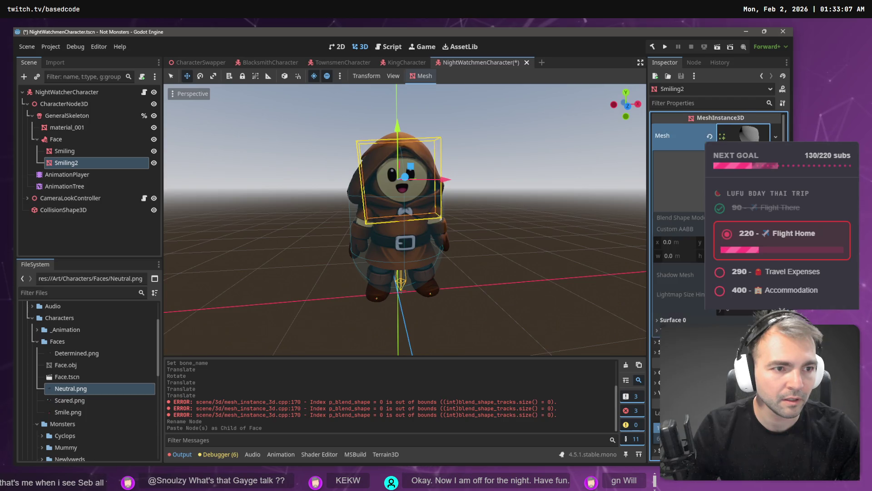
left_click(754, 139)
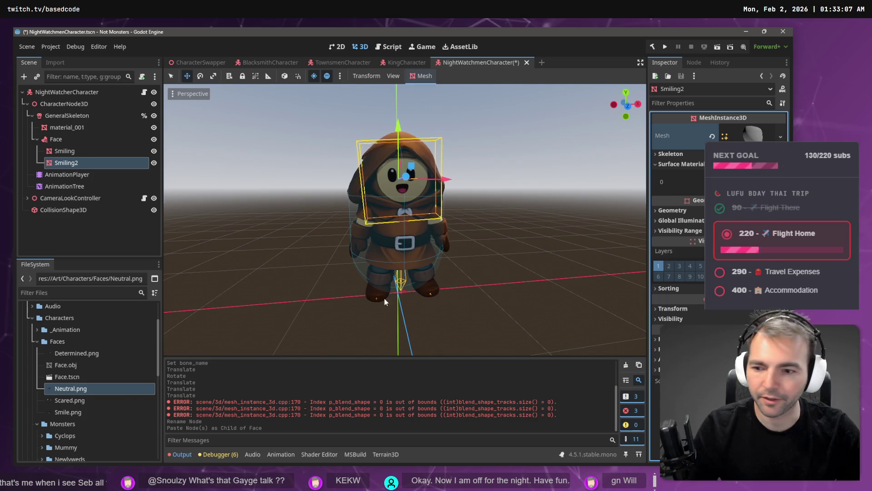
left_click(71, 389)
left_click_drag(172, 393, 400, 189)
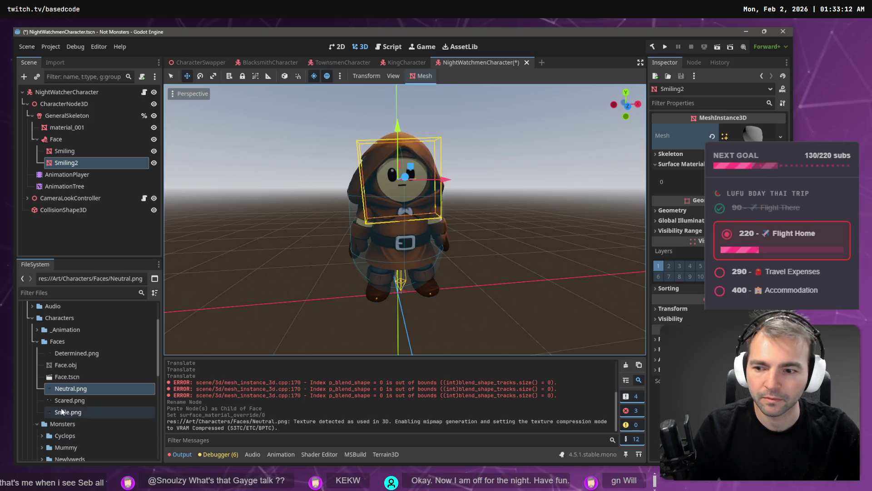
left_click_drag(69, 401, 477, 315)
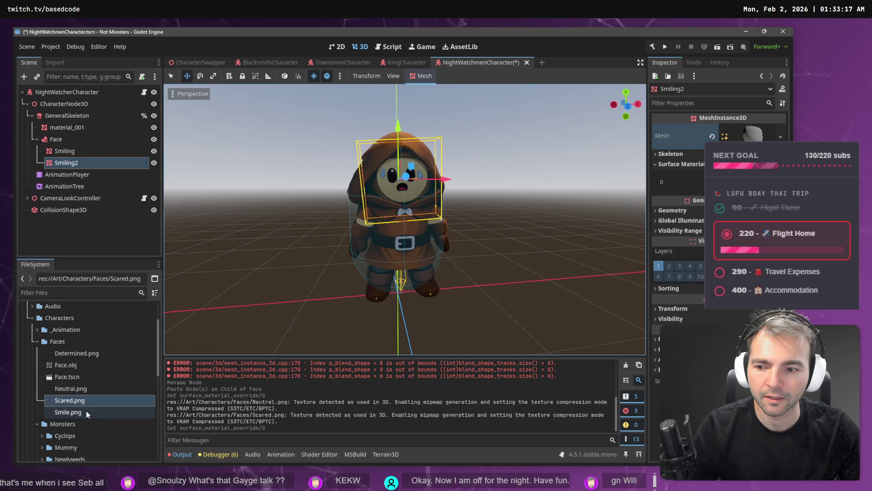
left_click_drag(88, 413, 292, 366)
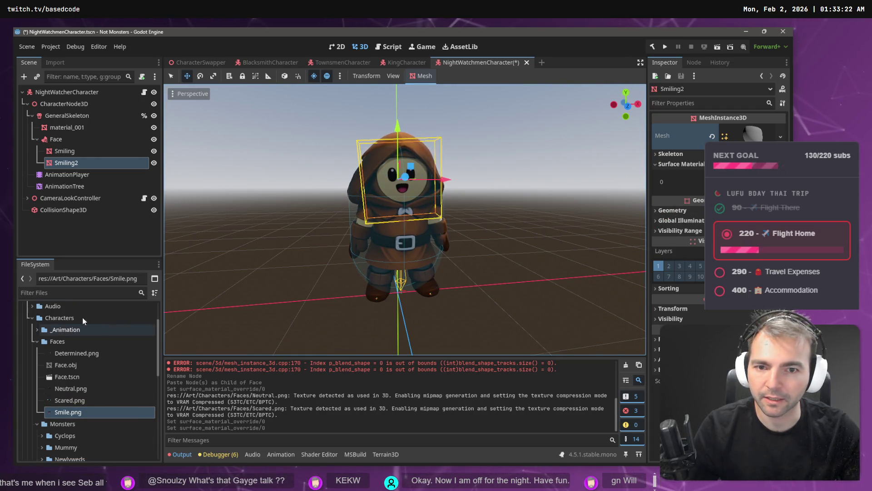
left_click_drag(62, 353, 402, 177)
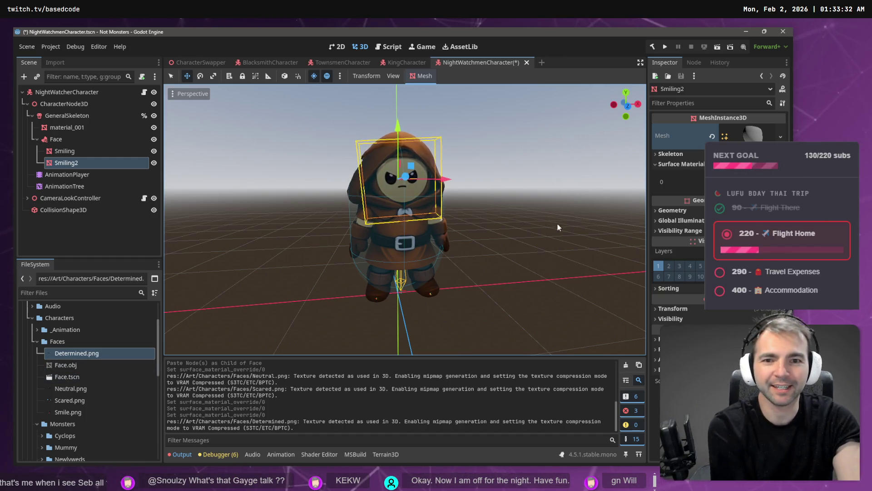
- Rename the Smiling2 face mesh to 'Determined'
left_click(539, 221)
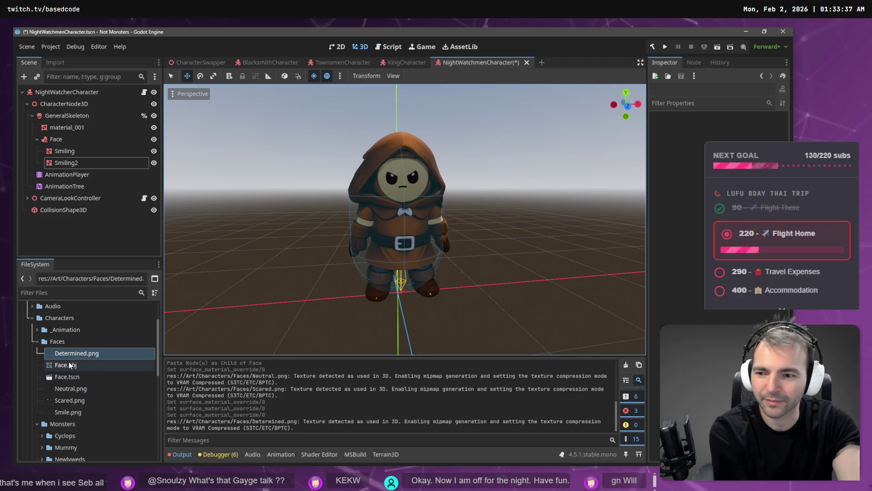
left_click(67, 342)
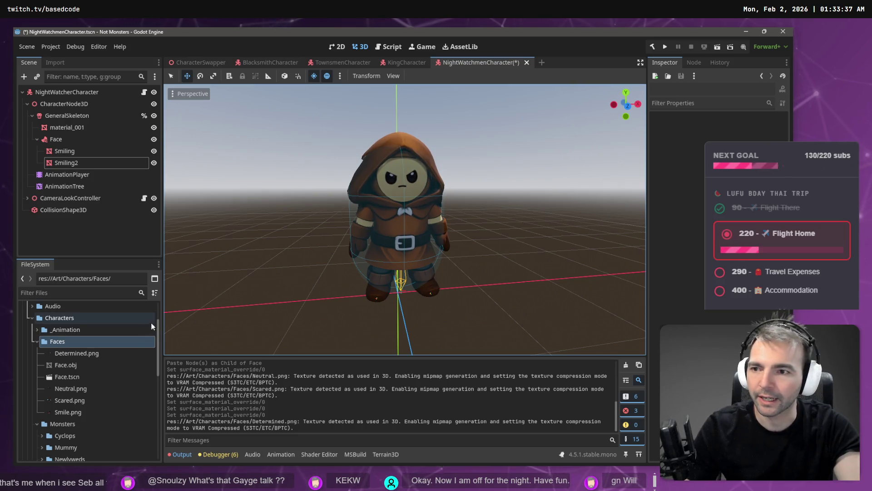
left_click(76, 164)
key("F2")
type("Neutral")
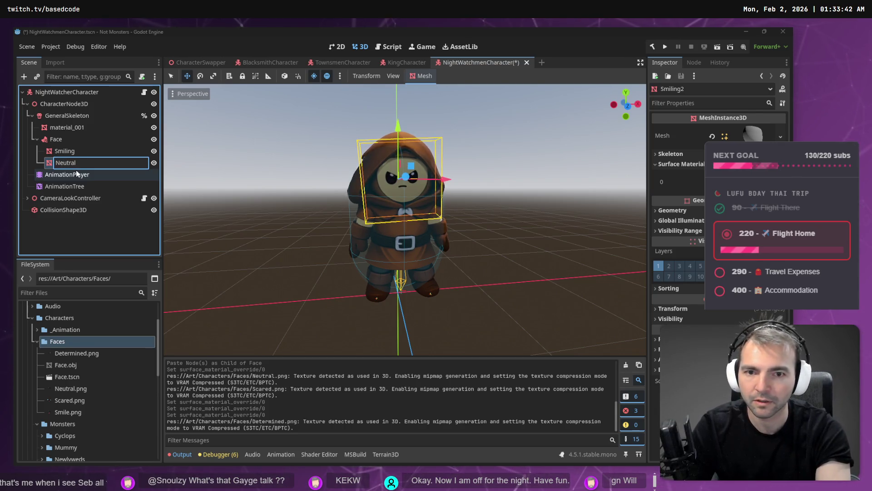
key("ctrl+a")
key("BackSpace")
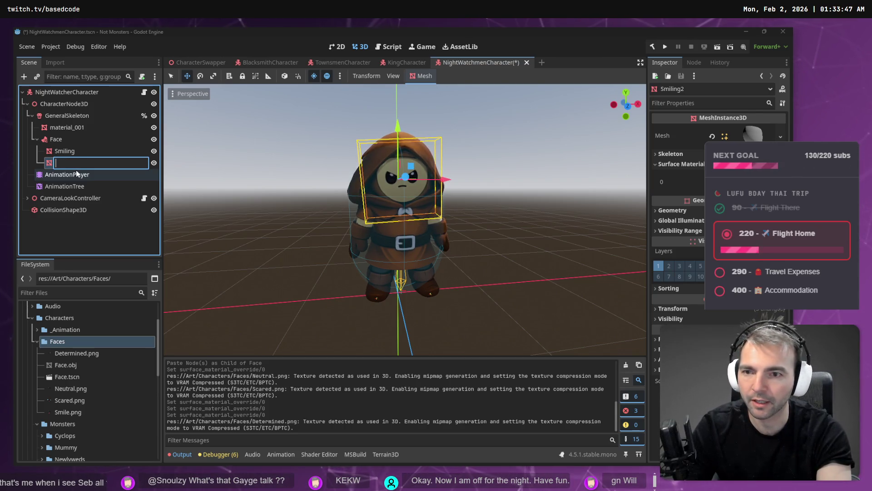
type("Determined")
key("Return")
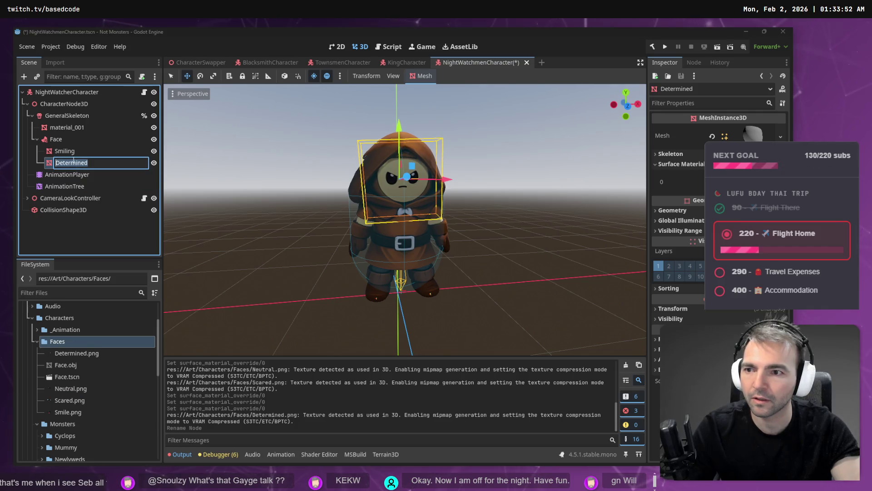
- Delete the Determined face mesh from the Face node
left_click(72, 151)
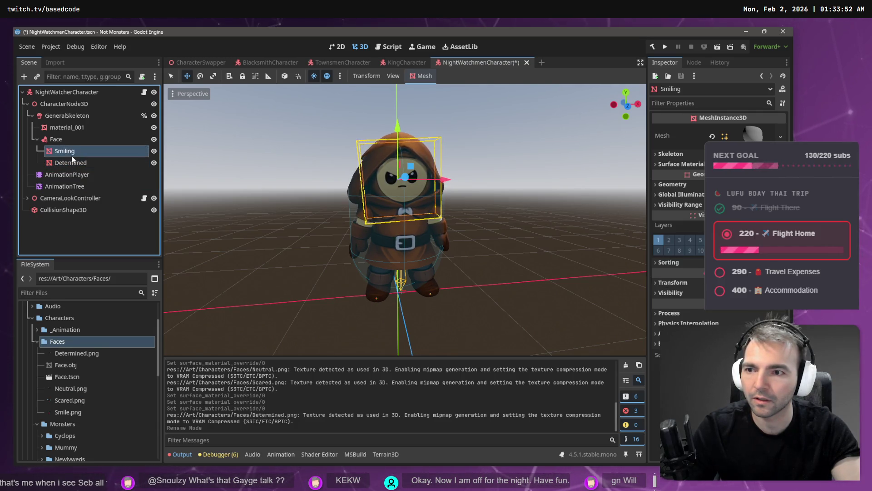
left_click(154, 151)
left_click(153, 150)
left_click(104, 160)
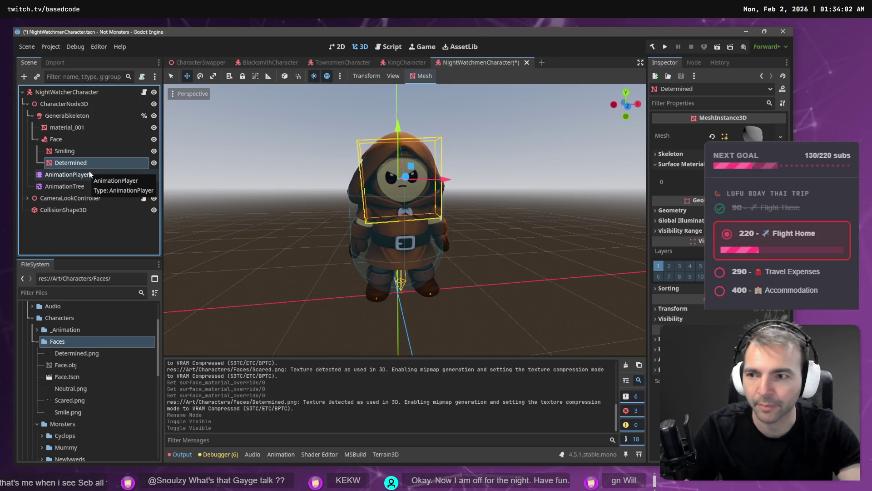
left_click(84, 153)
left_click(81, 164)
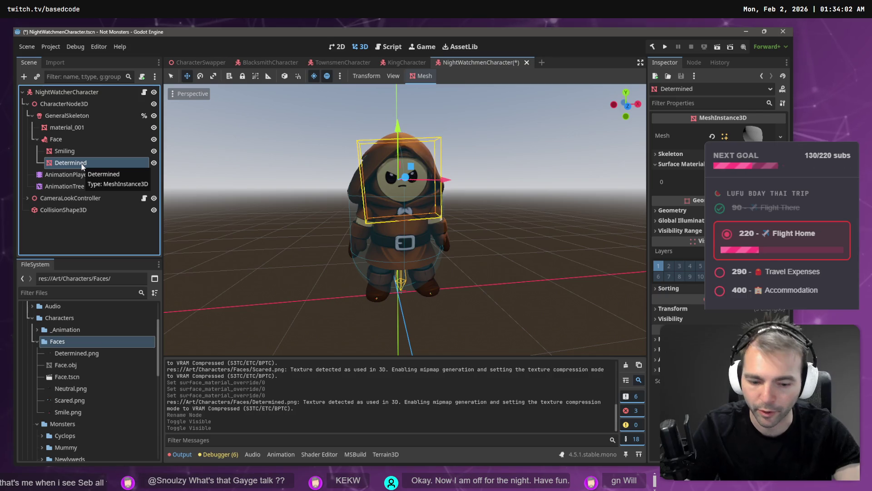
key("Delete")
left_click(385, 251)
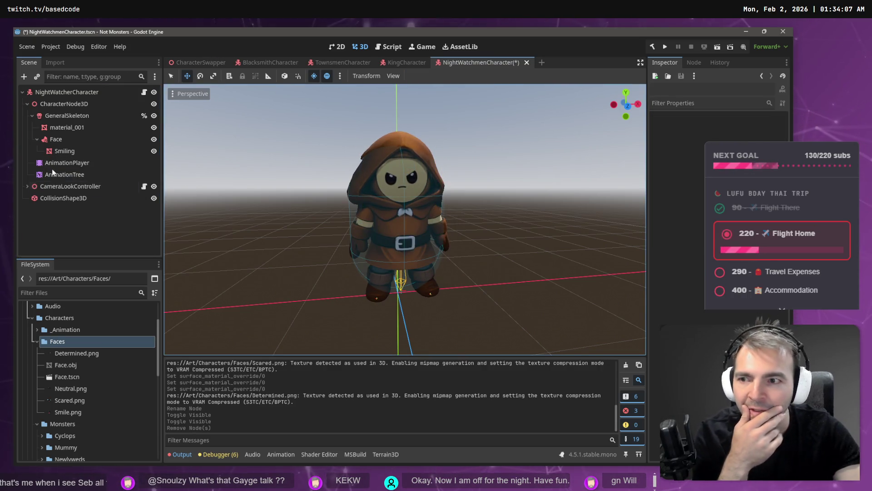
left_click(56, 150)
key("ctrl+z")
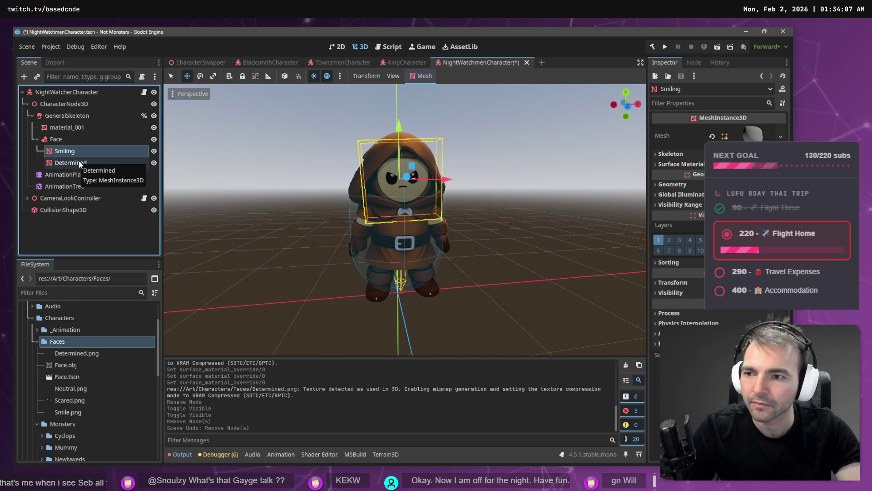
left_click(78, 164)
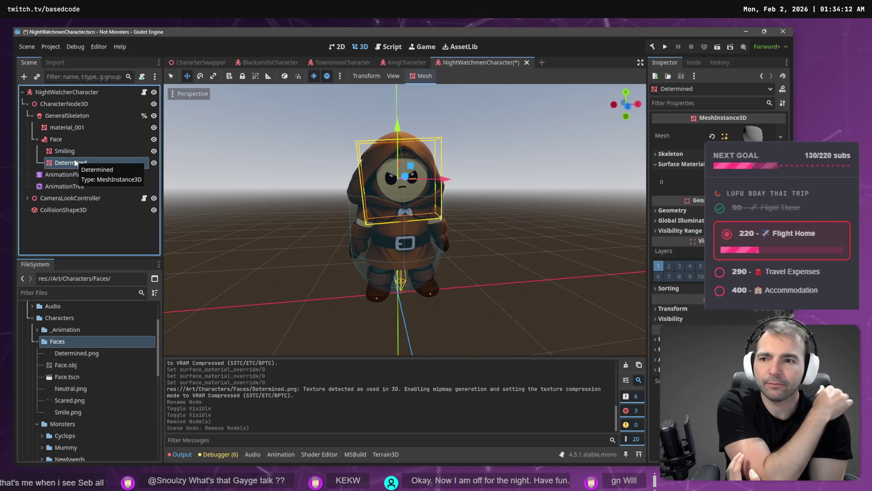
key("Delete")
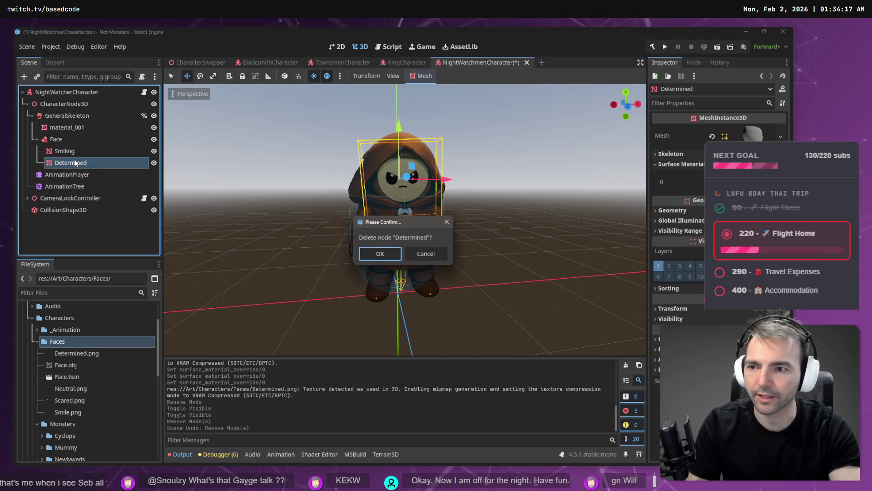
key("Return")
- Rename the Smiling face mesh to 'Expression'
double_click(72, 151)
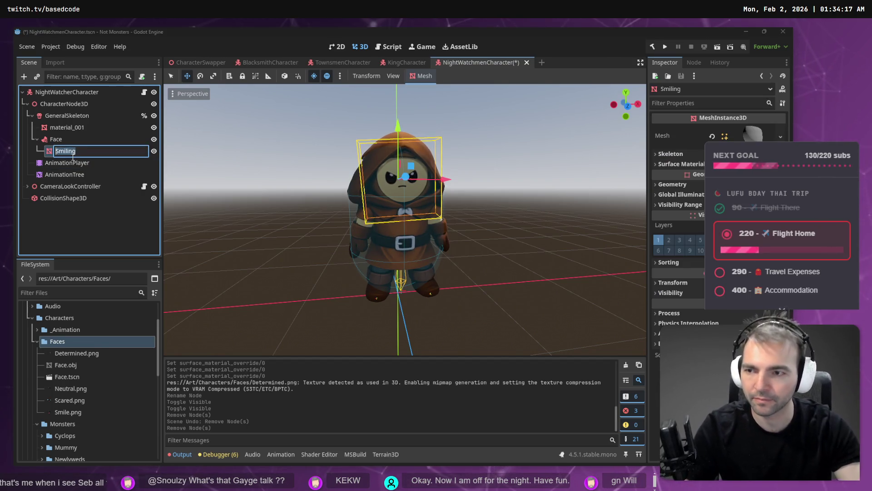
type("Expression")
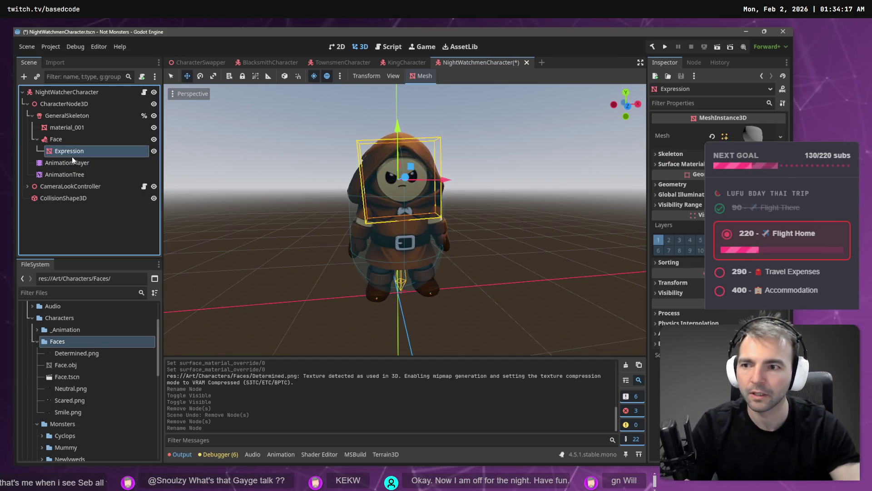
left_click(88, 234)
mouse_move(63, 92)
left_mouse_down()
mouse_move(20, 140)
mouse_move(171, 230)
mouse_move(157, 212)
left_mouse_up()
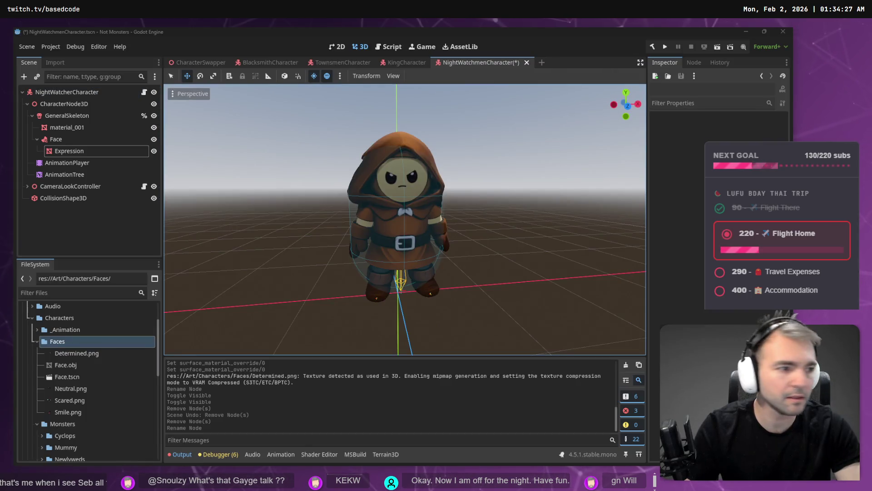
key("alt+Tab")
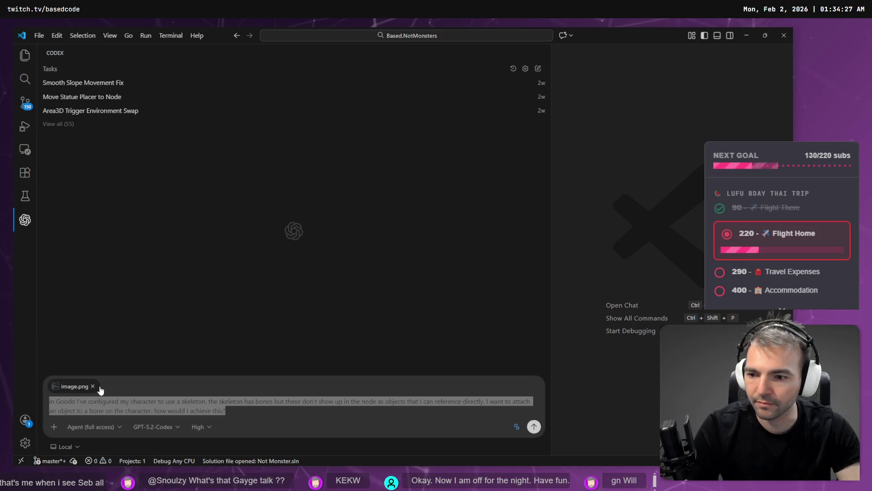
- Remove the attached image, add 'Godot' at the prompt start, and paste the image back
left_click(93, 386)
left_click(274, 411)
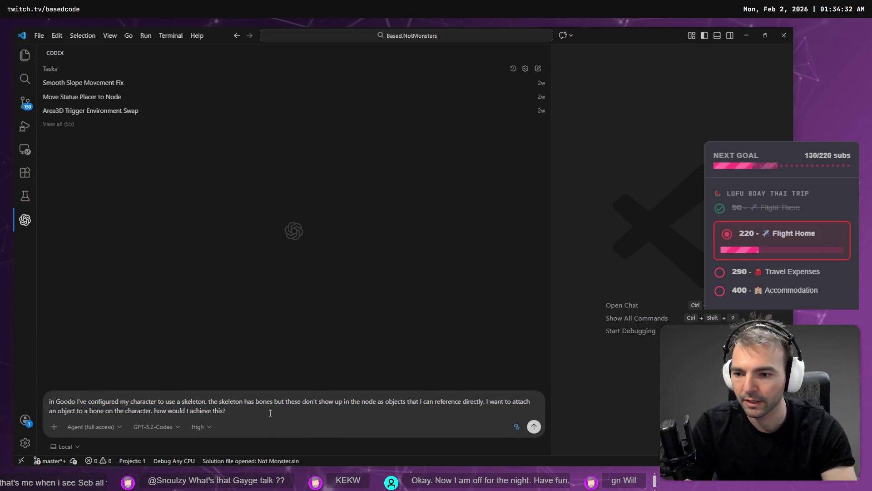
key("ctrl+Home")
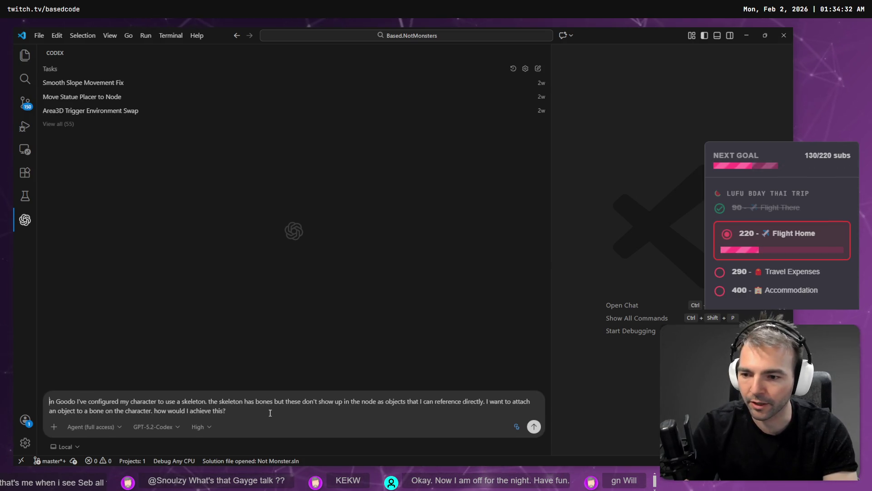
type("Godot")
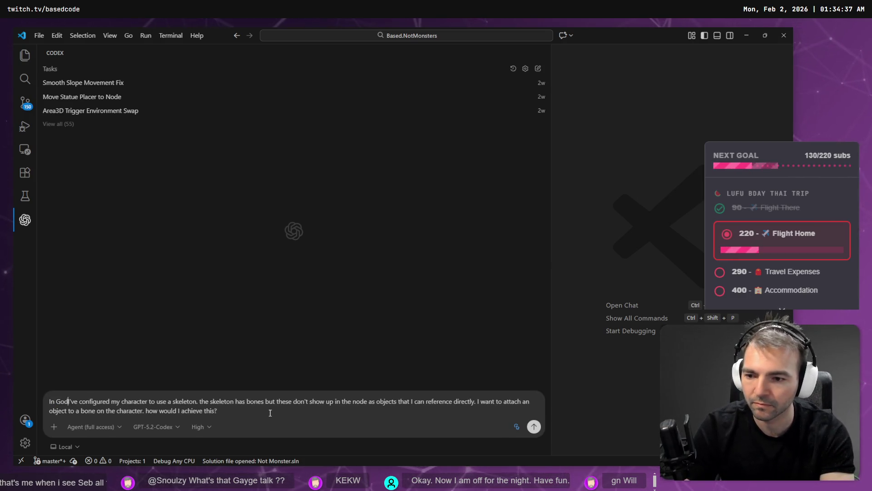
key("ctrl+v")
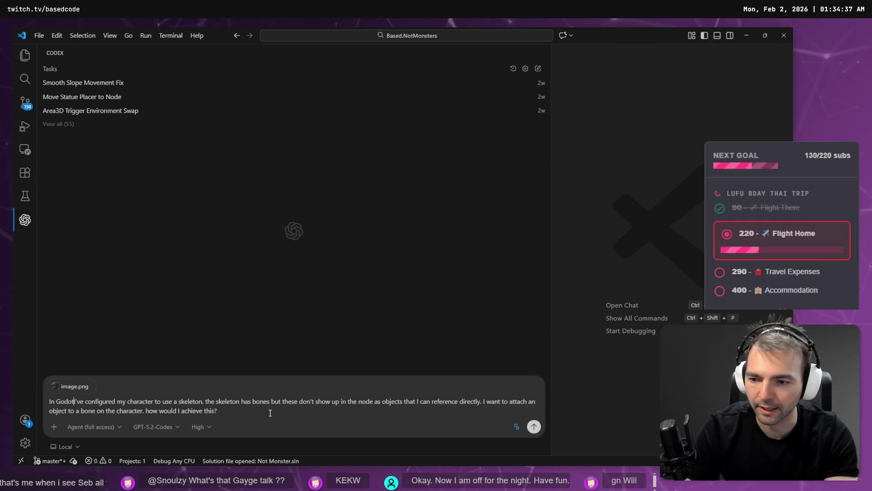
- Clear the whole Codex prompt and start Windows voice typing to redictate it
key("ctrl+a")
key("BackSpace")
key("super+h")
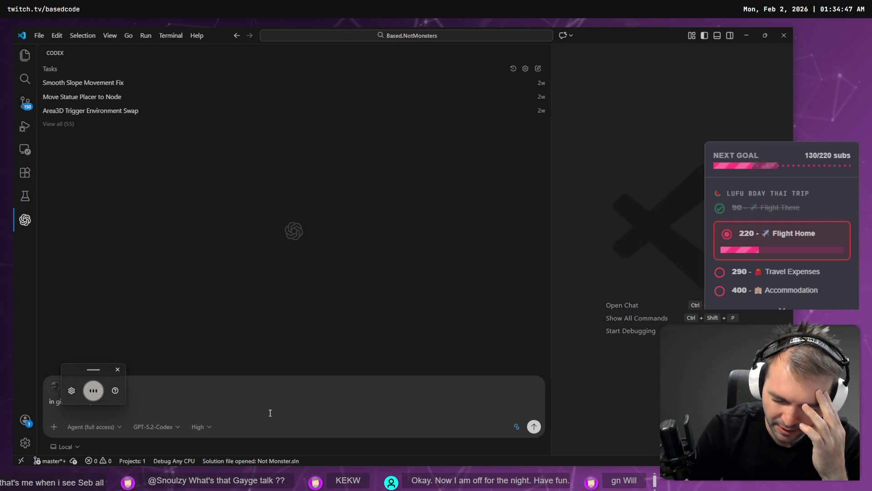
key("alt+Tab")
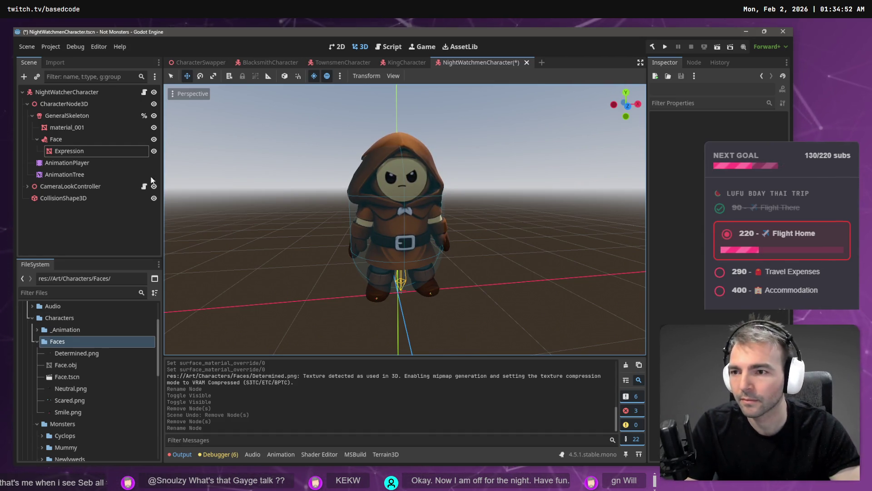
- Screenshot the Expression mesh's Inspector with its Surface Material Override section expanded
left_click(95, 153)
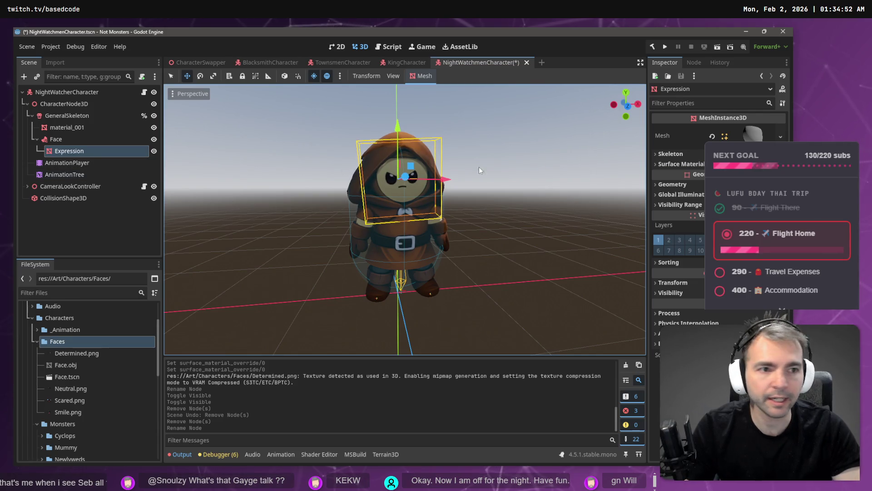
left_click(652, 46)
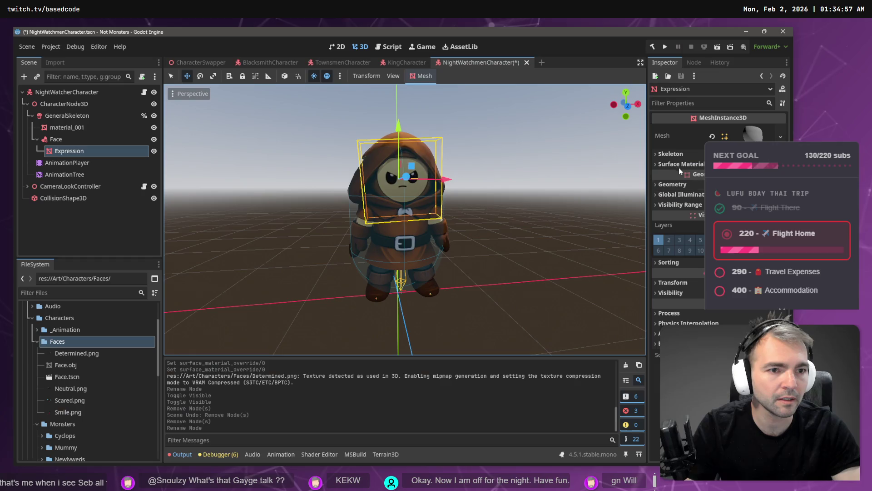
left_click(664, 165)
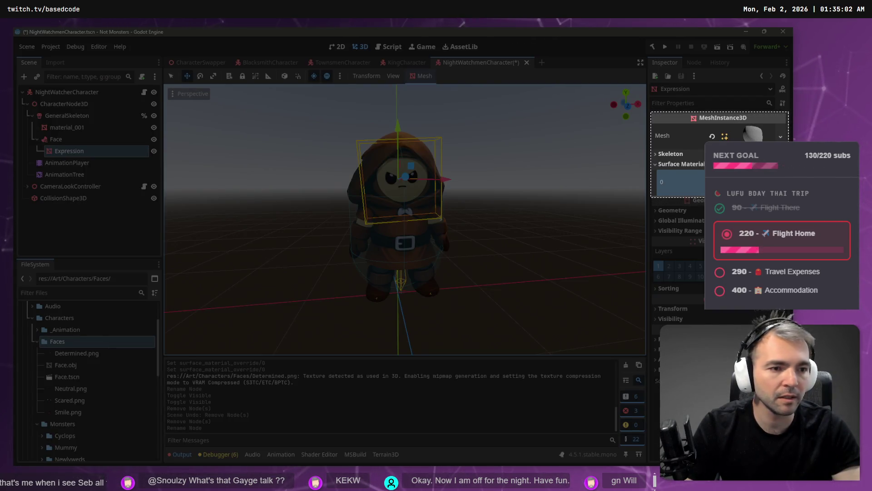
left_click(271, 163)
- Begin the Codex prompt with 'In Godot' and replace the attached image with the new screenshot
key("alt+Tab")
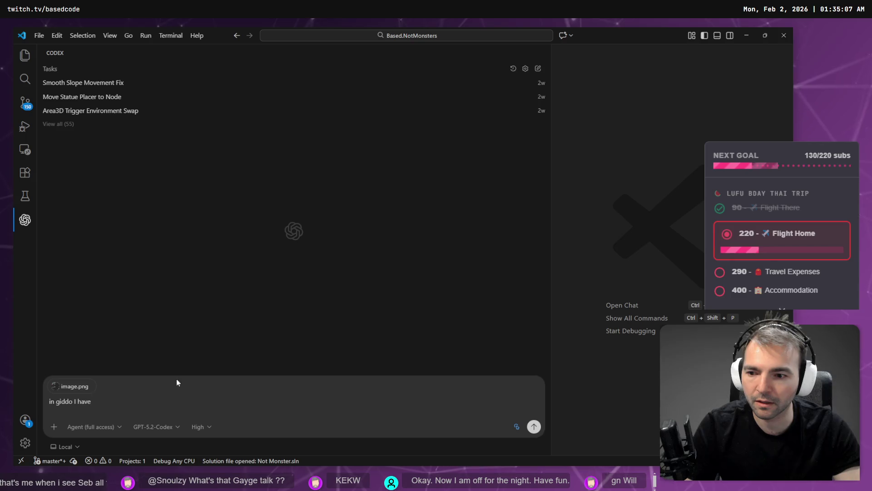
key("BackSpace")
key("BackSpace")
key("BackSpace")
key("BackSpace")
key("BackSpace")
key("BackSpace")
type("In Godot")
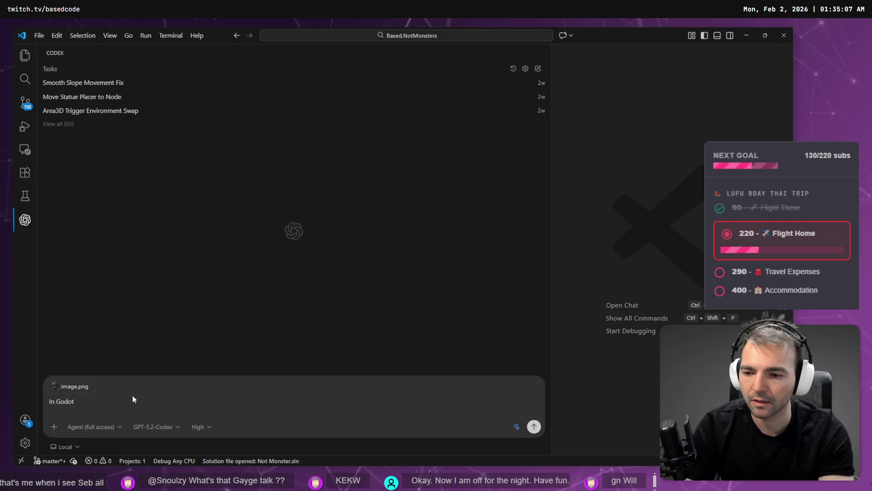
left_click(91, 387)
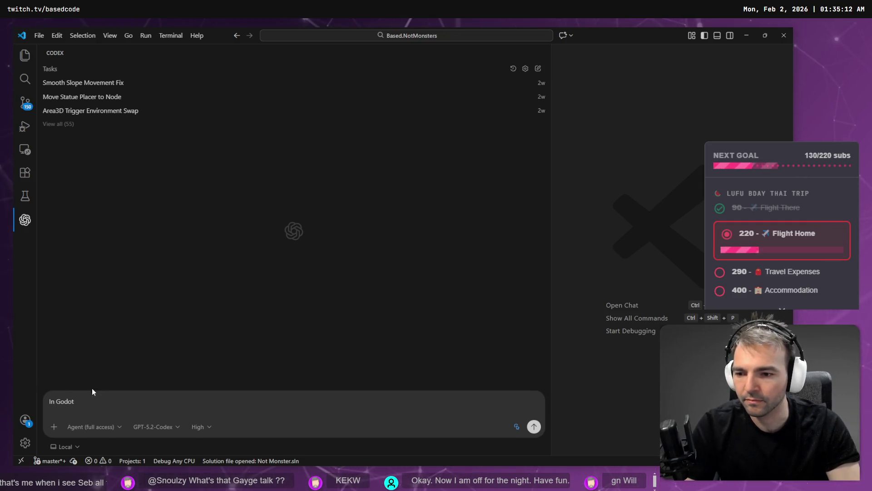
key("ctrl+v")
- Start Windows voice typing for the Codex prompt and dismiss its warning
key("alt+Tab")
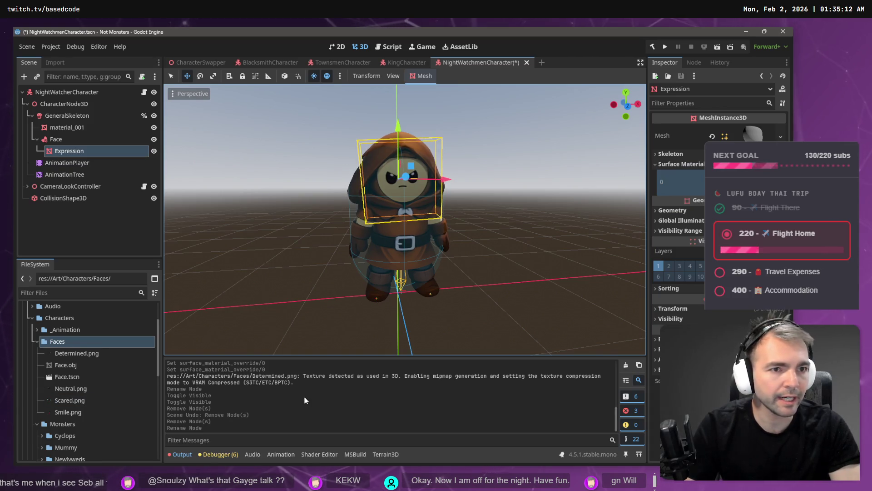
key("alt+Tab")
key("super+h")
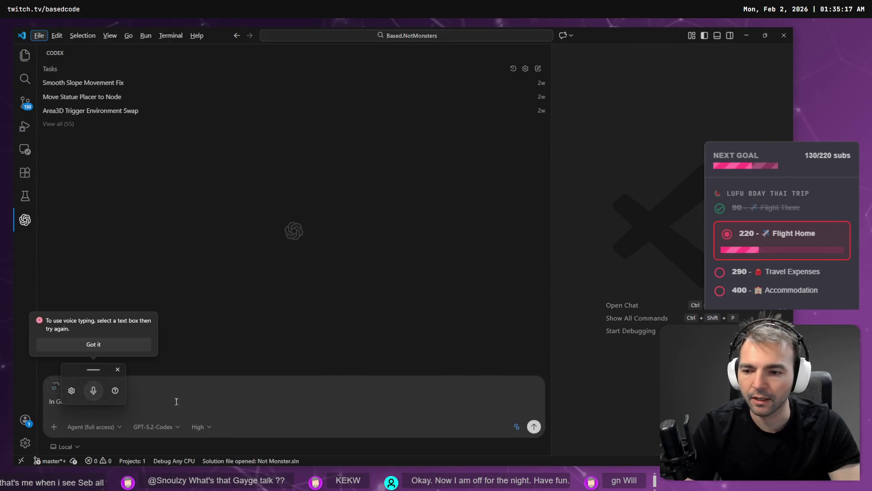
left_click(117, 369)
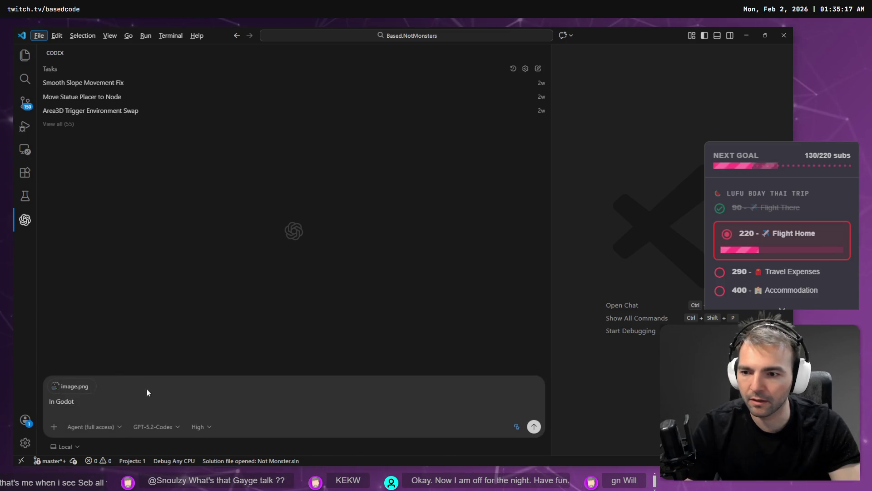